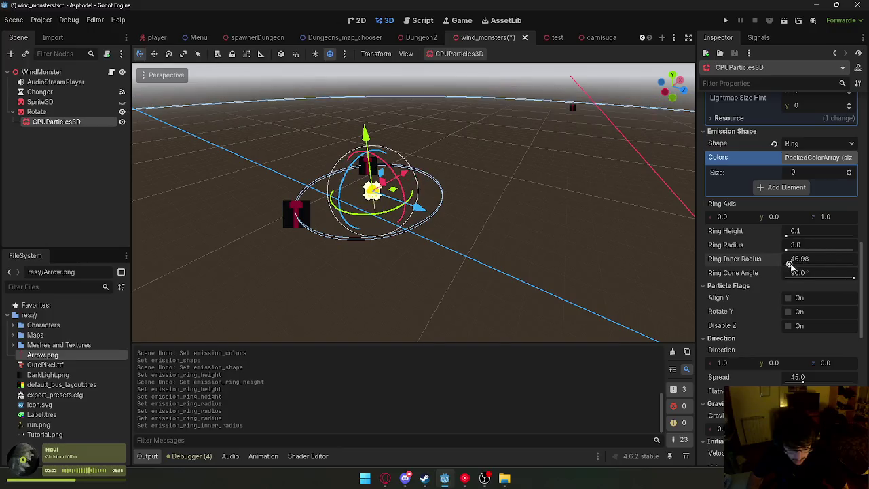
Reset the ring inner radius to 0.0 and open the Emission Shape list.
scroll(590, 249, up, 3)
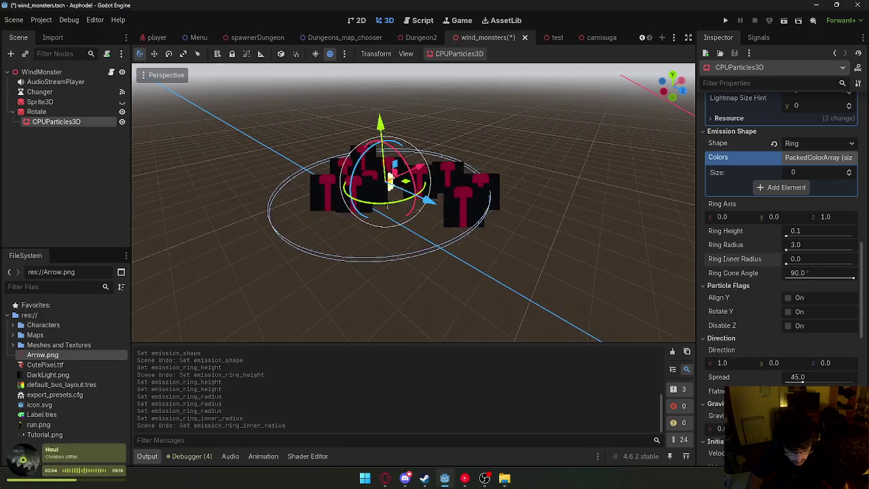
drag(788, 266, 785, 266)
click(795, 244)
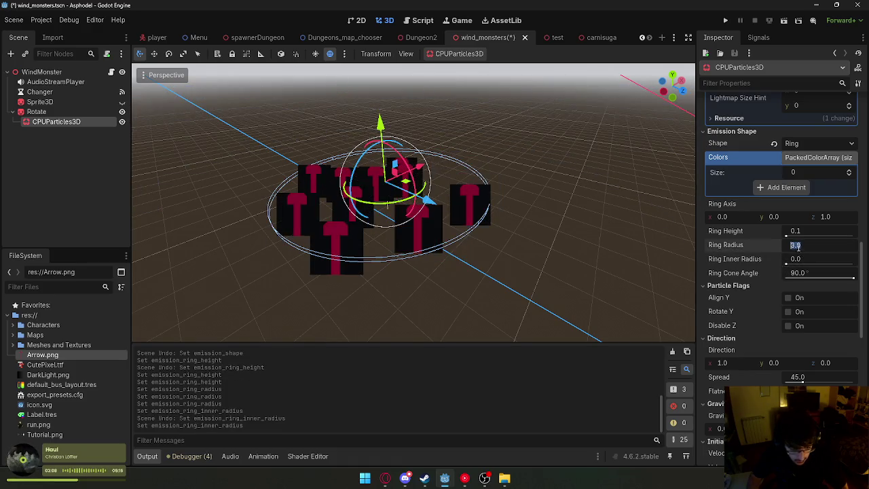
click(825, 146)
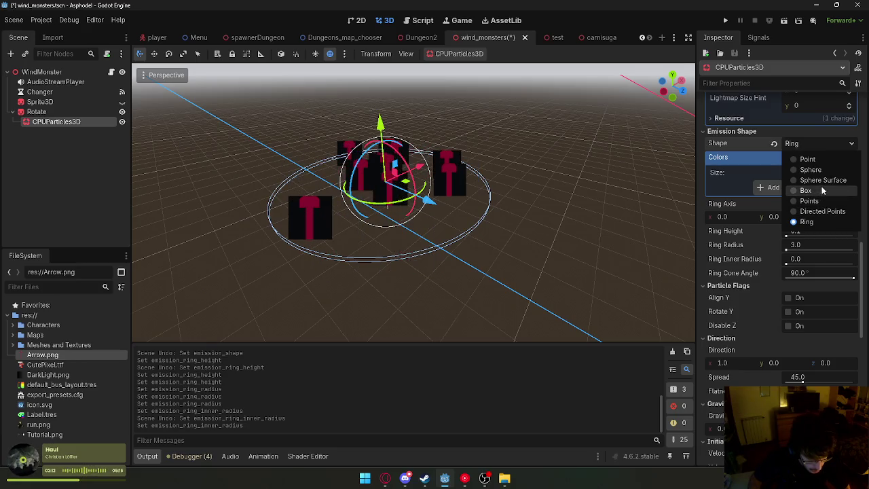
click(823, 181)
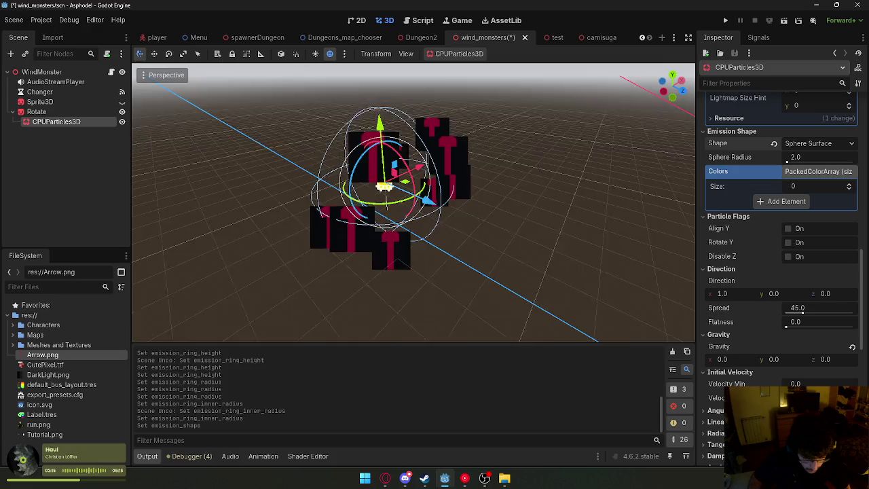
click(816, 145)
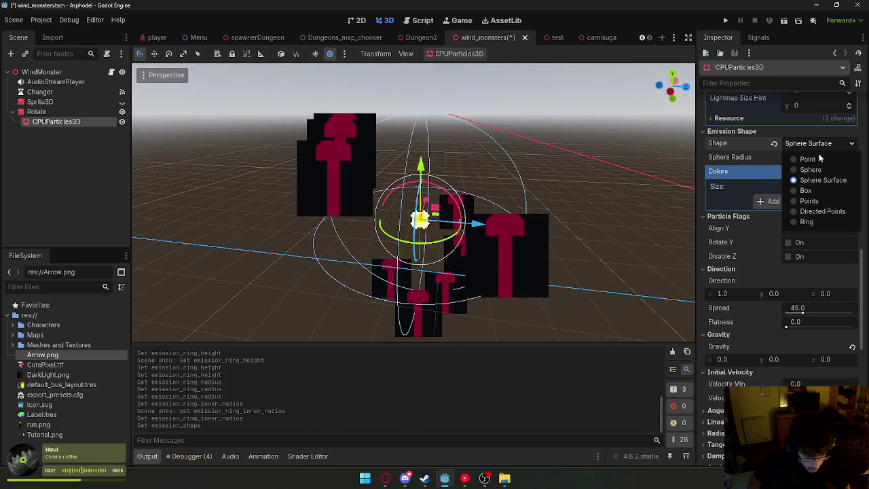
click(814, 167)
click(818, 146)
click(818, 180)
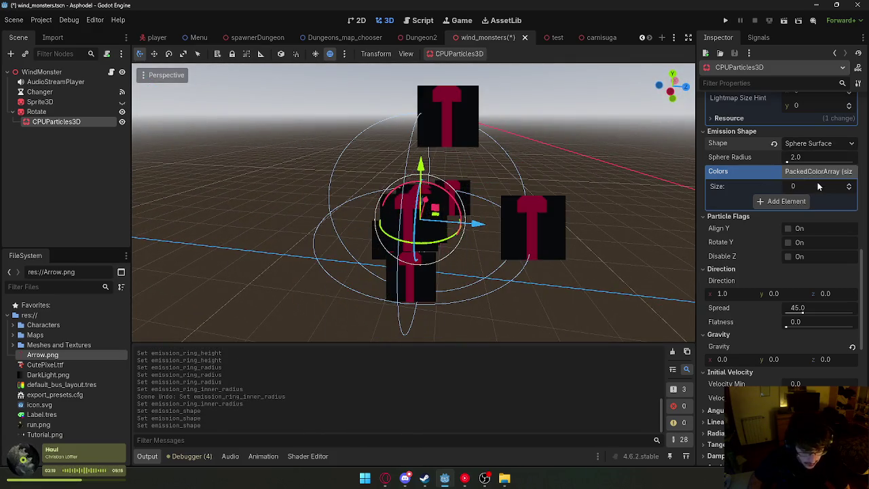
click(812, 143)
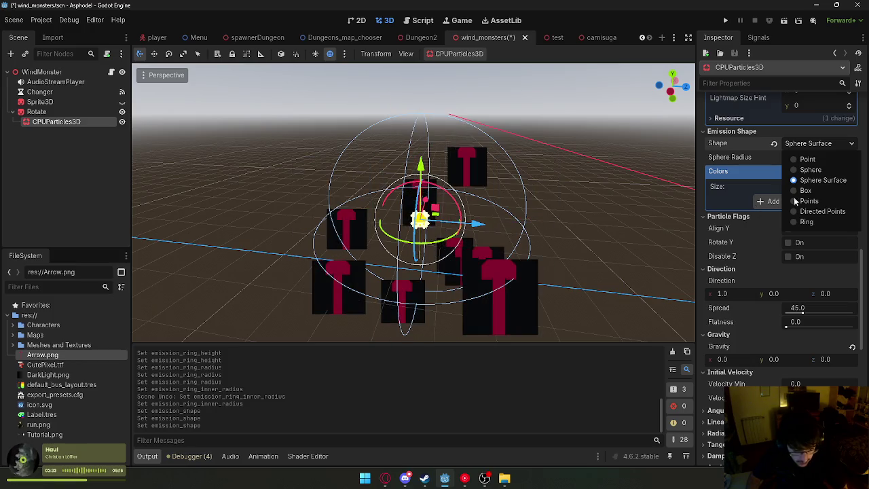
click(824, 221)
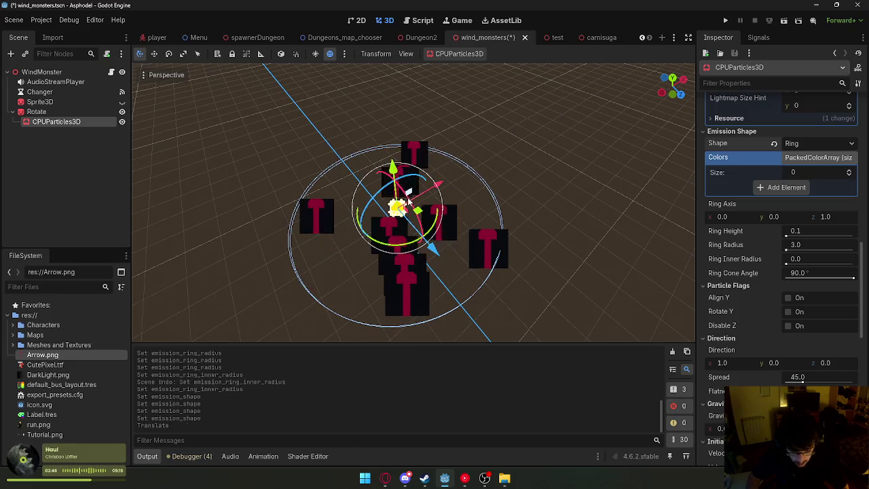
drag(410, 201, 421, 248)
Confirm the ~60° emitter rotation and save the wind_monsters scene.
key(Escape)
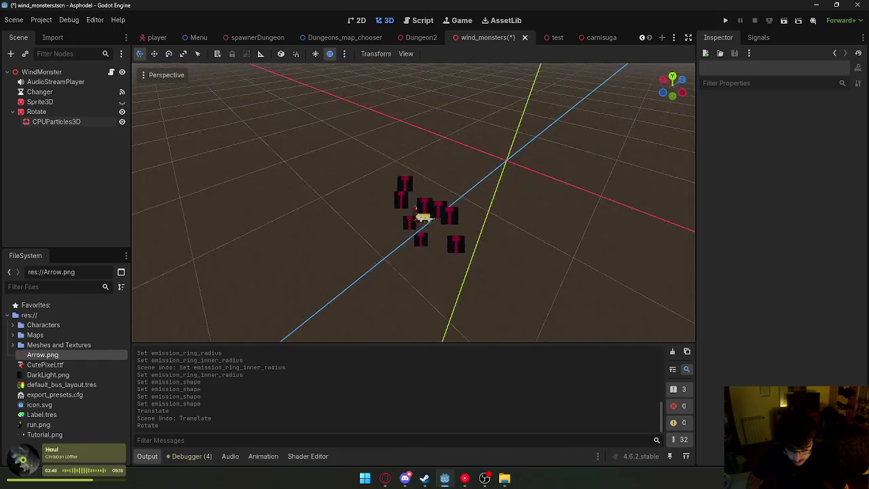
click(471, 255)
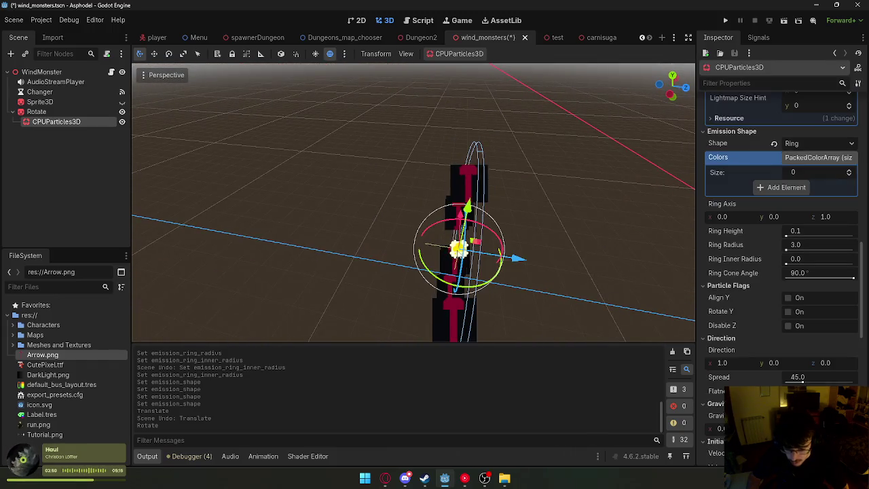
right_click(479, 42)
click(511, 53)
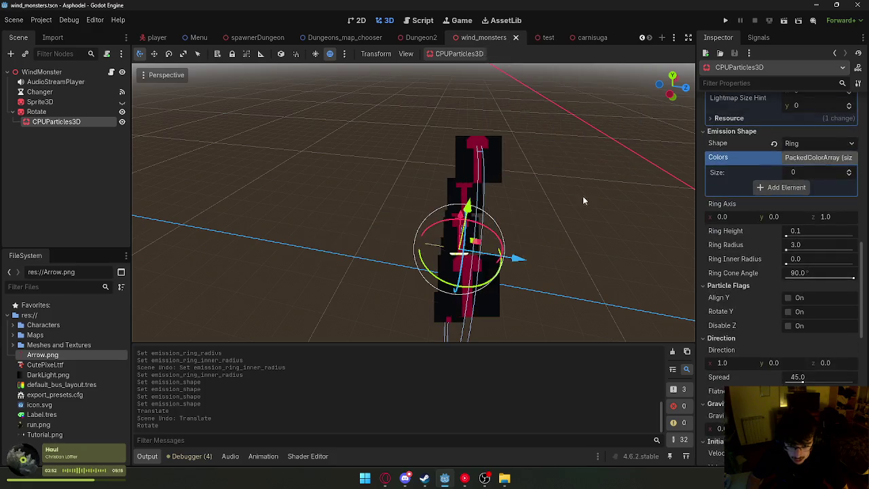
Search the Inspector for a transform property, clear the search, and deselect the emitter.
scroll(727, 253, up, 2)
click(735, 83)
text(trnas)
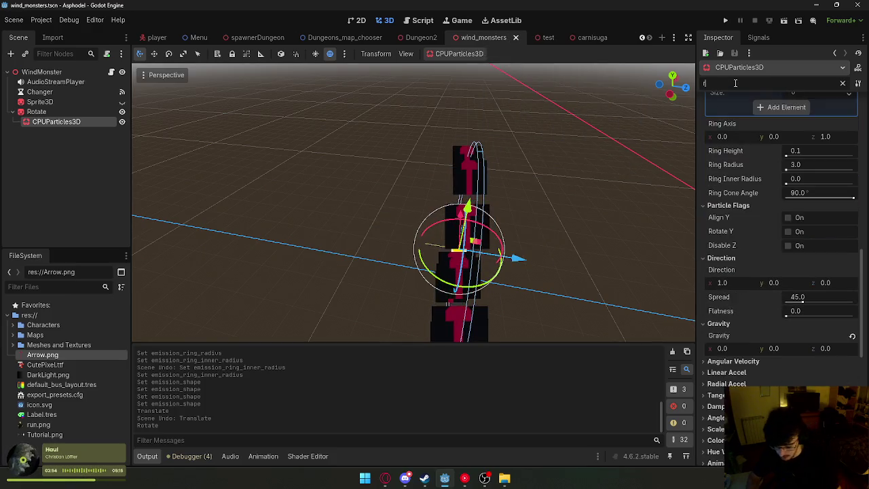
key(BackSpace)
key(BackSpace)
key(BackSpace)
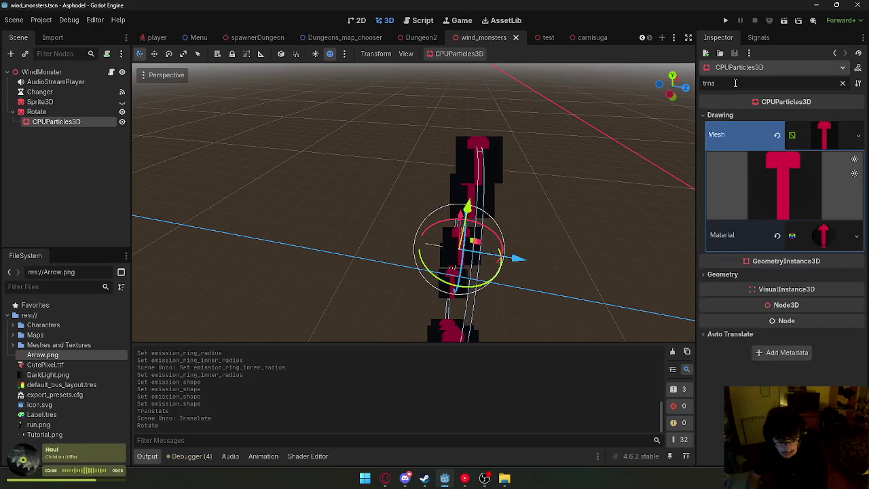
key(BackSpace)
key(BackSpace)
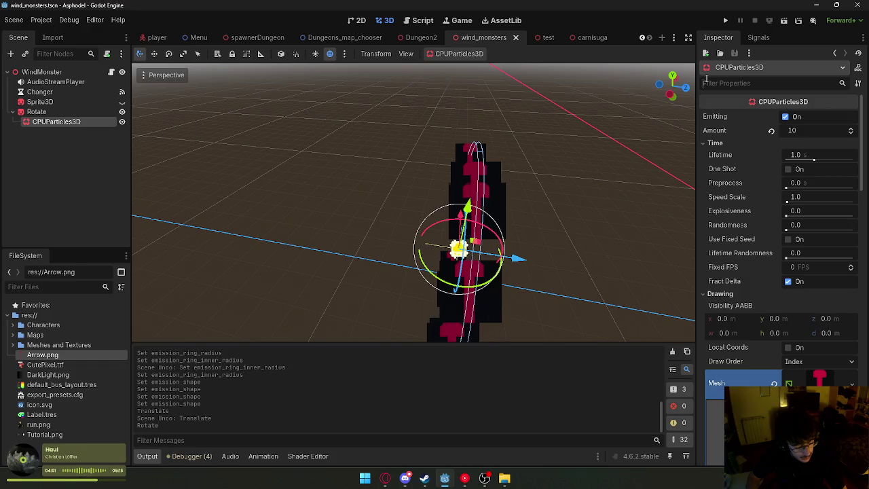
click(557, 137)
Set the CPUParticles3D gravity to 50 along Z, undoing the trial X value.
drag(388, 188, 408, 184)
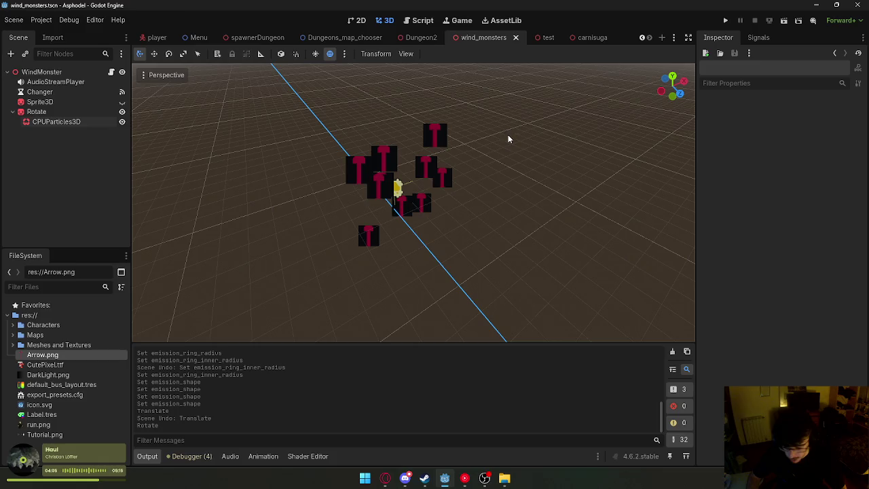
click(391, 188)
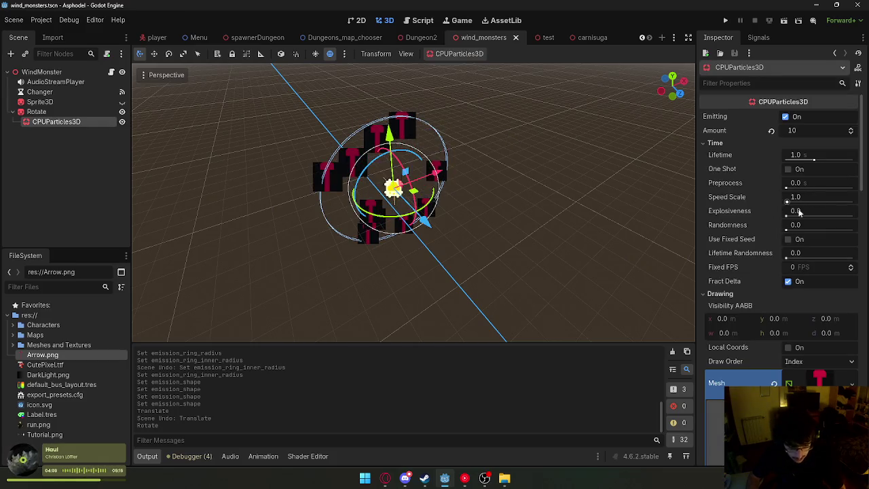
scroll(808, 199, down, 6)
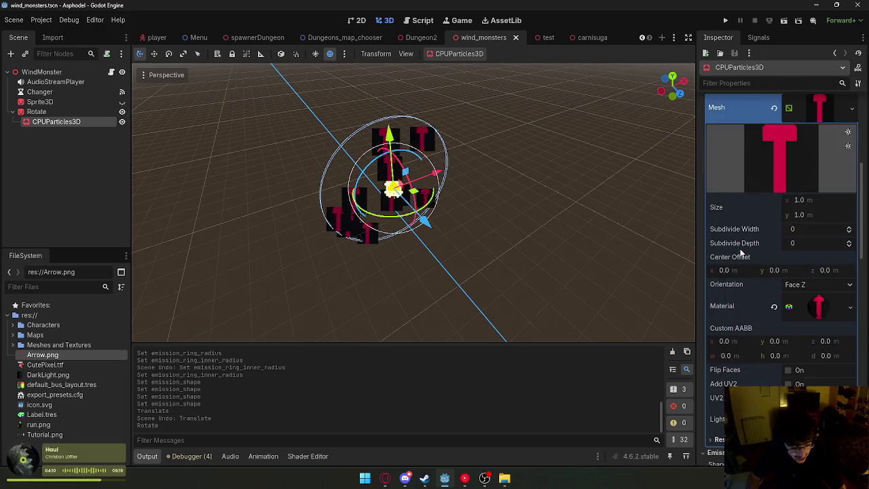
scroll(740, 252, down, 8)
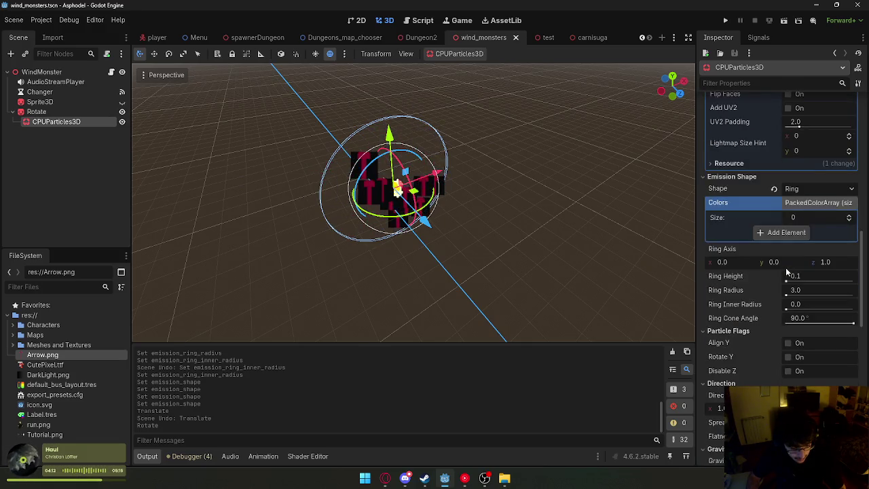
scroll(757, 281, down, 8)
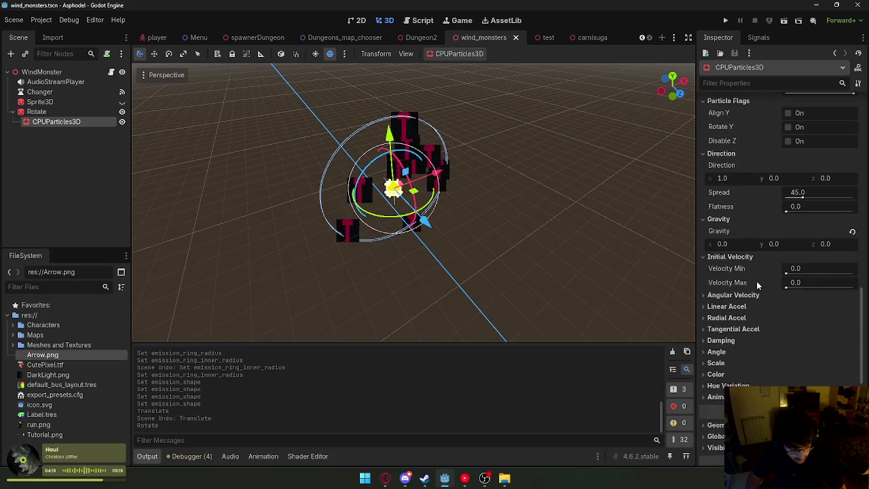
click(730, 245)
text(2)
key(Return)
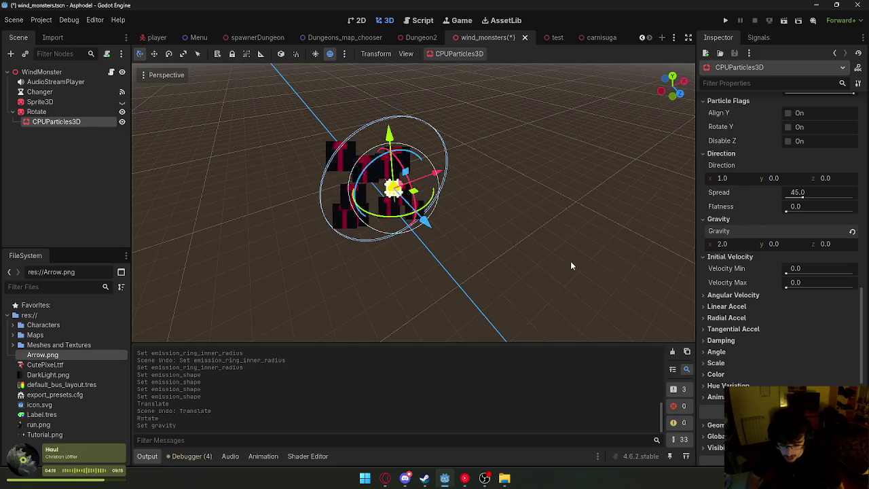
key(ctrl+z)
key(Return)
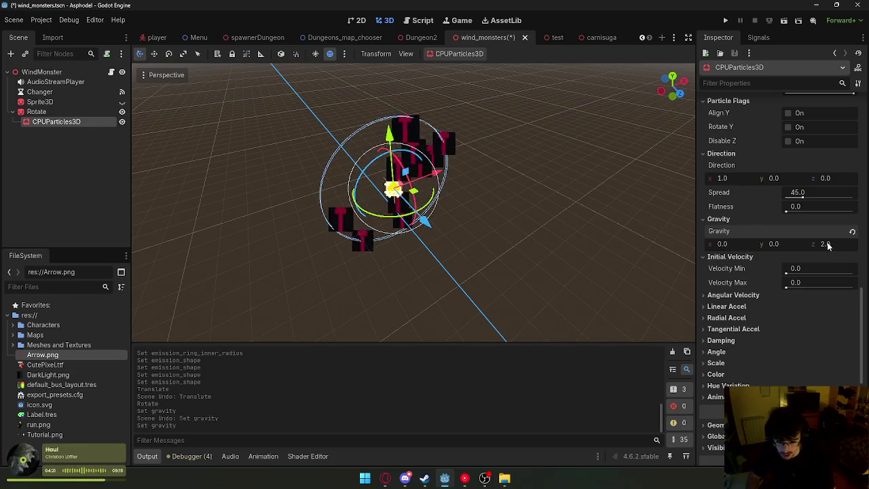
text(50)
key(Return)
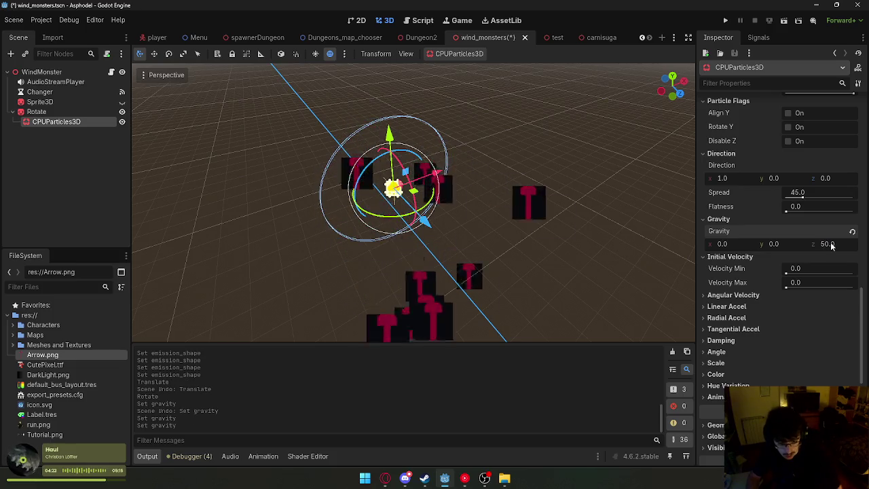
Save wind_monsters, switch to the test scene and run the game.
right_click(504, 39)
click(523, 60)
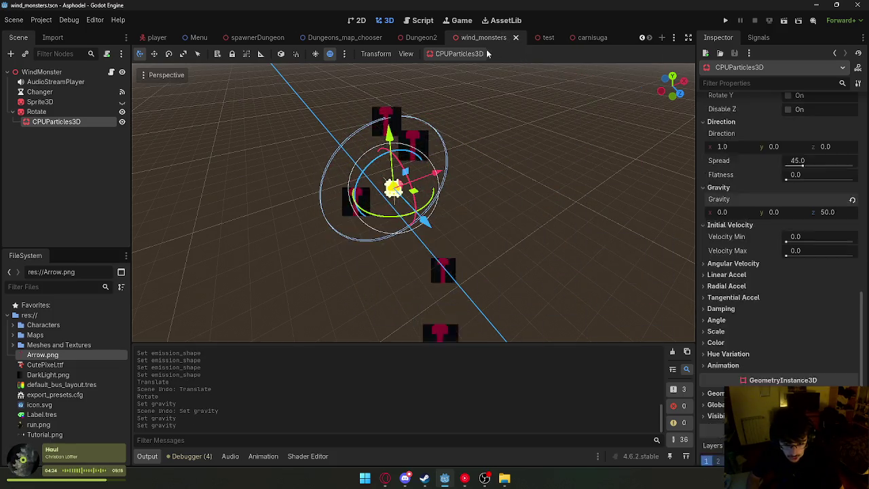
click(536, 37)
click(783, 21)
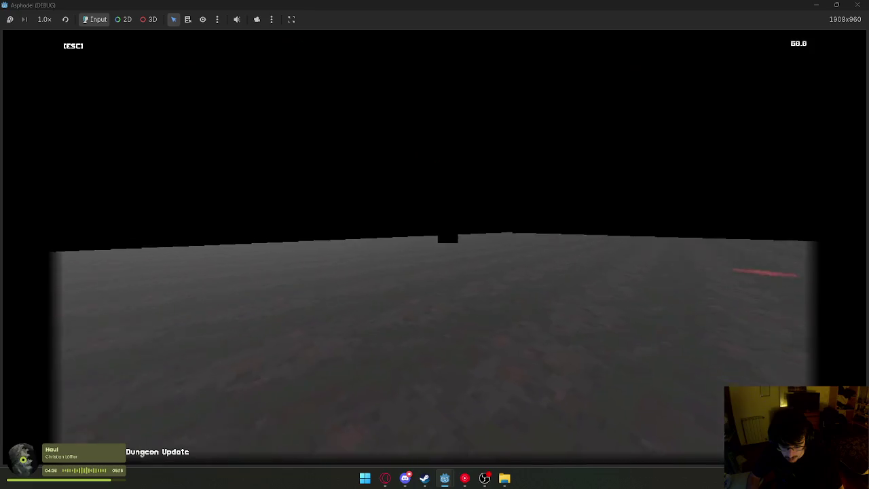
Close the running Asphodel game after checking the wind effect.
key(super)
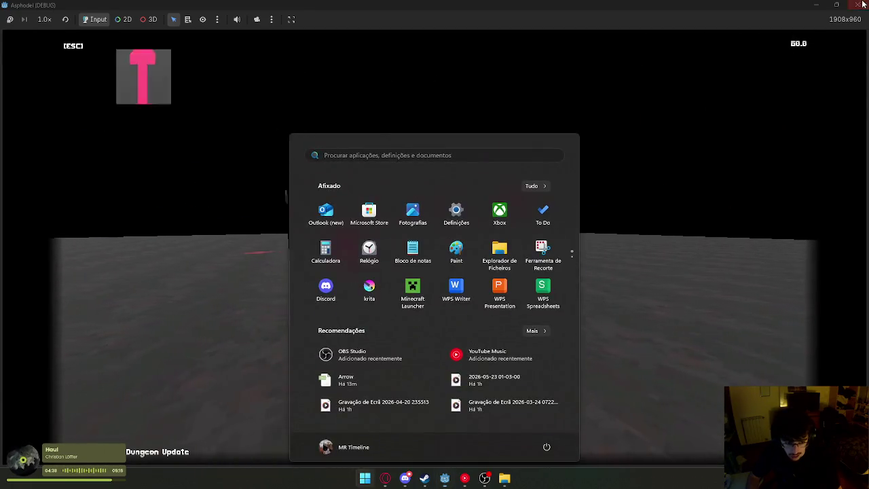
key(Escape)
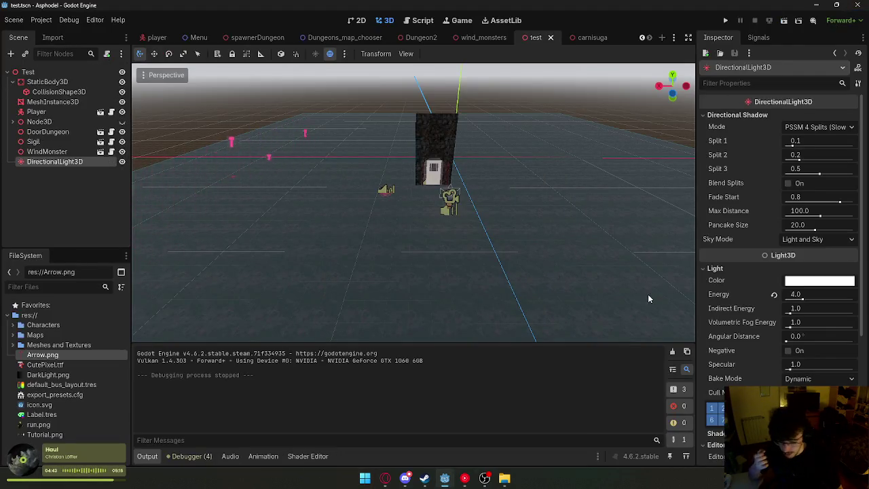
Open wind_monsters, select CPUParticles3D and set its gravity Z to 0.
scroll(750, 306, down, 5)
click(58, 151)
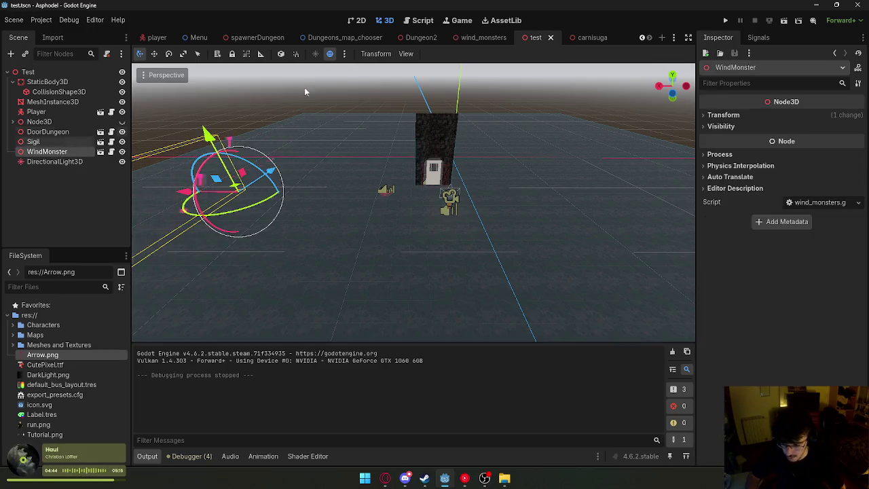
click(478, 38)
click(84, 113)
click(84, 122)
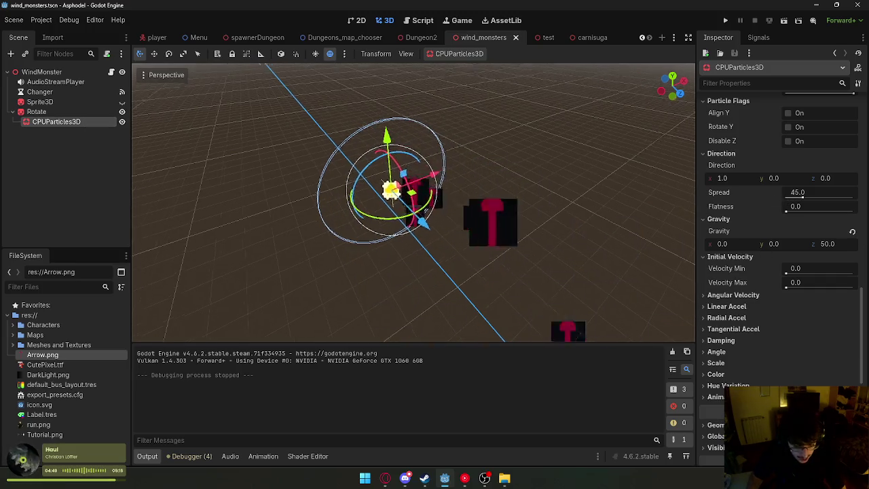
scroll(746, 234, down, 4)
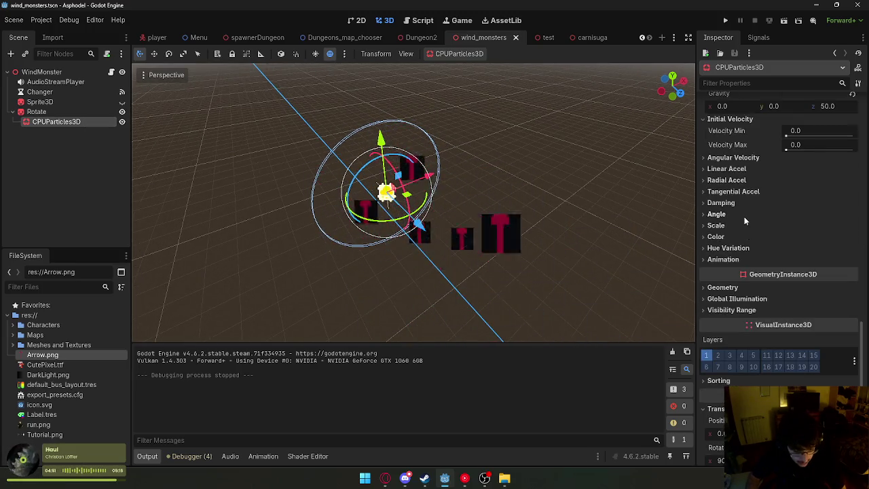
scroll(750, 228, up, 5)
scroll(751, 255, up, 1)
click(825, 336)
text(0)
key(Return)
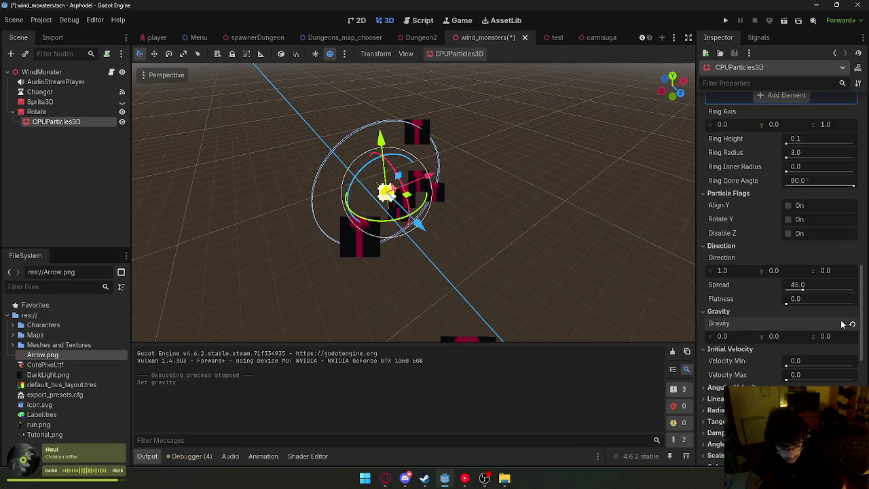
Collapse Initial Velocity and save the wind_monsters scene.
drag(592, 252, 502, 268)
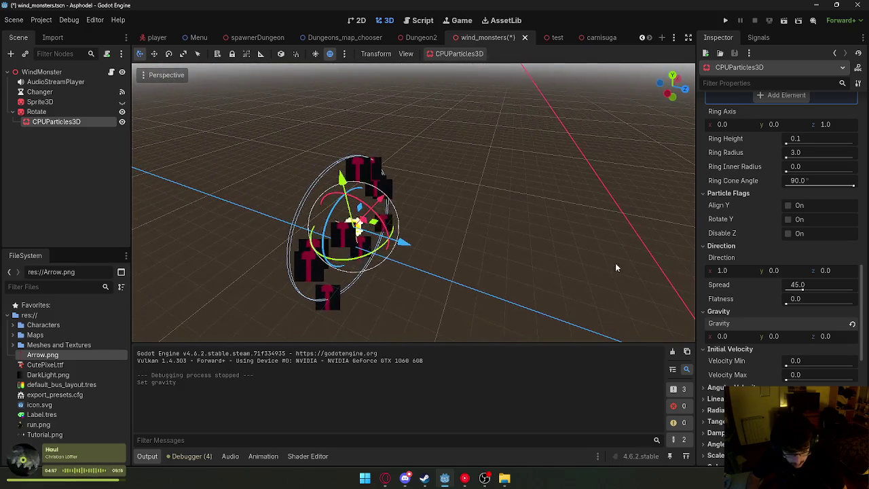
click(749, 349)
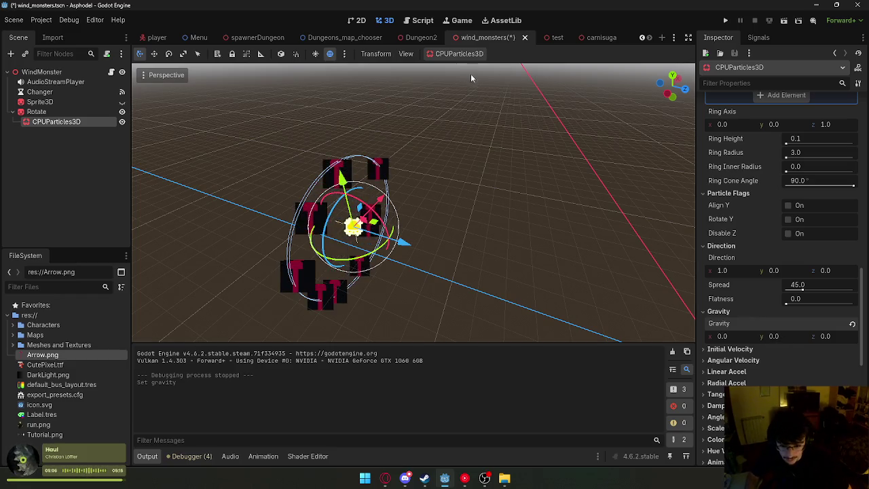
right_click(496, 37)
click(506, 49)
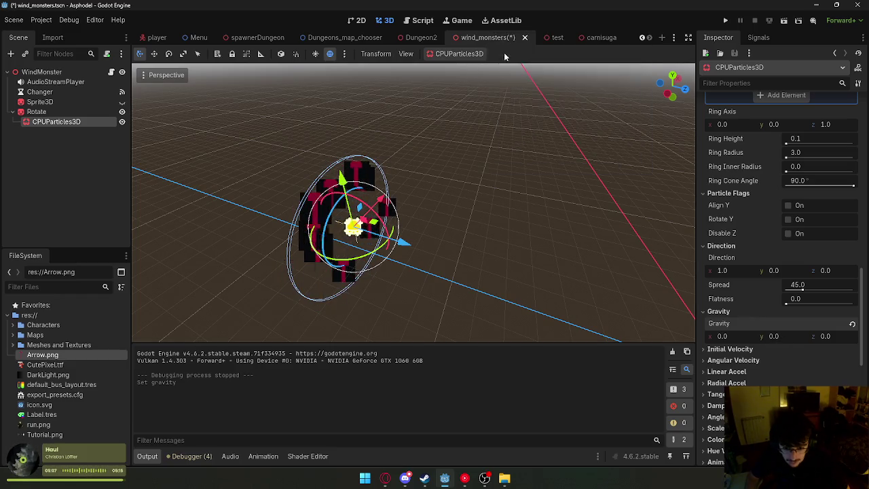
Drag a CPUParticles3D reference into line 44 of wind_monsters.gd, adding a blank line above.
click(421, 25)
scroll(399, 165, down, 2)
scroll(399, 164, up, 4)
mouse_move(122, 135)
mouse_down()
mouse_move(367, 241)
mouse_move(339, 309)
mouse_move(327, 298)
mouse_up()
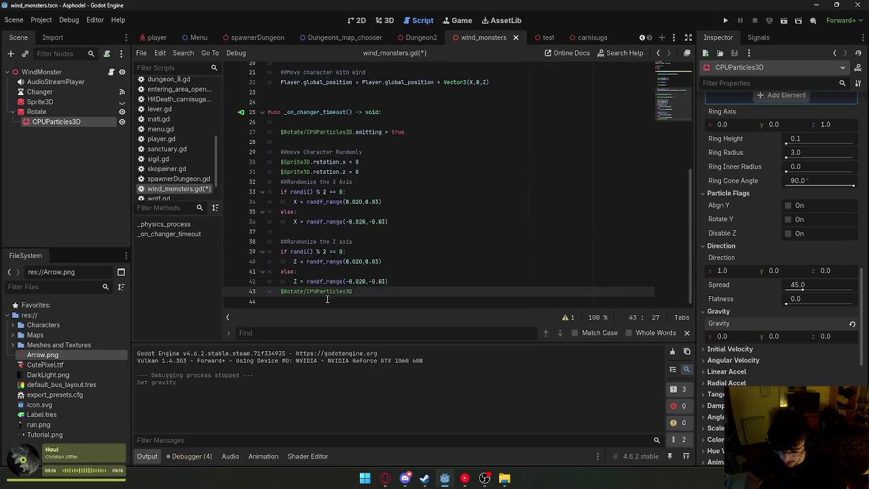
text(.grav)
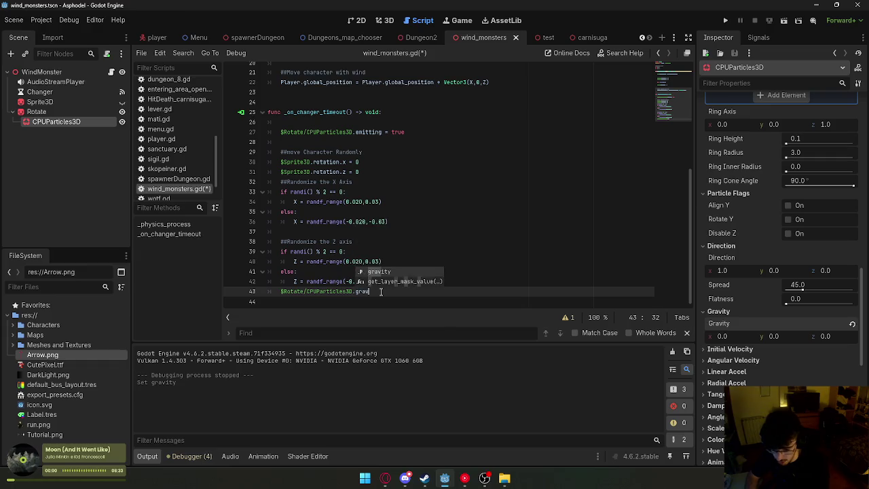
key(Up)
key(Return)
Review the script and place the caret at the end of the particles line.
scroll(394, 190, up, 5)
scroll(394, 195, up, 1)
scroll(394, 195, down, 5)
scroll(394, 195, up, 5)
scroll(431, 207, down, 5)
scroll(430, 207, up, 3)
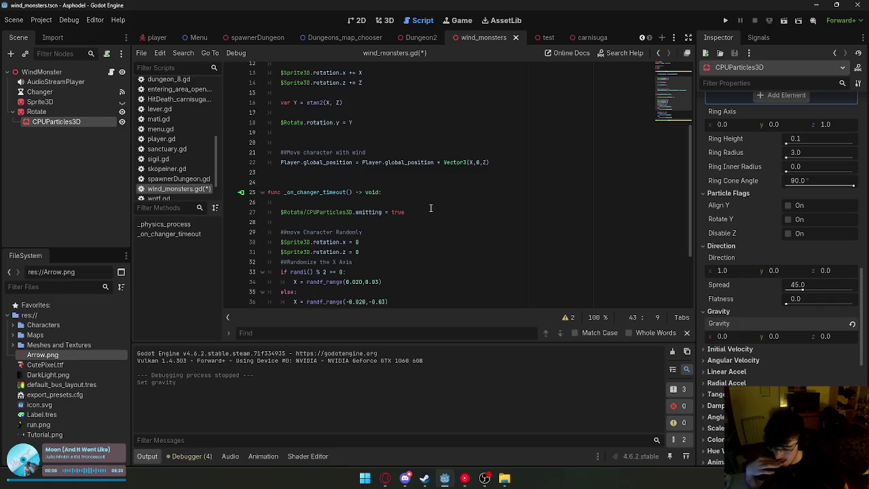
scroll(431, 208, up, 1)
scroll(369, 179, up, 2)
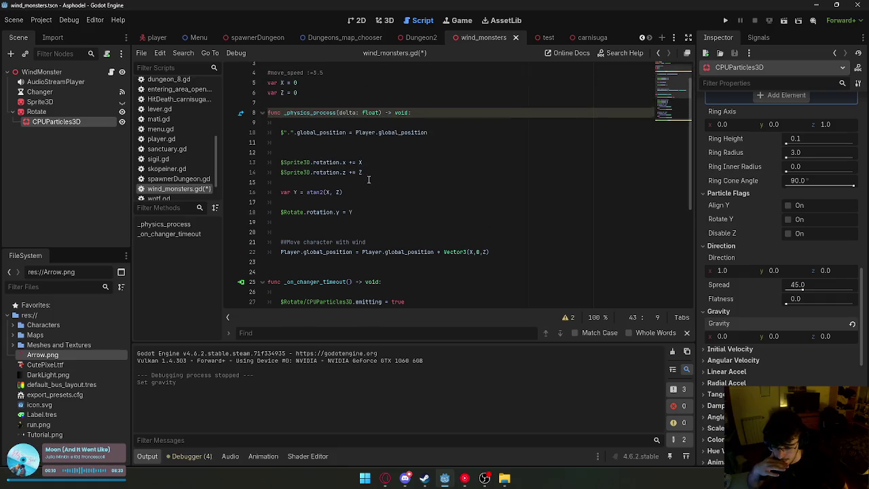
click(314, 162)
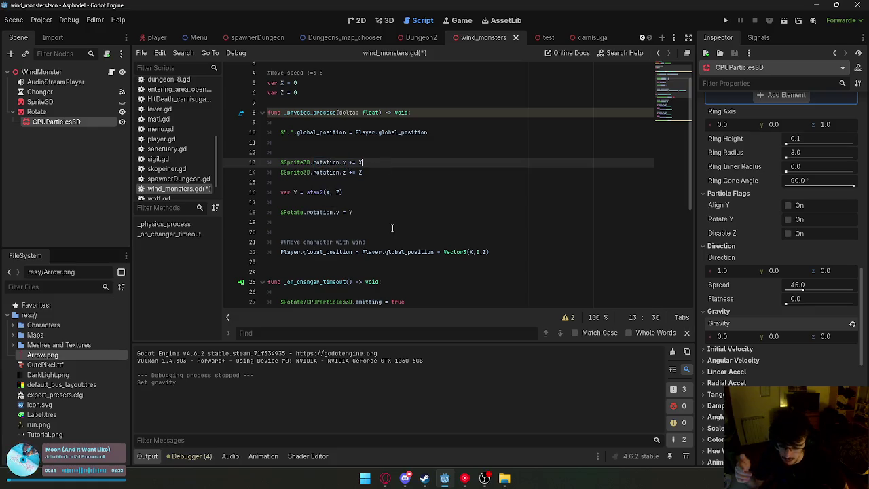
scroll(392, 228, down, 6)
scroll(393, 229, up, 6)
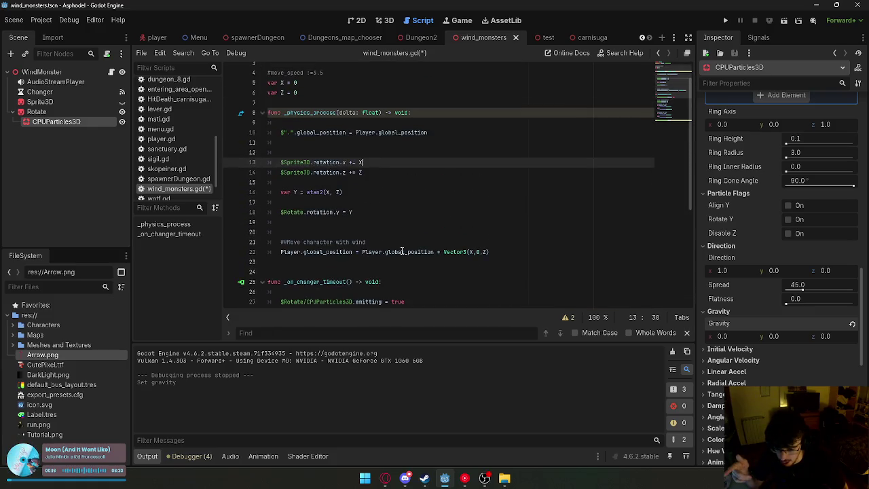
scroll(401, 251, down, 5)
click(394, 290)
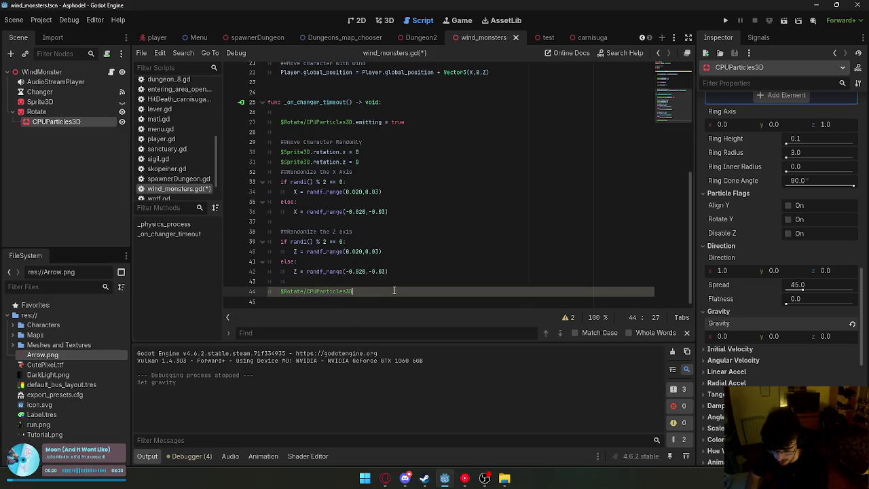
Complete the line as .gravity = Vector3(X,0,Z), using the wind vector from line 22.
text(.gravity)
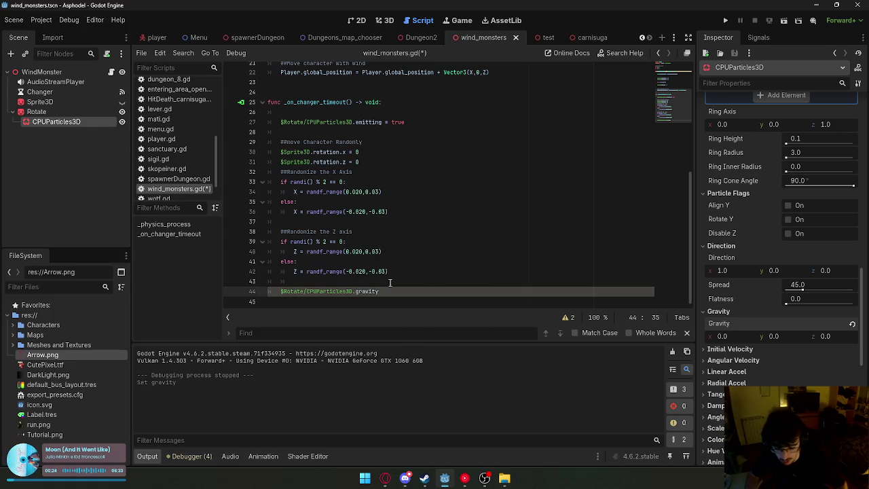
scroll(408, 187, up, 4)
scroll(408, 186, up, 1)
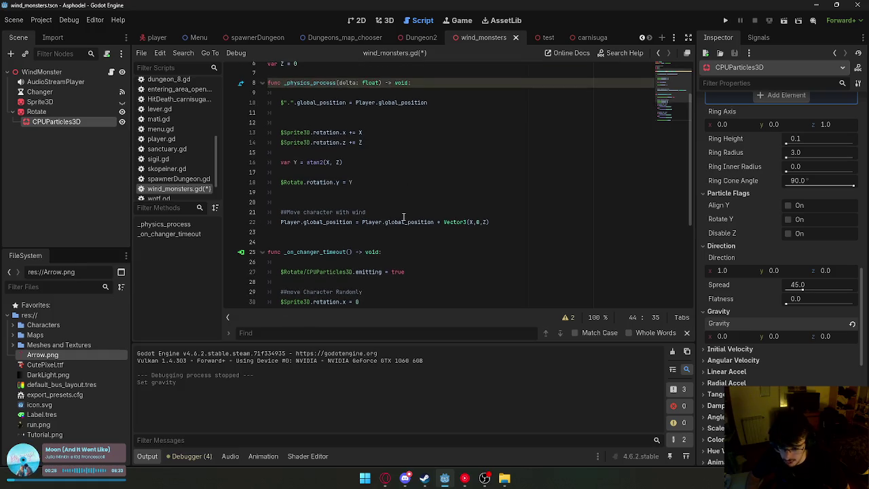
drag(492, 222, 443, 217)
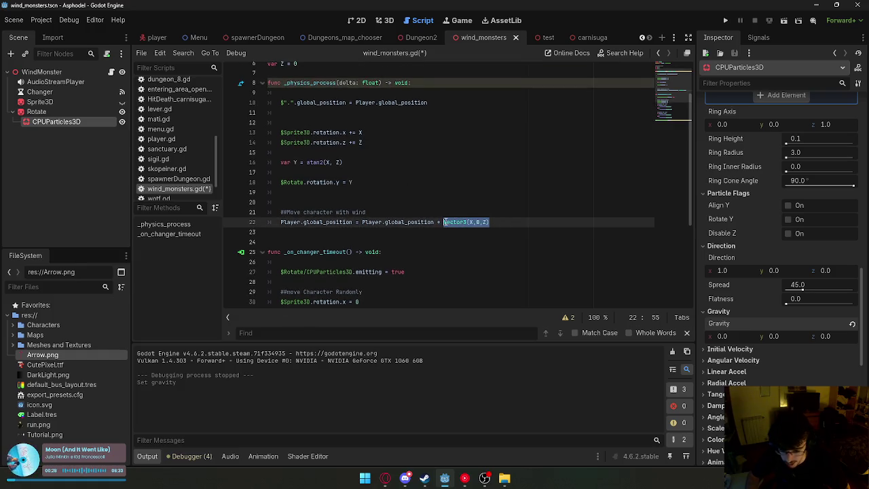
scroll(413, 231, down, 5)
click(394, 290)
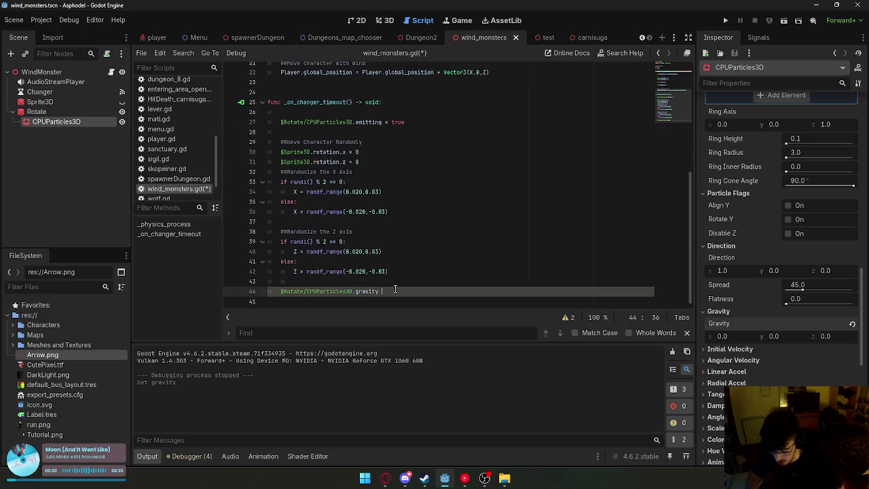
key(Up)
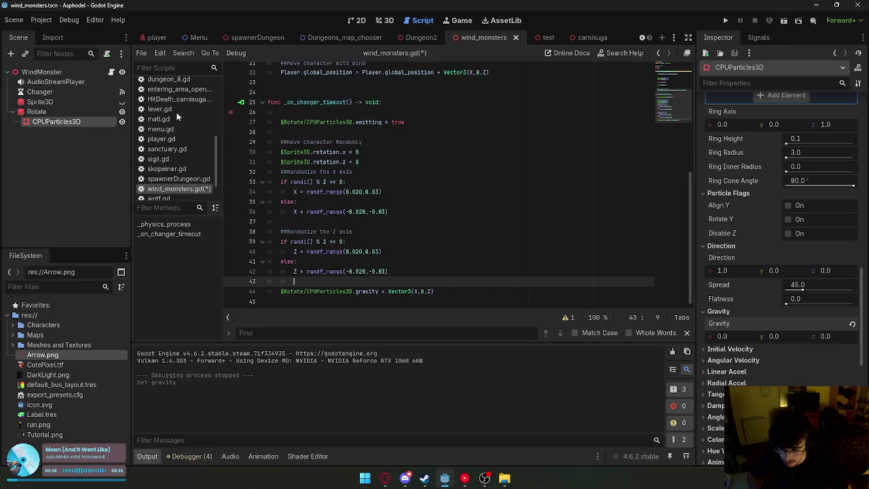
Return to the 3D view, undo a gravity edit, and run the game with F5.
key(ctrl+F2)
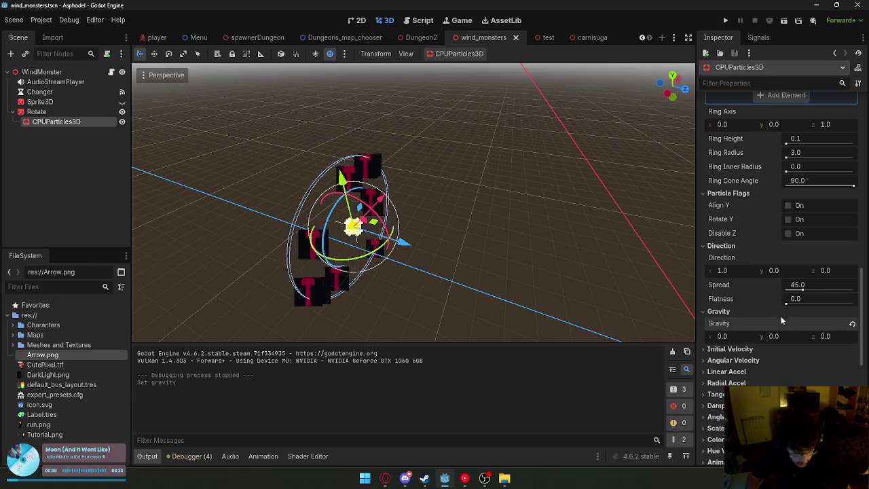
key(Return)
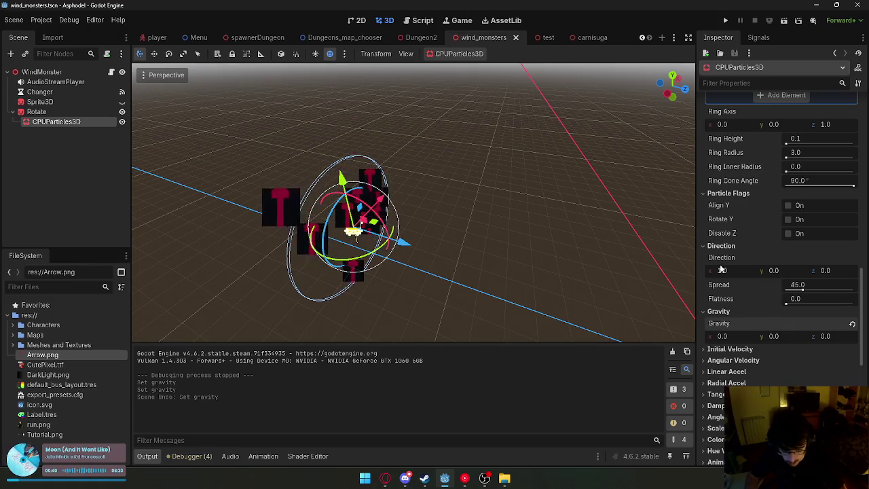
key(ctrl+z)
key(F5)
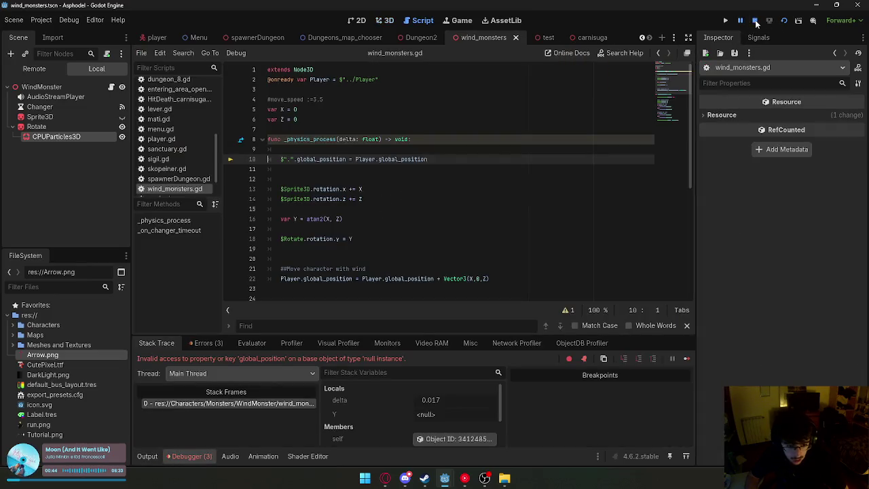
Stop the errored game, then run the test scene and close it.
click(755, 20)
click(543, 38)
click(770, 20)
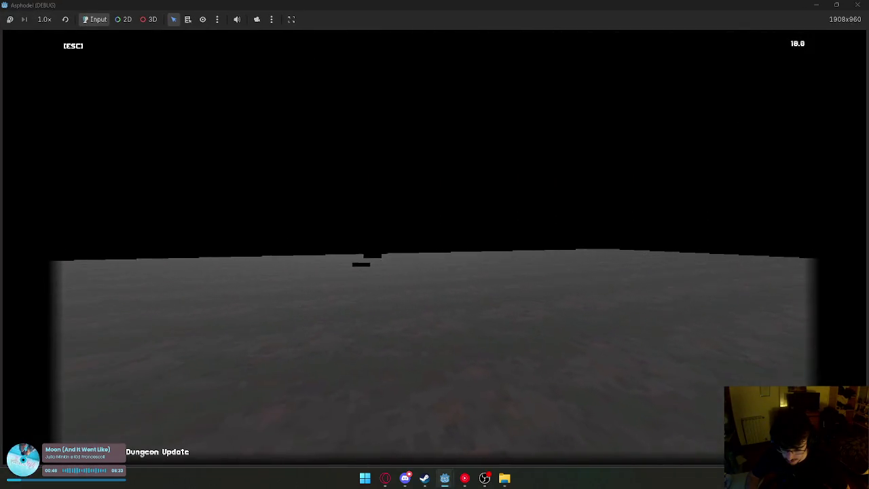
key(super)
key(Escape)
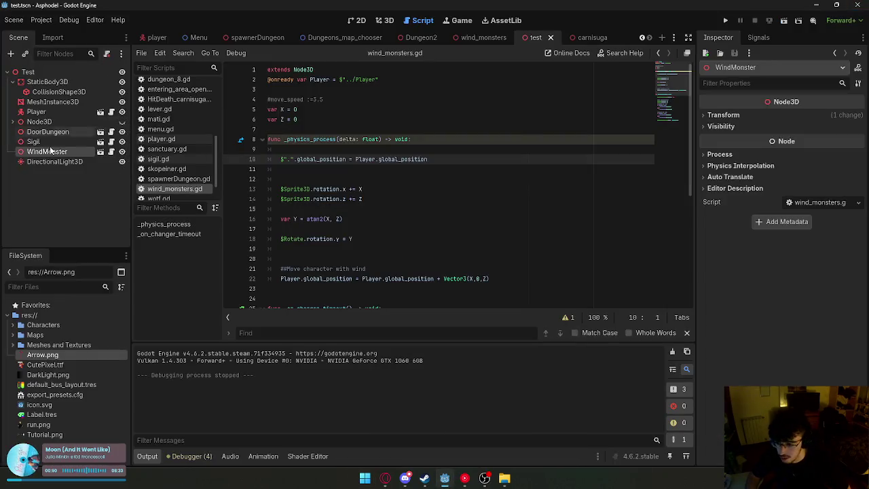
Select the DirectionalLight3D and toggle the Node3D walls' visibility on and off.
click(49, 162)
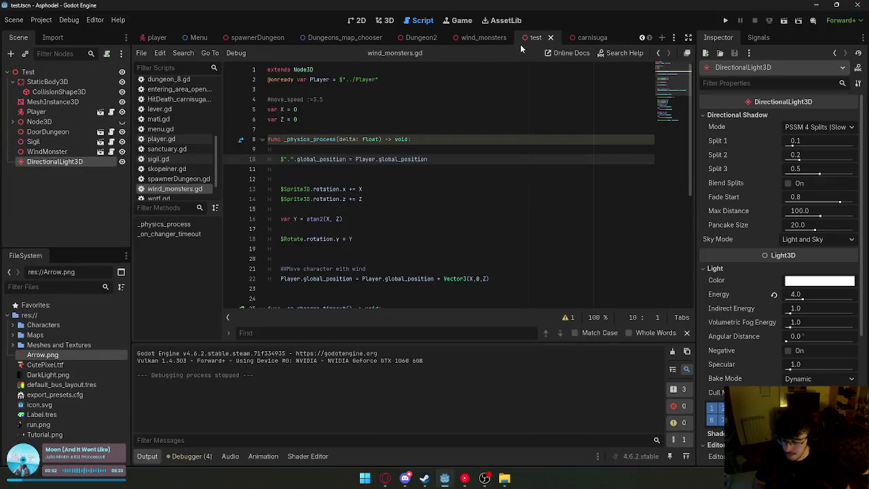
click(393, 21)
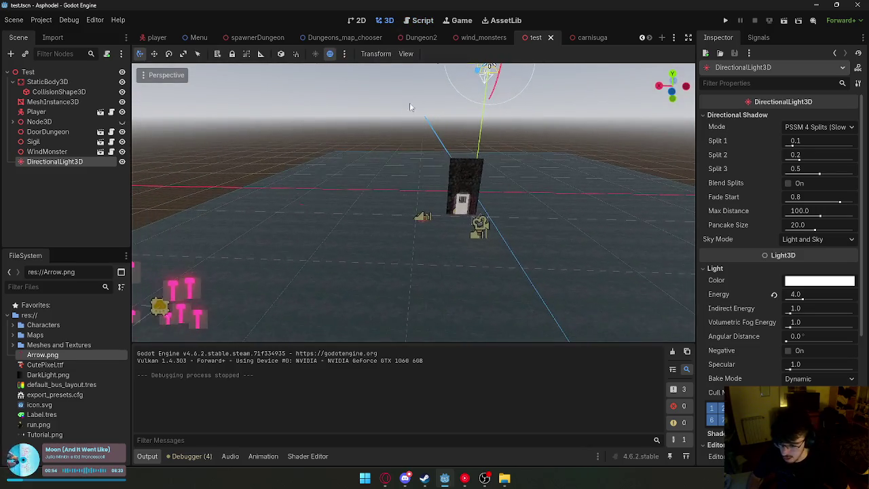
click(259, 116)
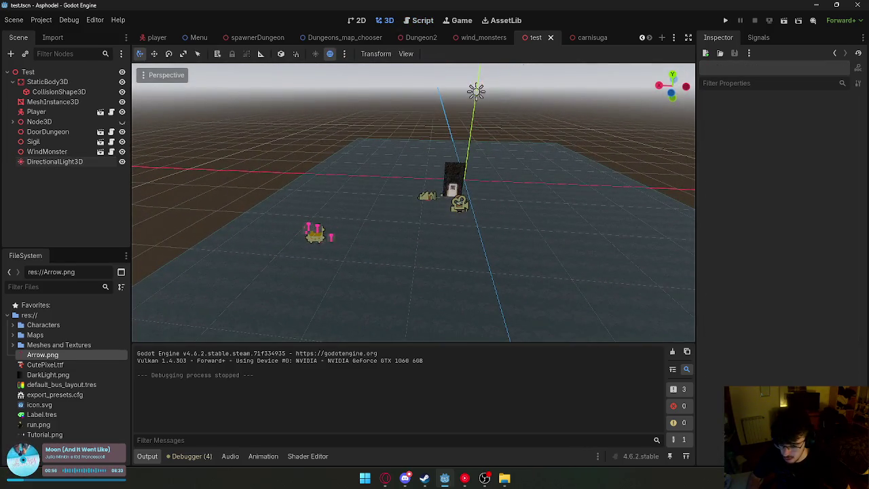
drag(556, 212, 576, 214)
click(465, 124)
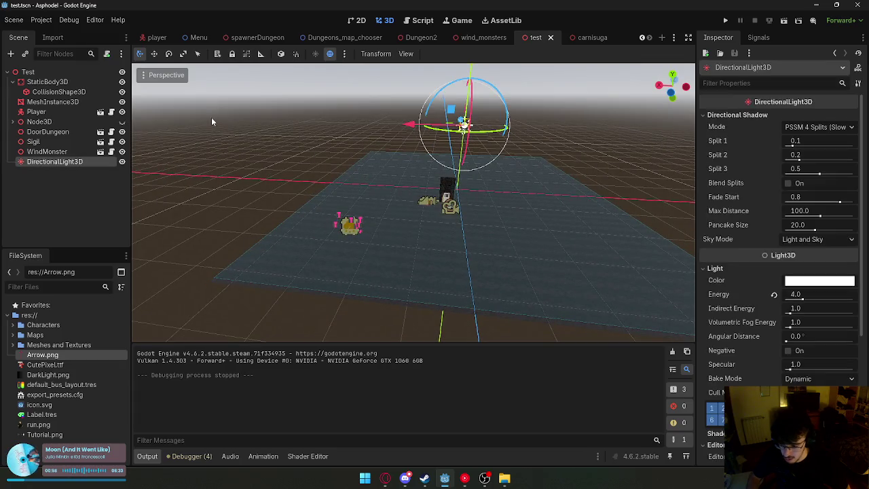
click(122, 121)
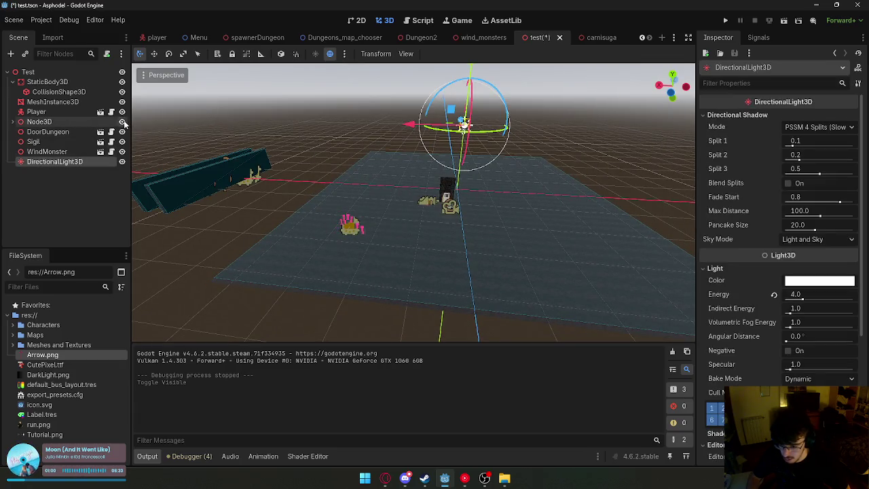
click(122, 122)
click(247, 155)
Focus on the DirectionalLight3D, move it along Y, and run the test scene.
click(330, 54)
click(330, 54)
click(464, 124)
key(f)
drag(409, 120, 423, 112)
drag(406, 111, 462, 117)
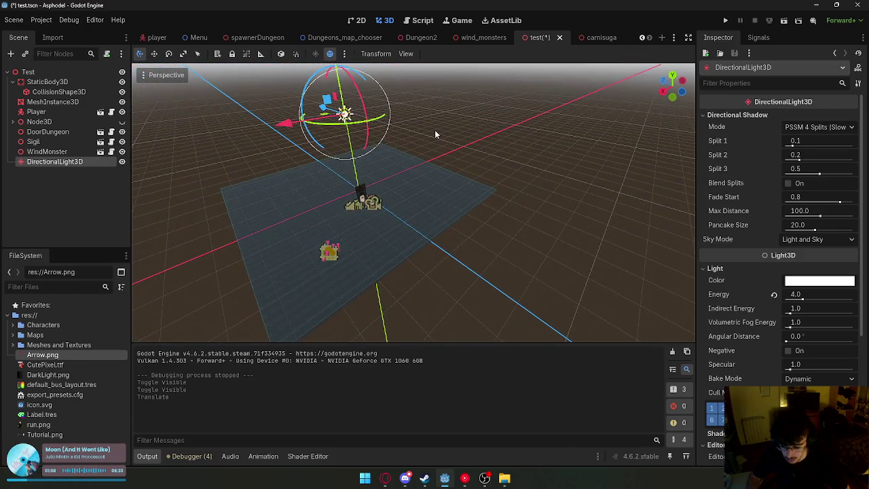
click(783, 21)
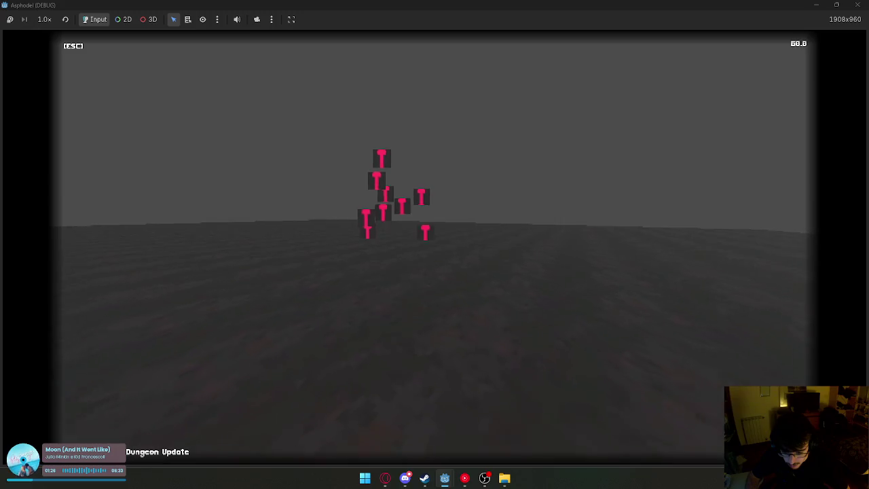
Close the running game after watching the wind particles.
key(super)
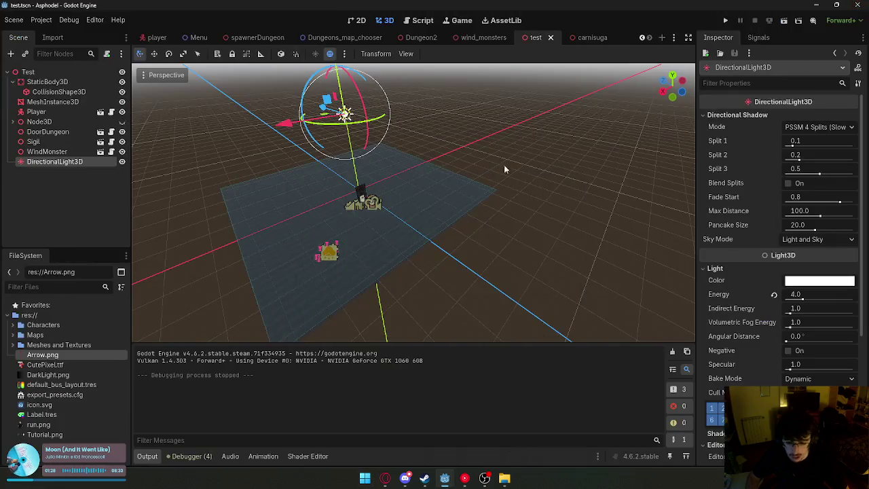
Change the gravity line to Vector3(X+100,0,Z+100), test it in-game, then close the game.
click(423, 22)
scroll(421, 163, down, 7)
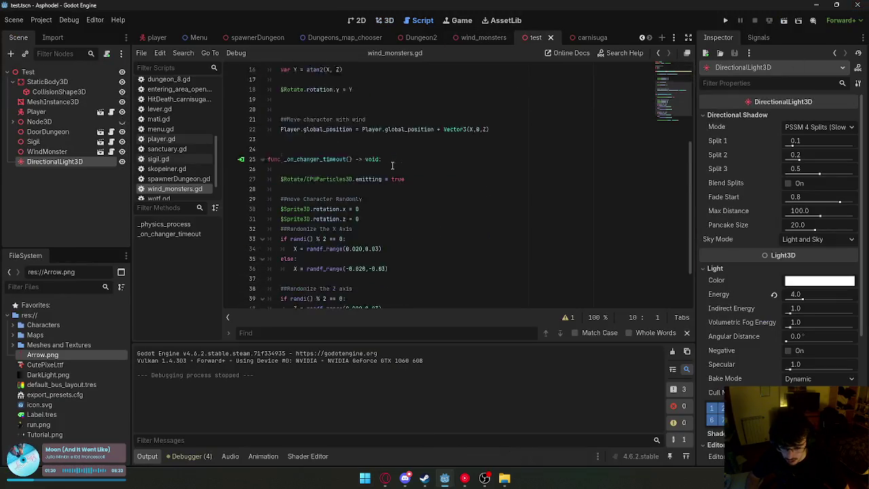
scroll(388, 206, up, 4)
scroll(395, 272, down, 4)
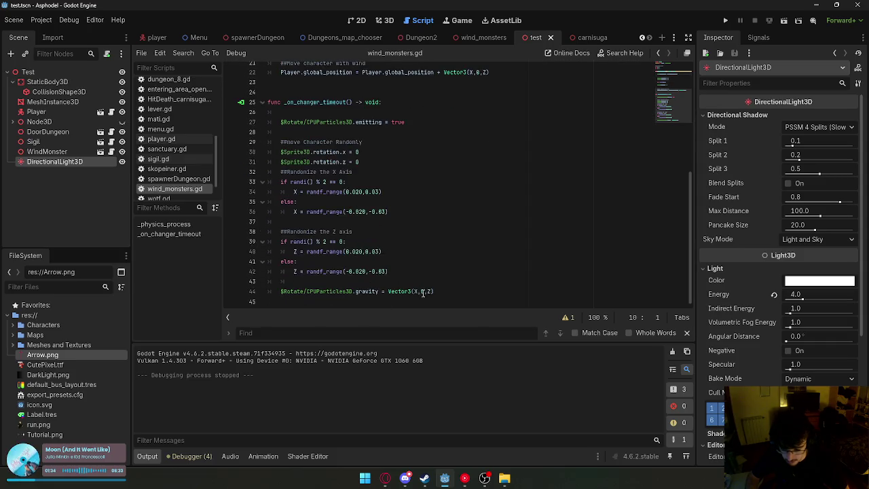
click(430, 291)
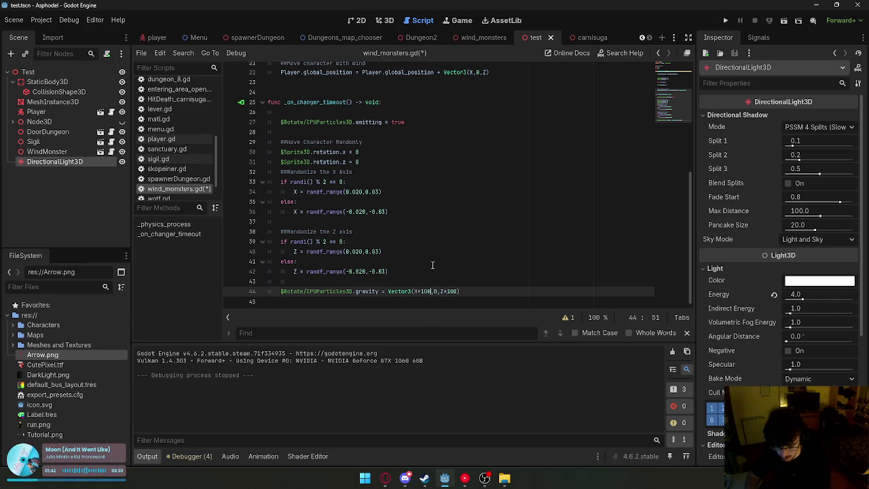
click(780, 22)
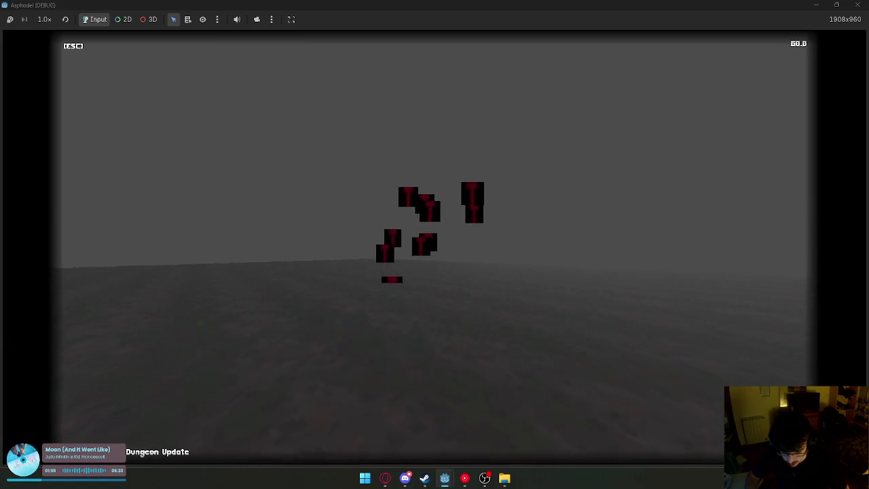
key(super)
key(Escape)
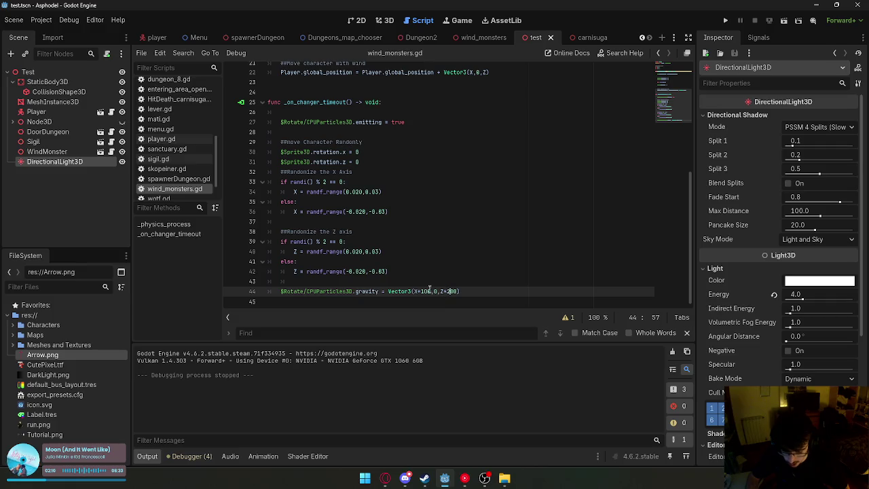
Test larger gravity offsets in two game runs, then click back into the script.
click(785, 21)
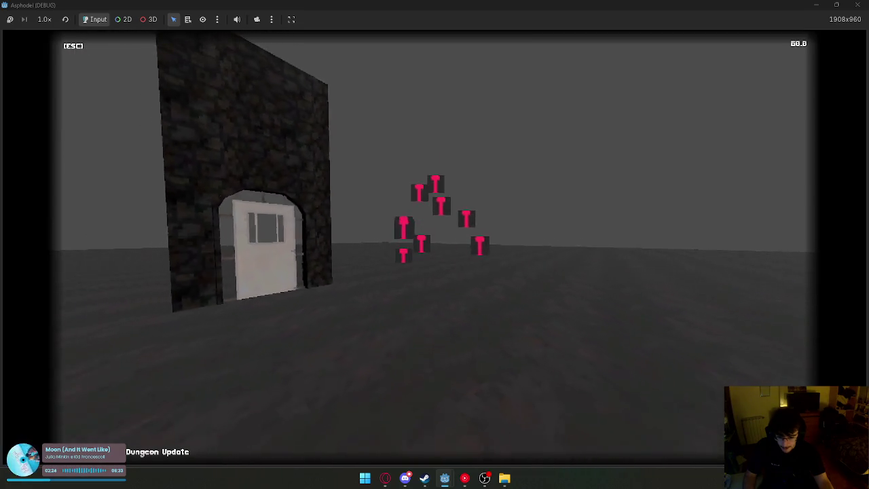
key(super)
key(Escape)
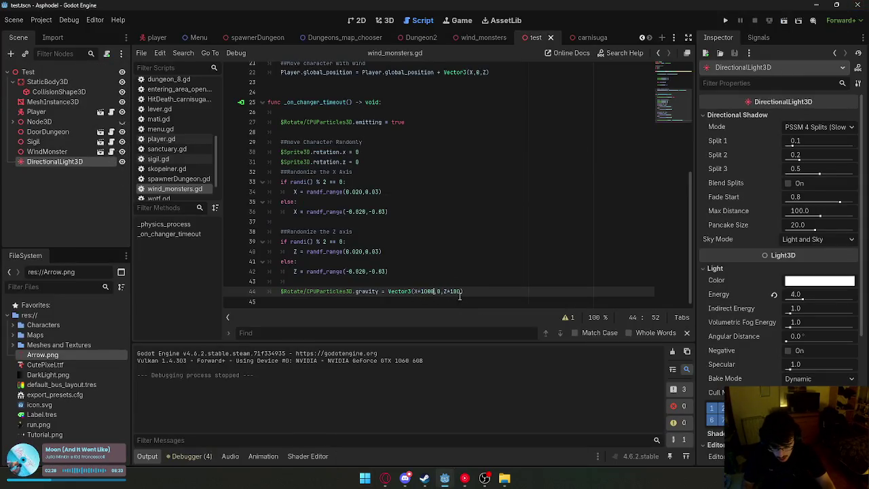
click(788, 21)
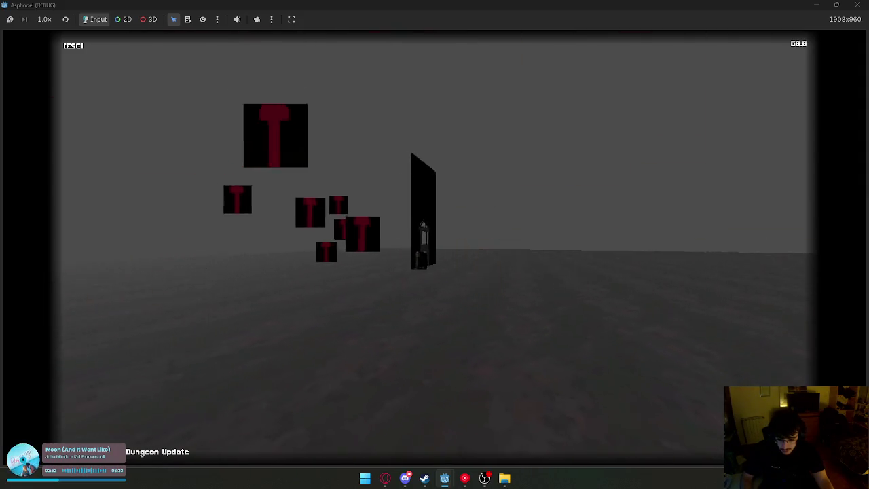
key(super)
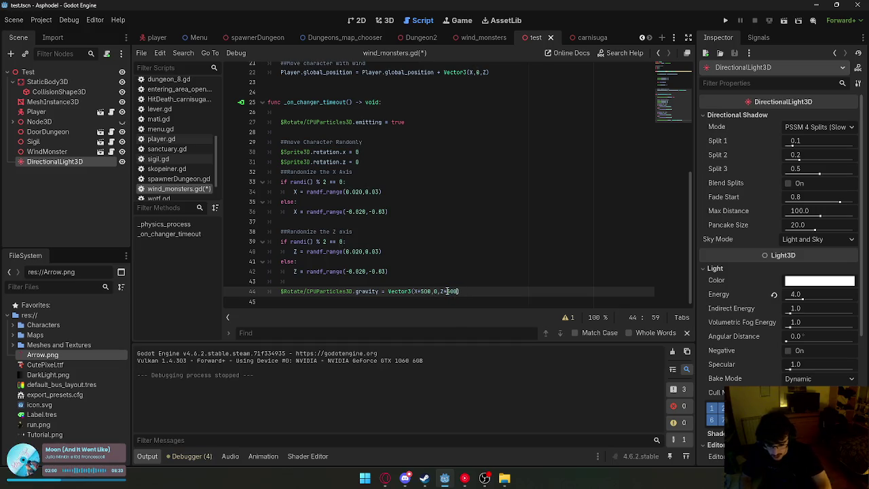
click(356, 182)
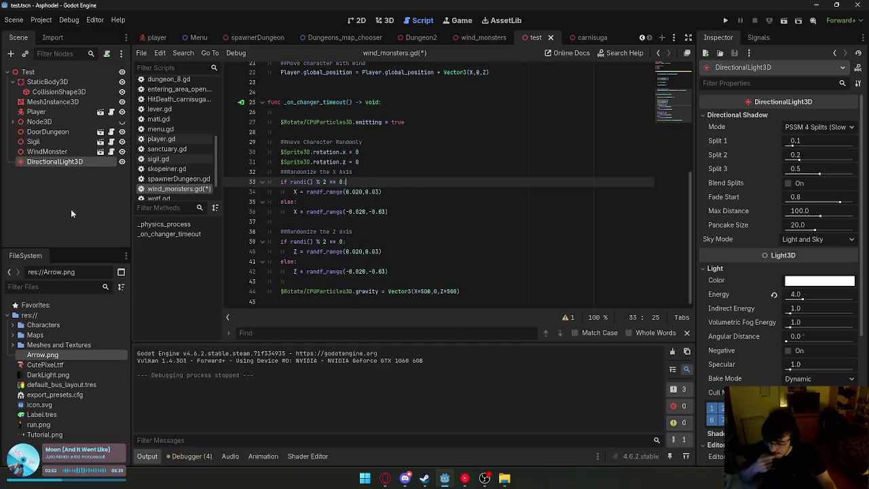
Clear the file filter and expand Meshes and Textures down to the Png's image folder.
text(s)
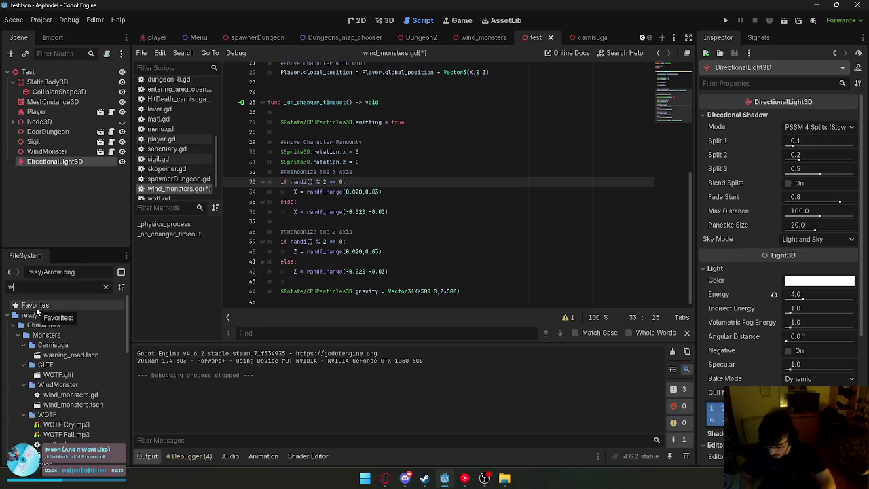
key(BackSpace)
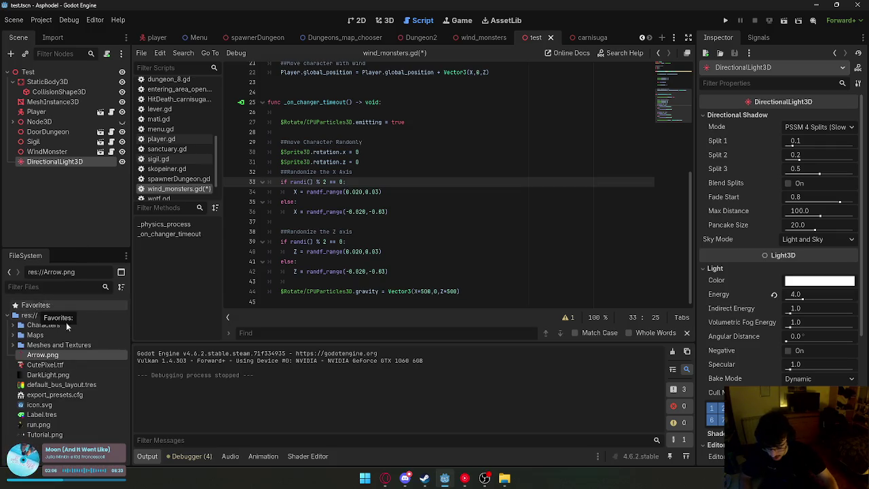
click(13, 345)
scroll(49, 388, down, 3)
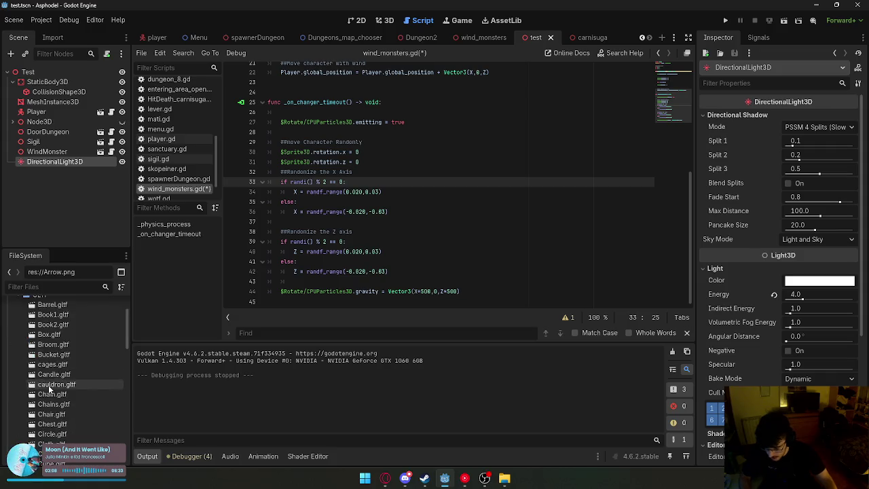
scroll(49, 388, up, 5)
click(19, 355)
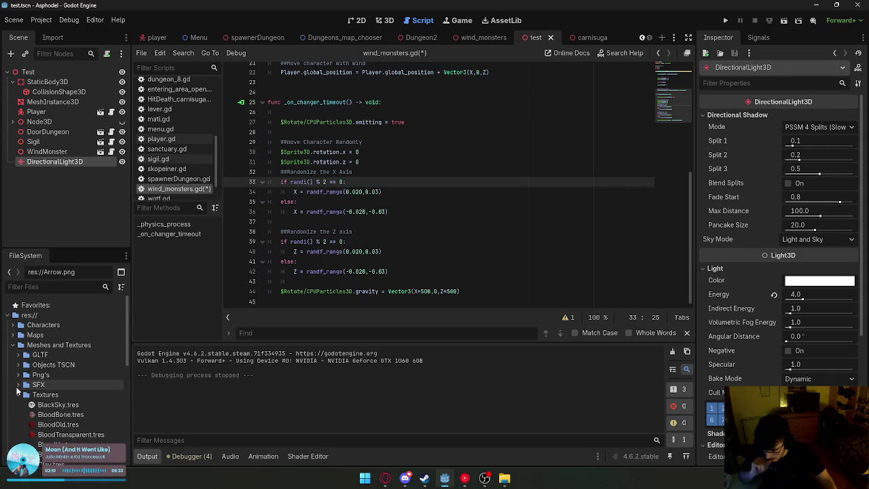
click(18, 375)
scroll(20, 340, down, 2)
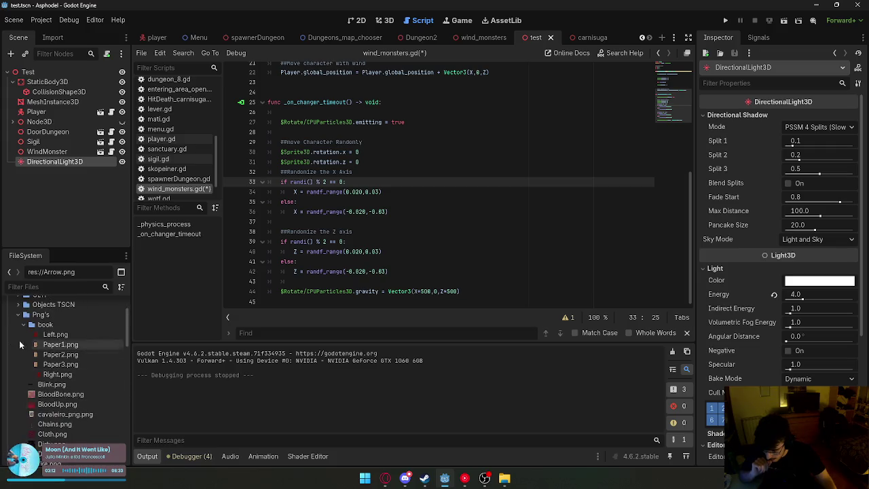
Select the Fog.png texture in Png's and bring up the wind_monsters scene.
click(18, 314)
scroll(55, 370, up, 1)
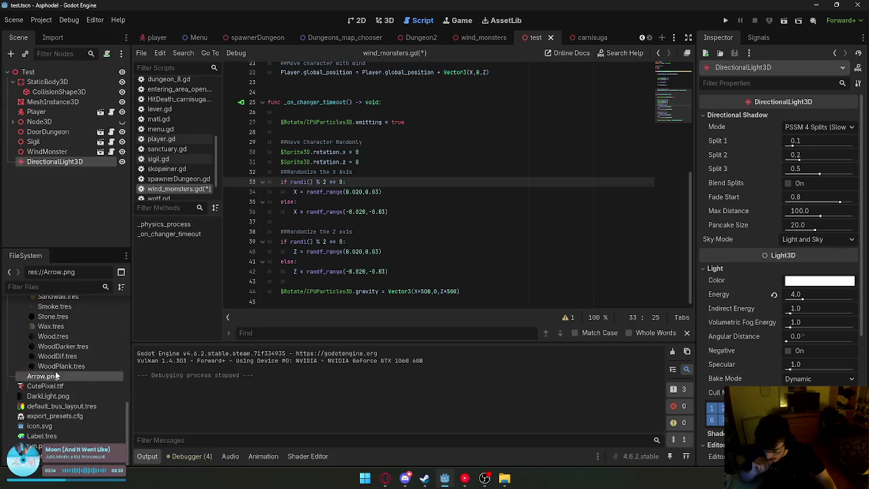
click(19, 338)
scroll(37, 370, down, 1)
click(24, 329)
scroll(57, 380, down, 2)
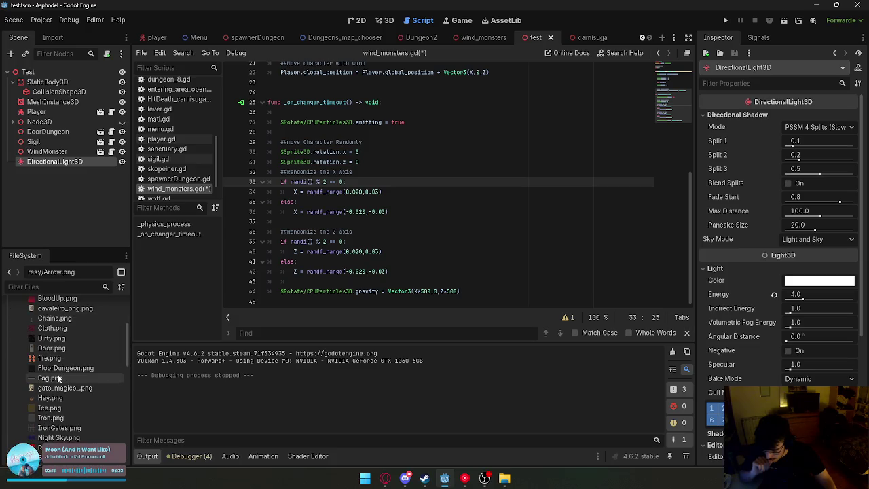
click(52, 381)
mouse_move(171, 347)
mouse_down()
mouse_move(754, 188)
mouse_move(754, 262)
mouse_move(754, 211)
mouse_up()
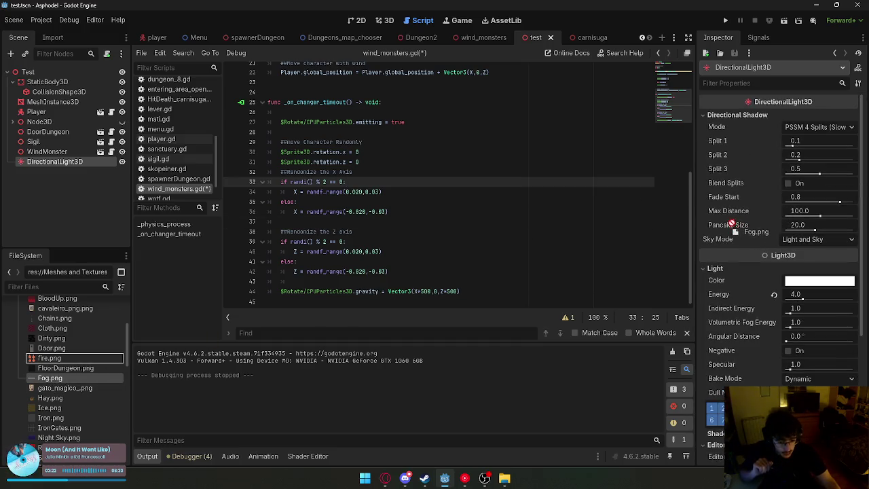
click(478, 37)
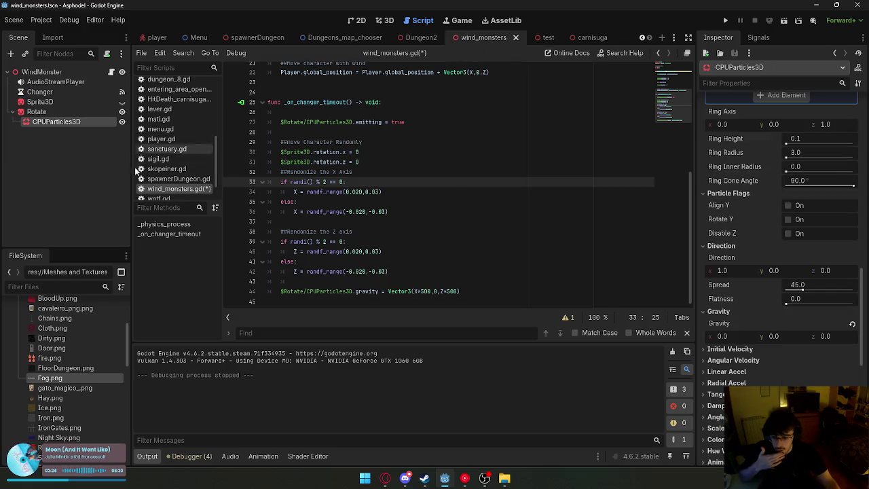
Apply Fog.png as the particle mesh material and try Face X orientation before reverting to Face Z.
scroll(717, 261, up, 10)
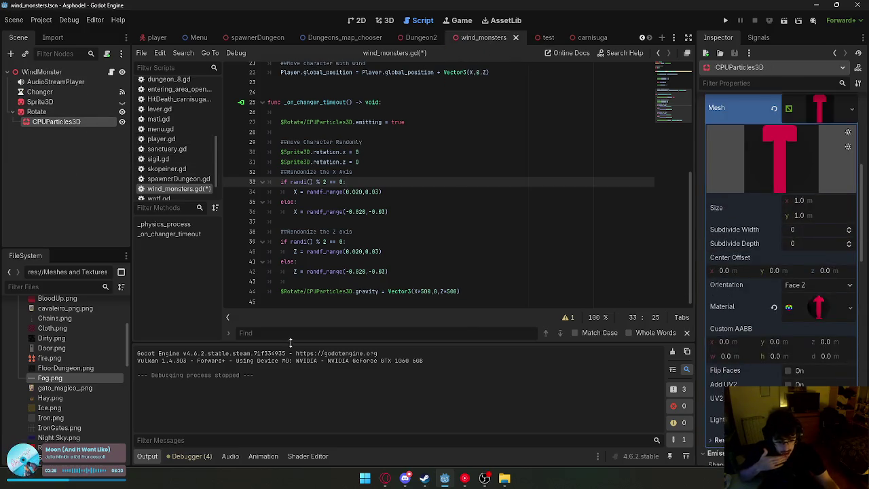
drag(48, 384, 819, 306)
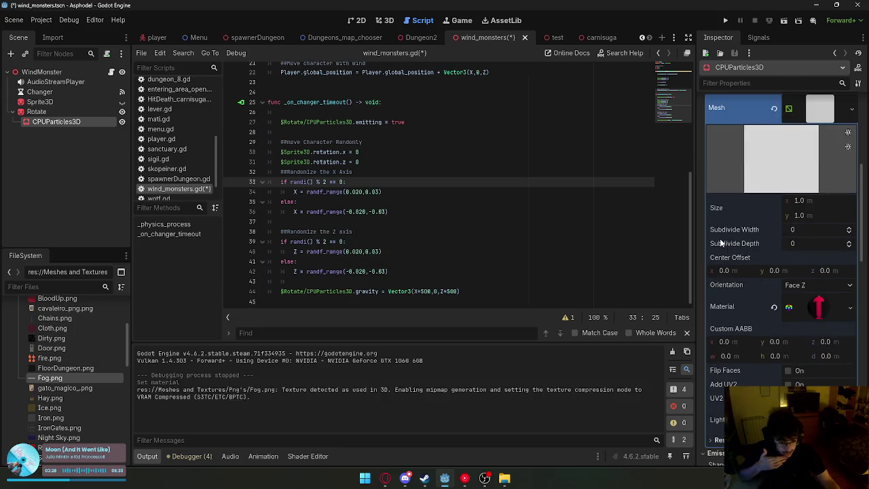
click(801, 285)
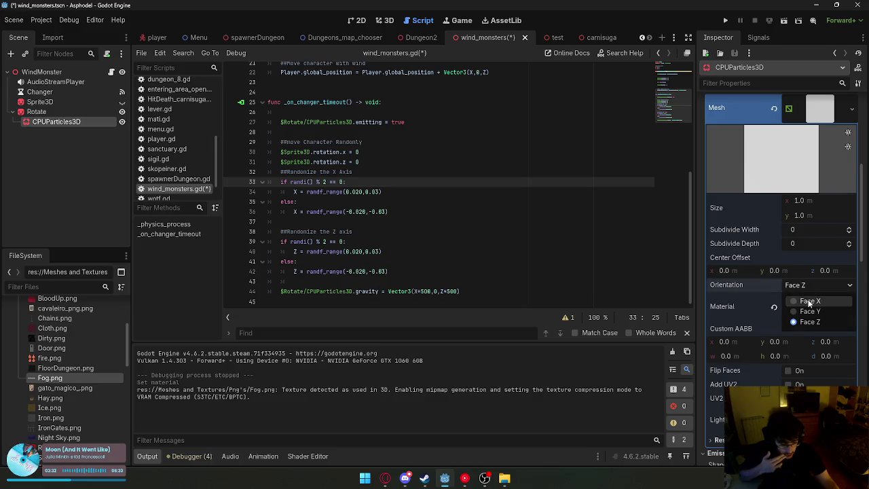
click(809, 301)
click(809, 322)
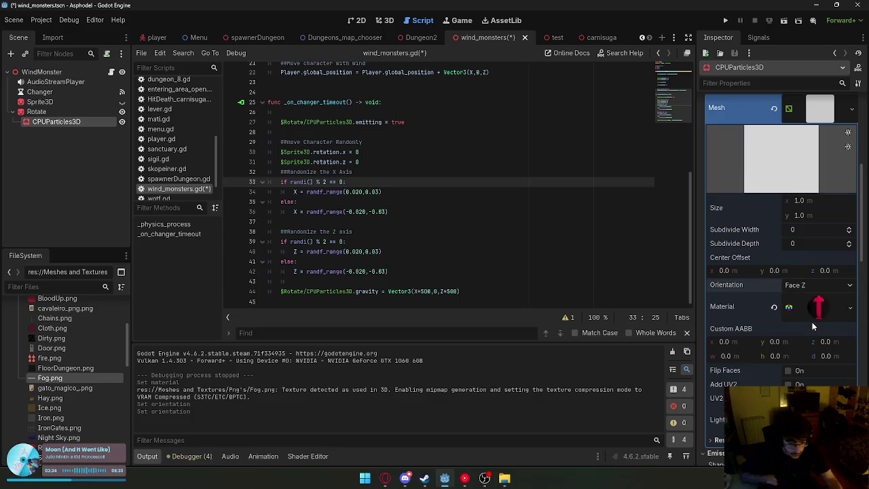
Expand the particle material's settings and look through them.
scroll(812, 321, down, 2)
click(815, 268)
scroll(794, 309, down, 2)
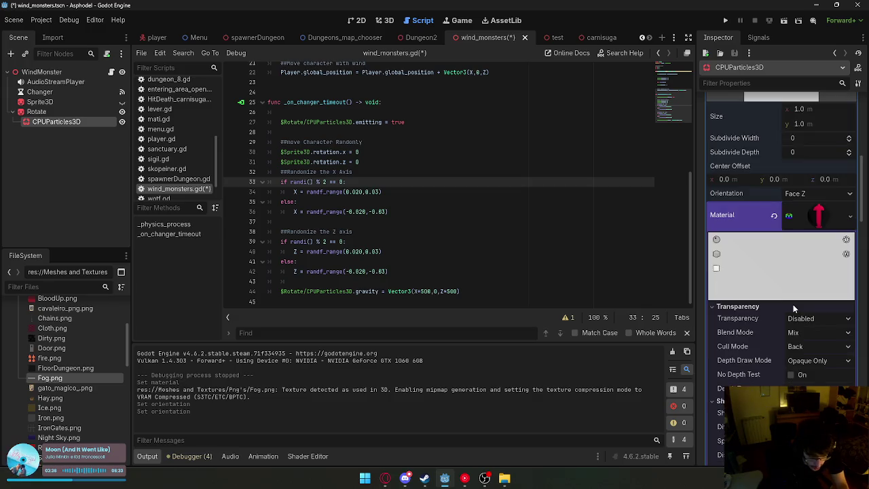
scroll(801, 319, down, 12)
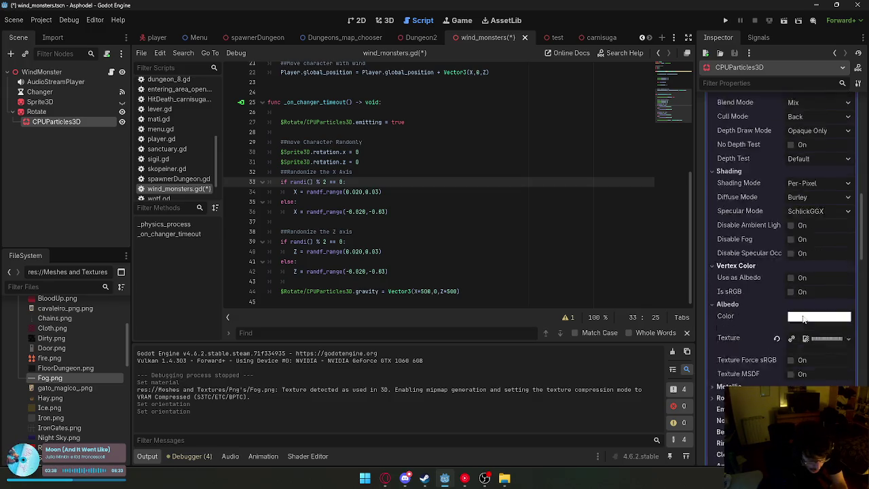
scroll(803, 316, up, 3)
scroll(803, 316, down, 5)
scroll(804, 317, up, 10)
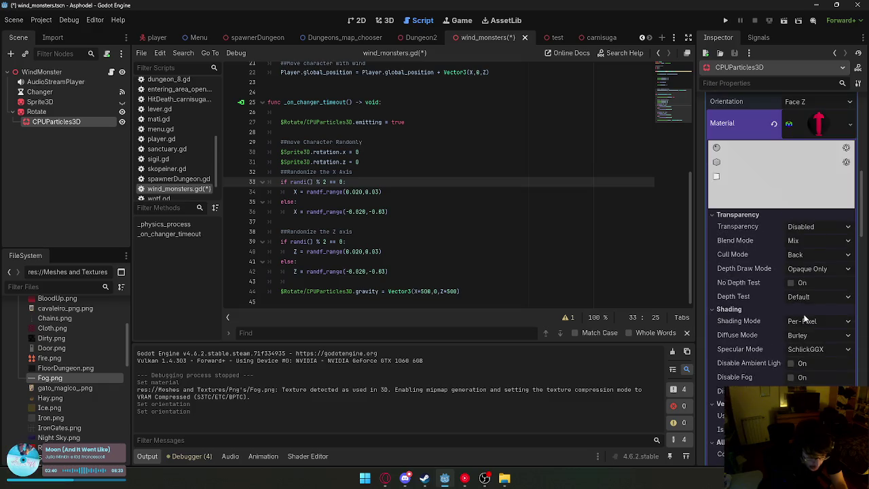
Undo the recent orientation, material, gravity and emitter rotation changes, then show the 3D view.
key(ctrl+z)
key(ctrl+z)
key(ctrl+z)
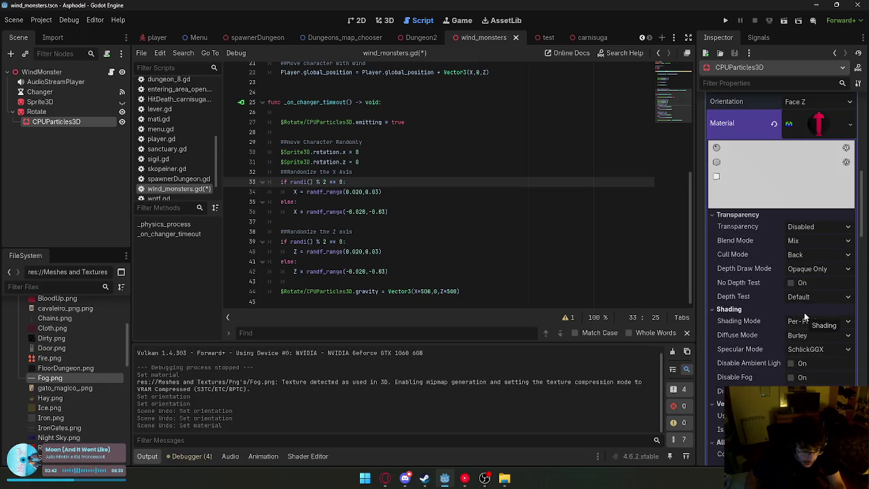
key(ctrl+z)
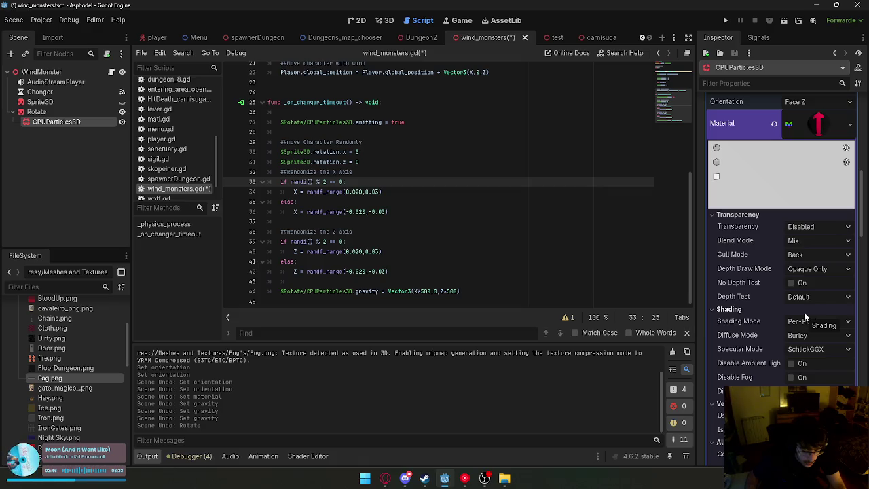
scroll(805, 316, down, 3)
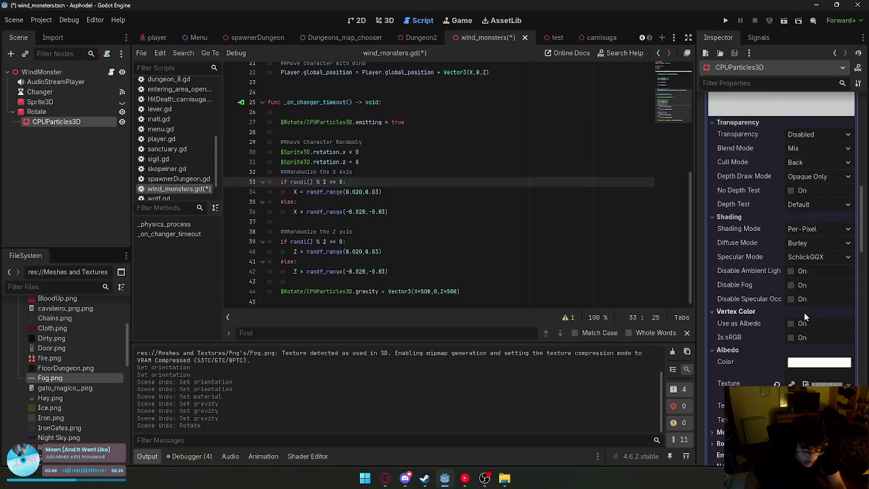
scroll(804, 313, up, 3)
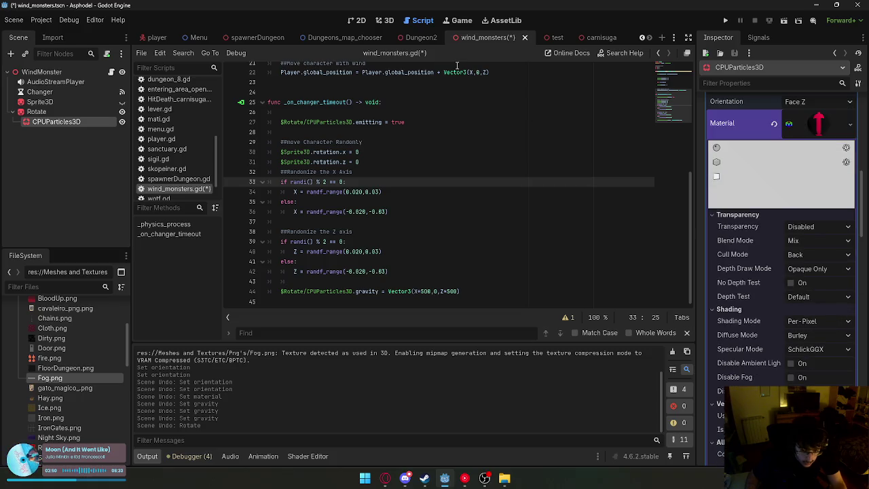
click(384, 21)
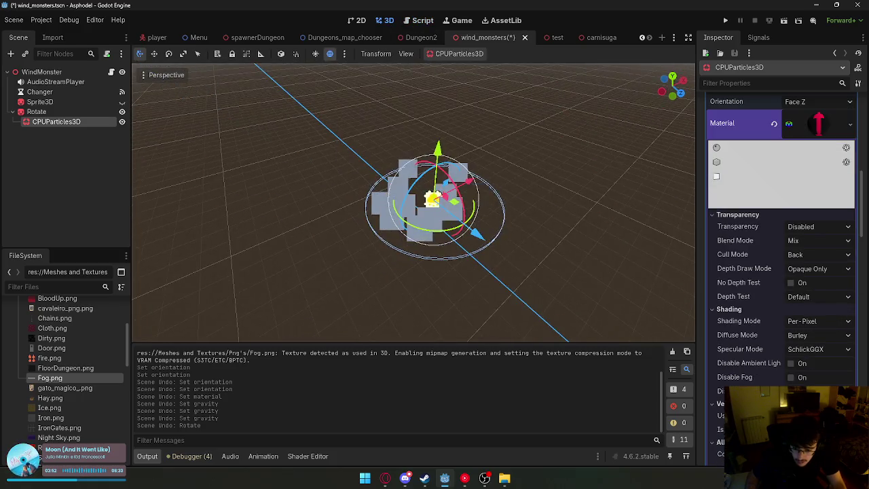
Rotate the emitter so its ring stands vertical, reselect CPUParticles3D and save wind_monsters.
mouse_move(432, 131)
mouse_down()
mouse_move(450, 196)
mouse_move(521, 194)
mouse_up()
click(521, 194)
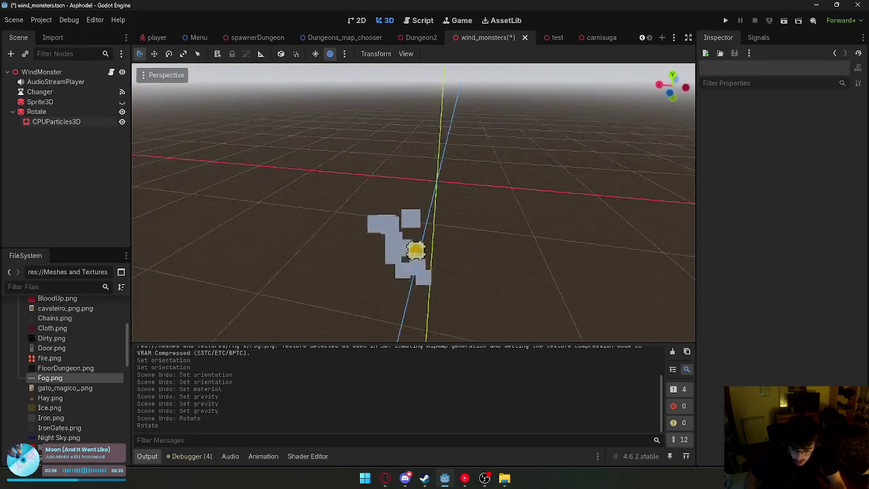
click(457, 215)
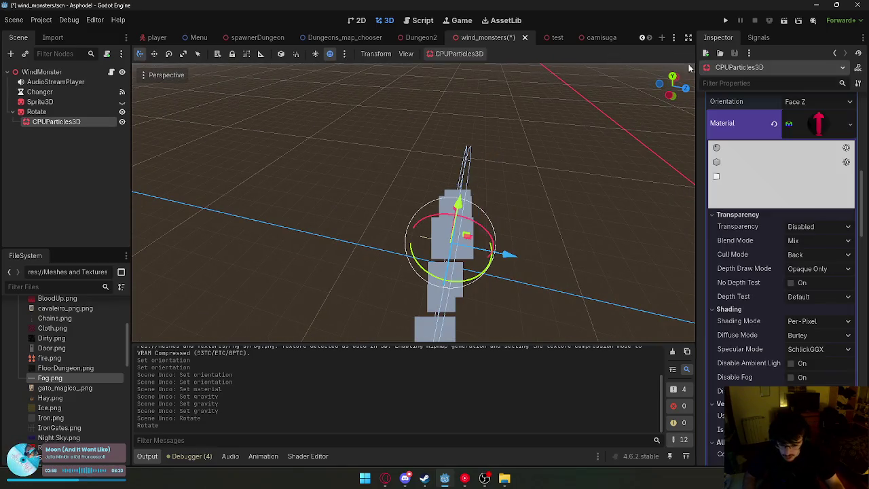
key(ctrl+s)
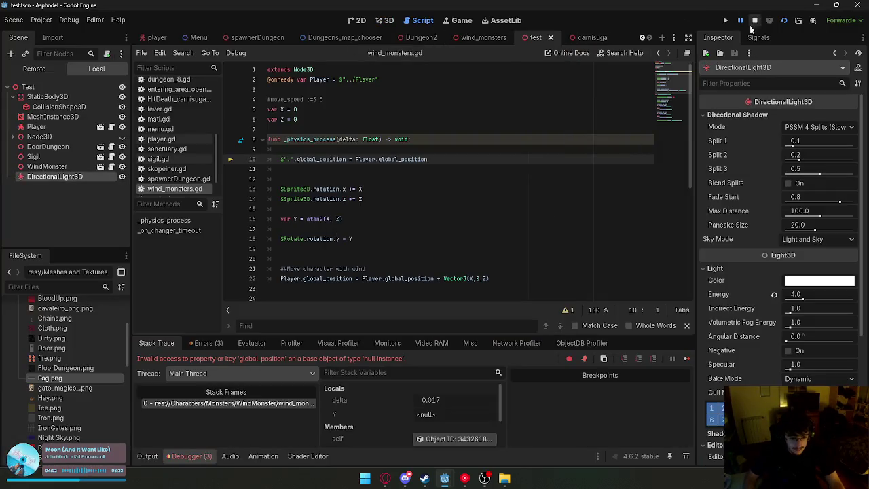
Run the game, walk toward the tower and back to watch the particles, then stop.
click(725, 20)
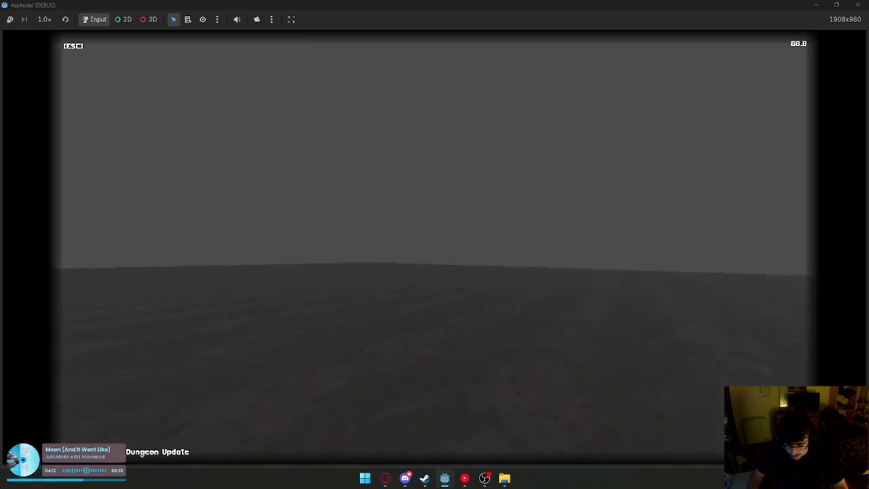
key(w)
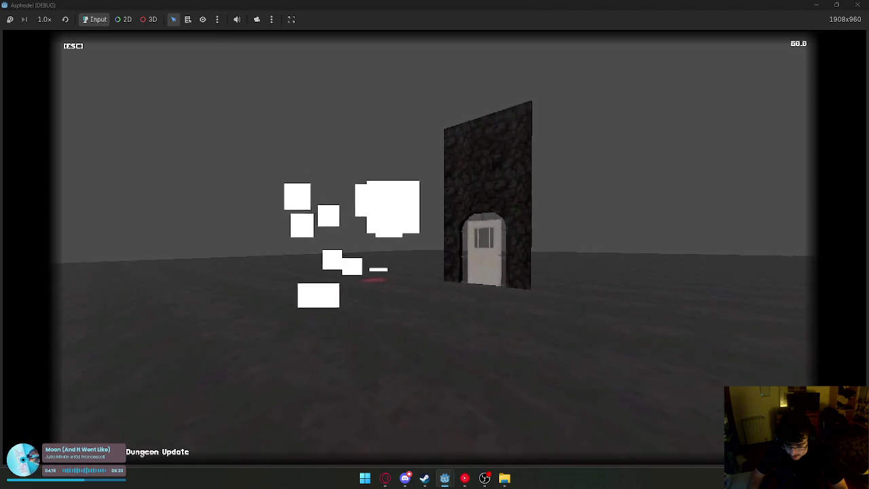
key(s)
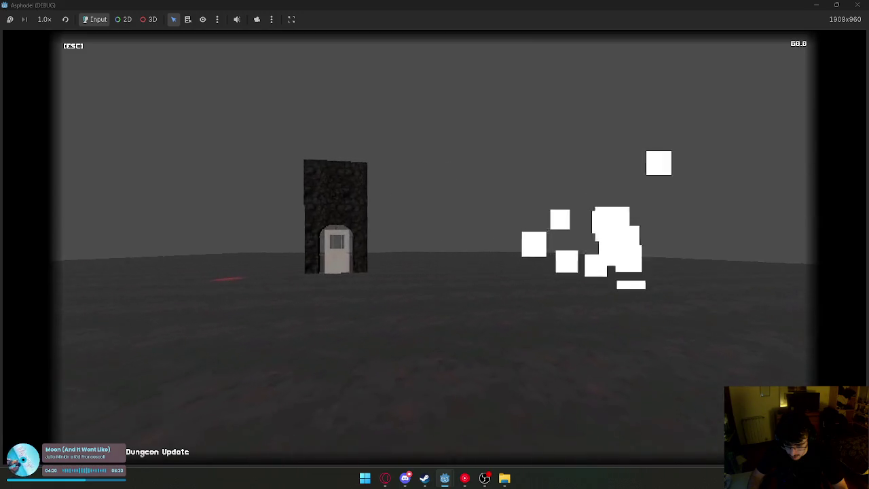
key(super)
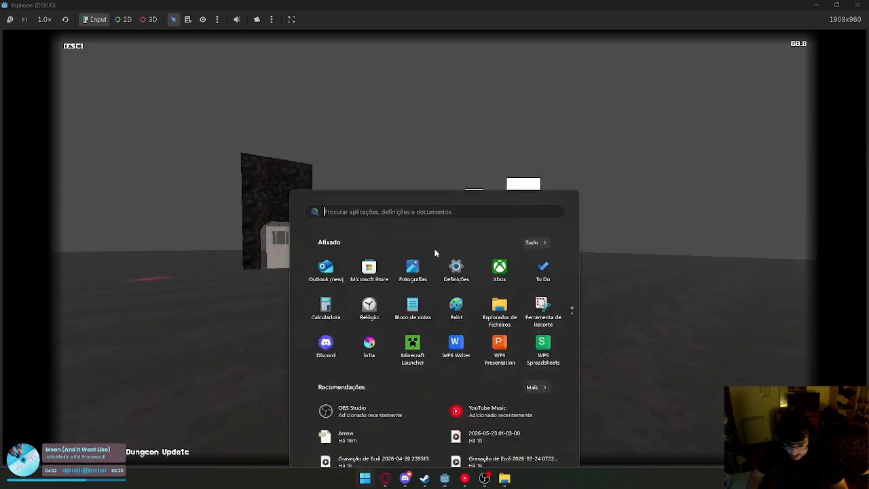
Stop the game, give the wind_monsters particles a 3-second Lifetime and save the scene.
key(Escape)
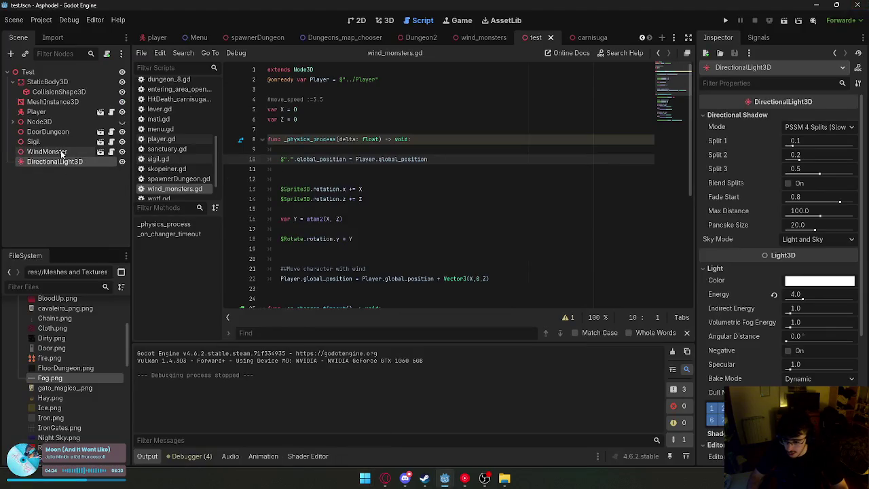
click(61, 152)
click(477, 37)
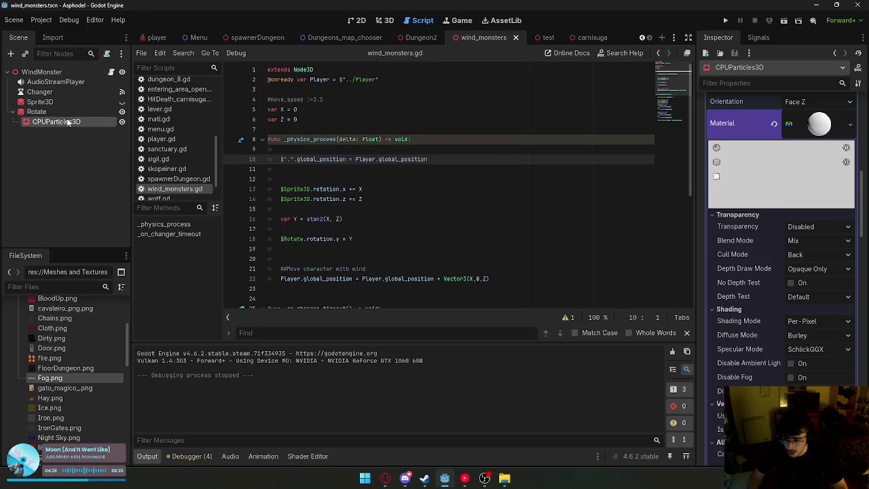
scroll(781, 159, up, 10)
click(810, 161)
text(3)
key(Return)
right_click(505, 41)
click(526, 52)
Set the particle Amount to 30 and save the wind_monsters scene again.
click(793, 130)
text(30)
key(Return)
right_click(505, 40)
click(536, 57)
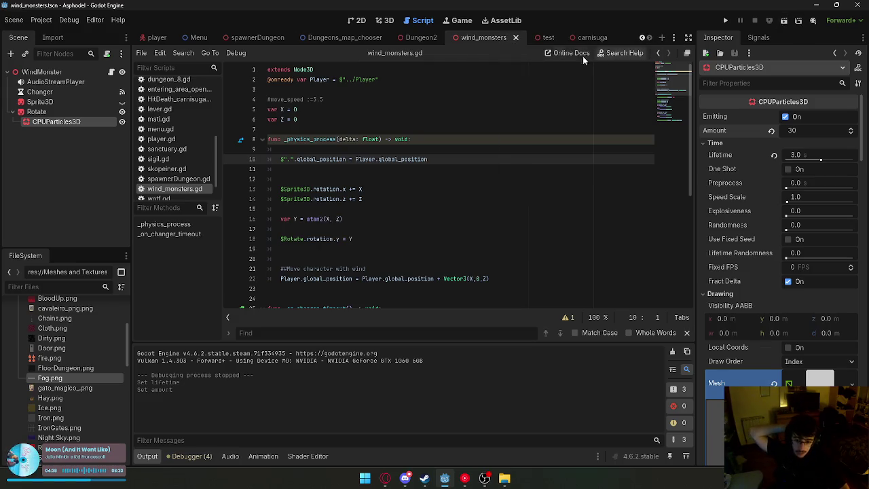
mouse_move(428, 44)
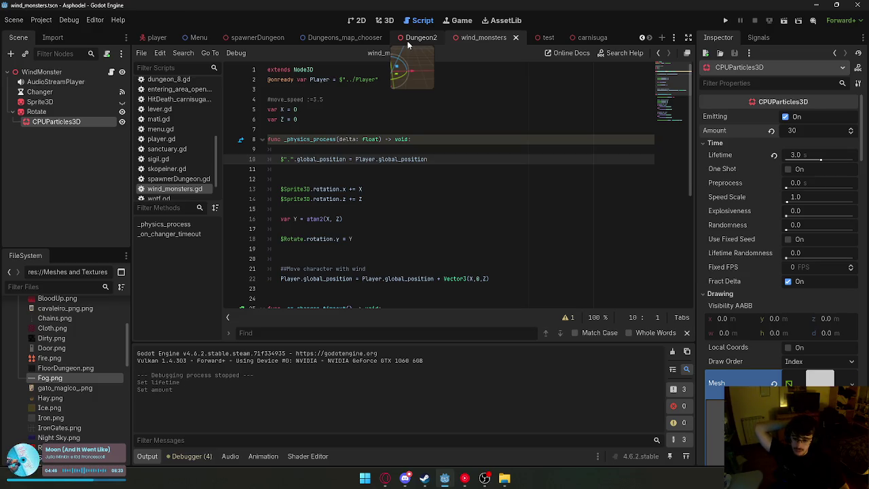
Filter the project files by 'dung' to show the dungeon maps.
click(68, 288)
text(dung)
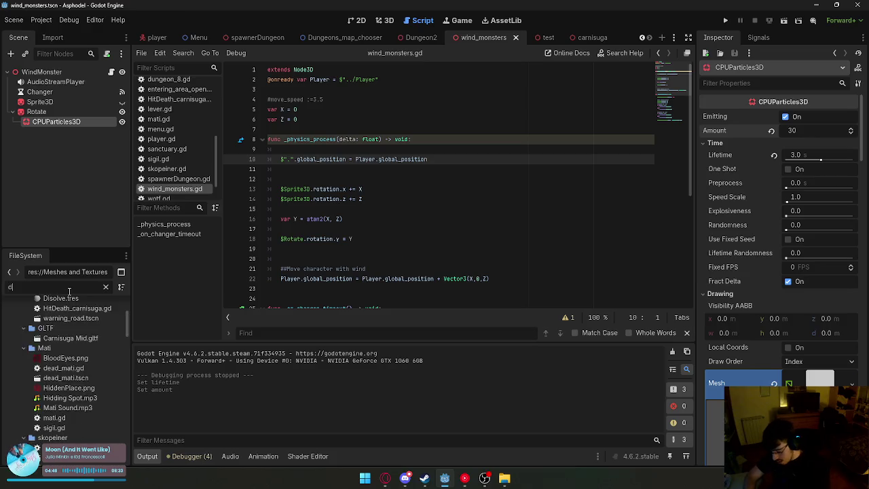
scroll(58, 345, up, 3)
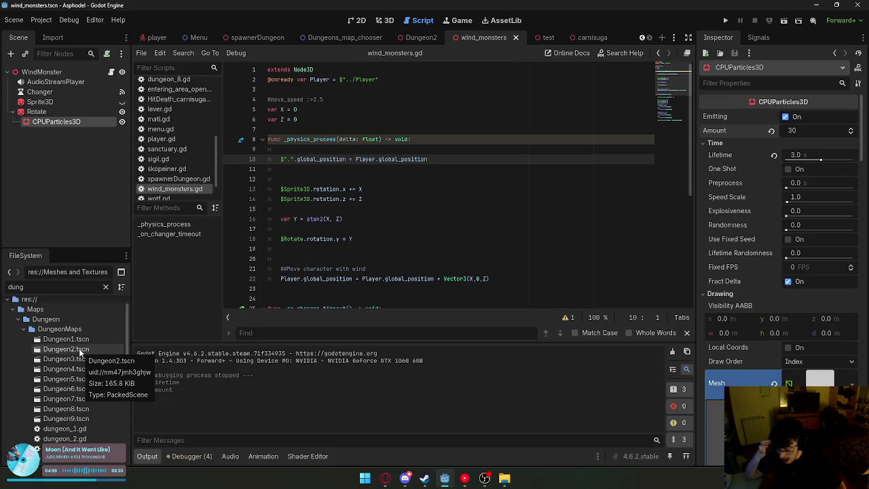
scroll(547, 265, down, 3)
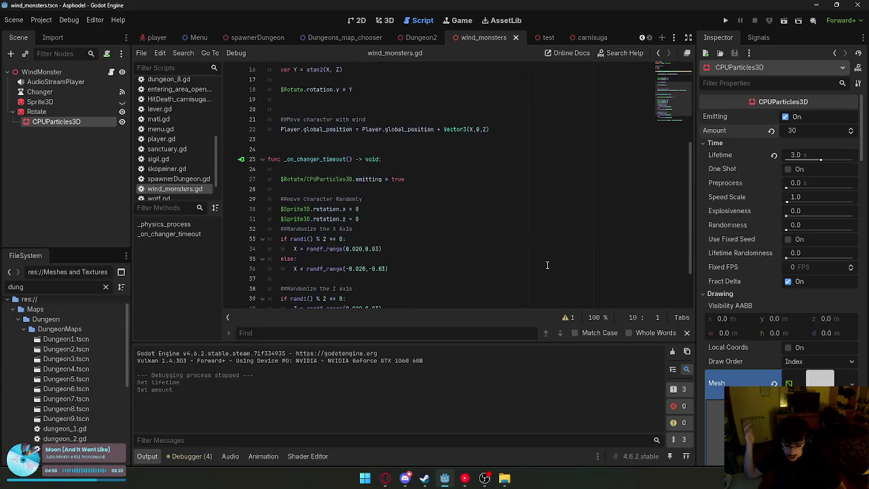
scroll(547, 265, up, 1)
Save the wind_monsters scene, switch to the test scene and run it.
right_click(486, 41)
click(492, 60)
click(550, 38)
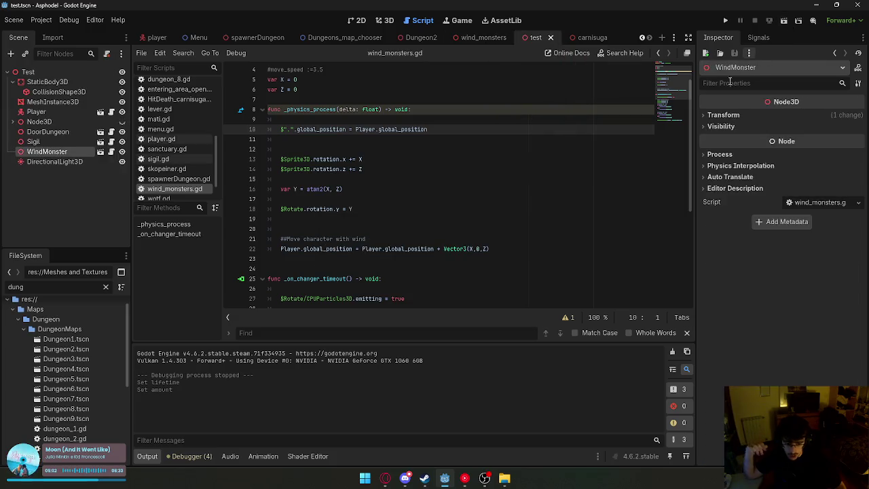
click(784, 19)
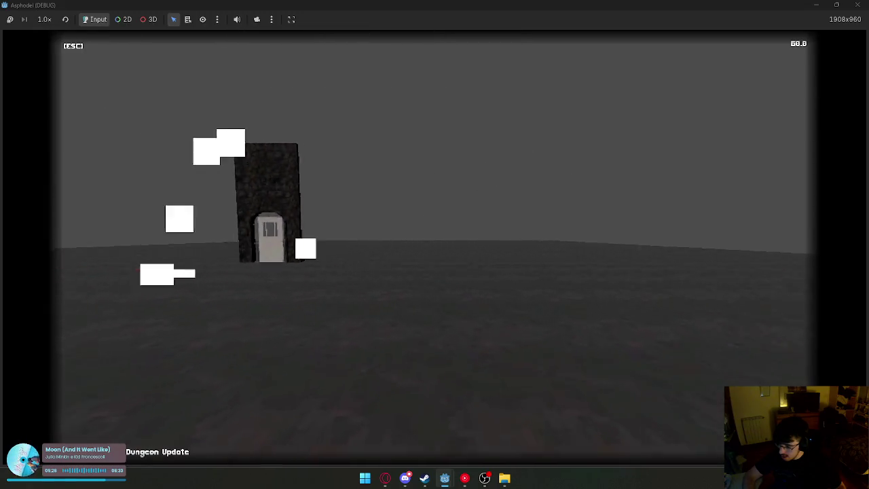
key(super)
key(super)
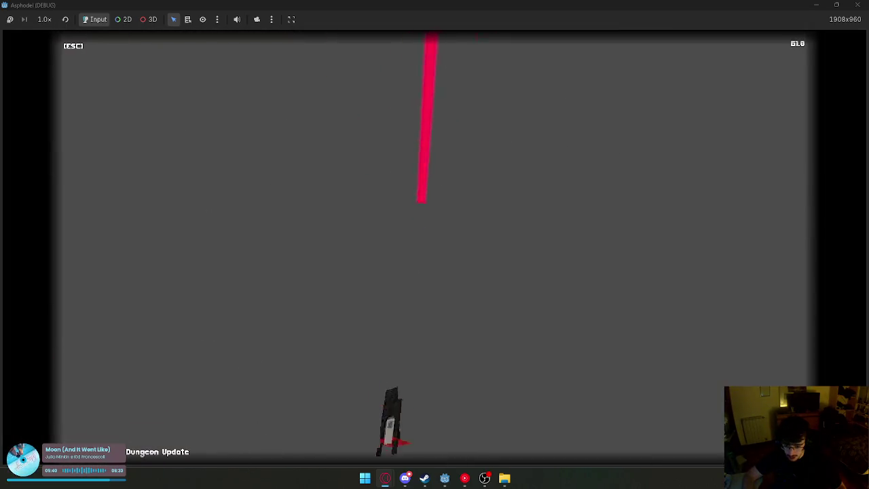
key(super)
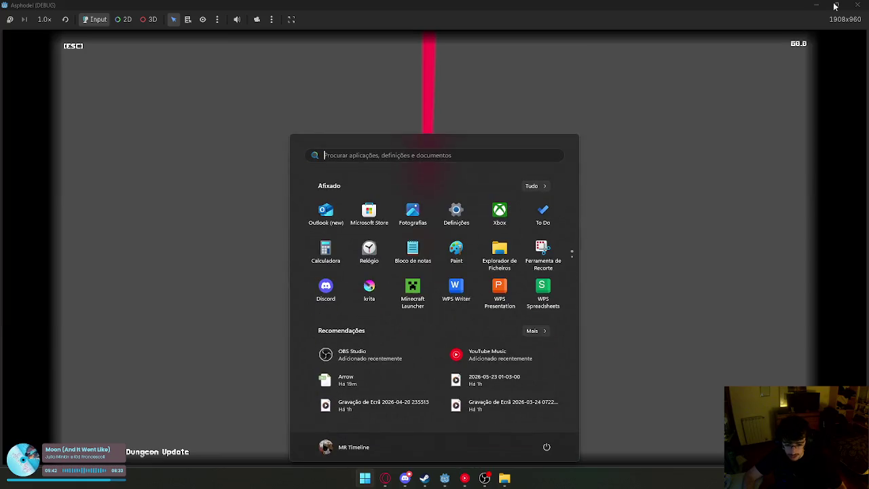
click(857, 5)
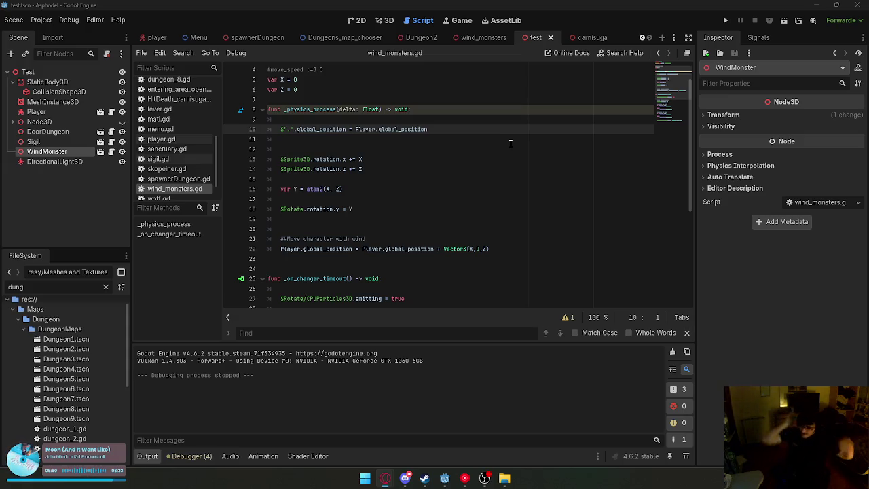
Select the WindMonster node and briefly inspect its transform properties.
click(409, 120)
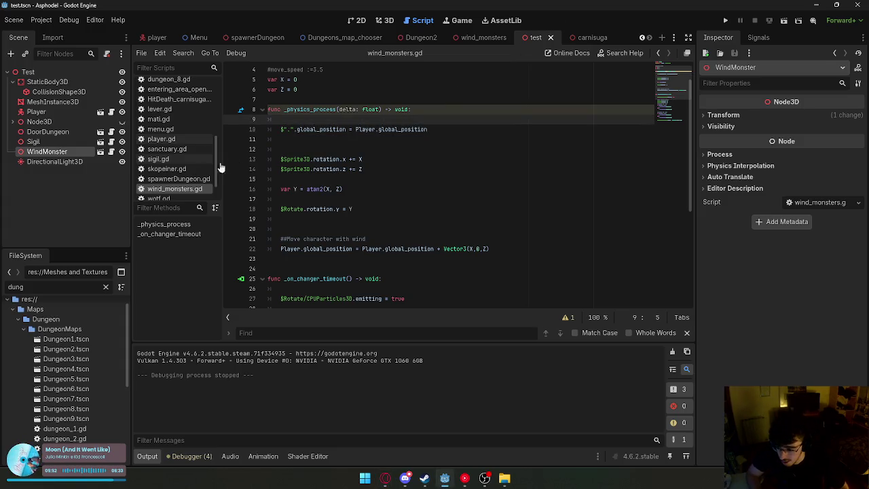
click(34, 141)
click(73, 151)
click(743, 114)
click(743, 114)
In the wind_monsters scene, locate the particle mesh's x size under Drawing in the Inspector.
click(492, 38)
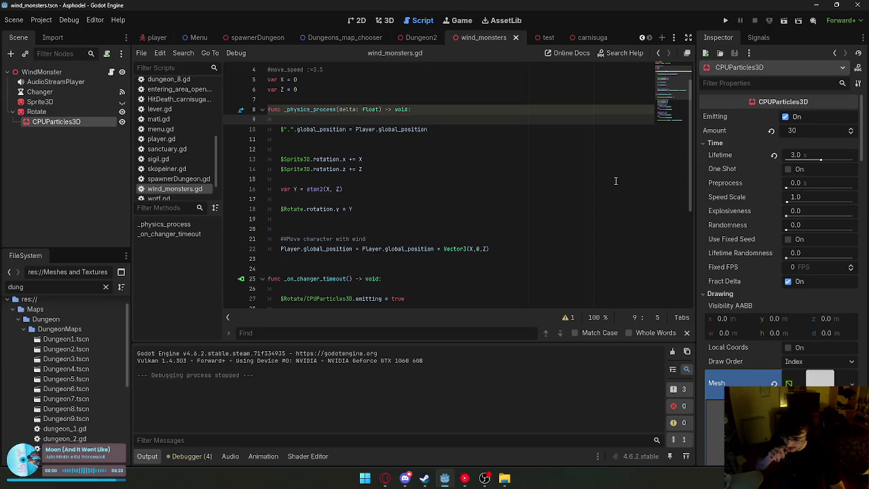
scroll(814, 169, down, 5)
click(814, 291)
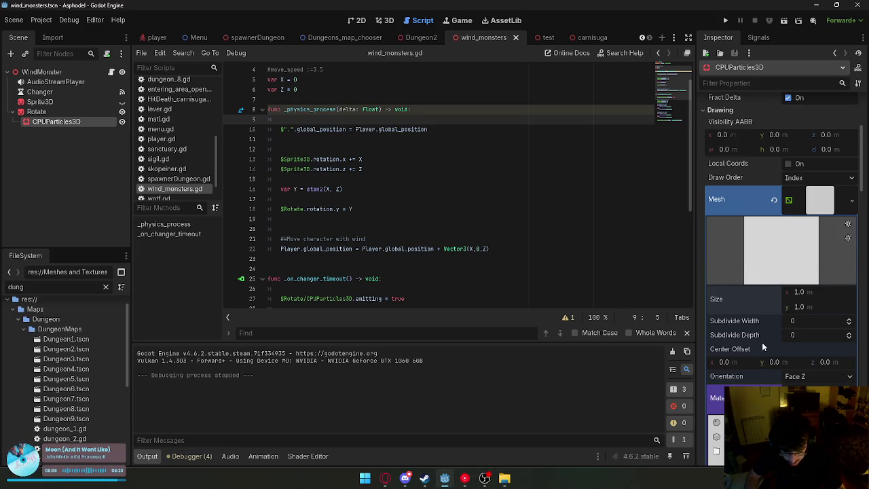
scroll(761, 343, down, 2)
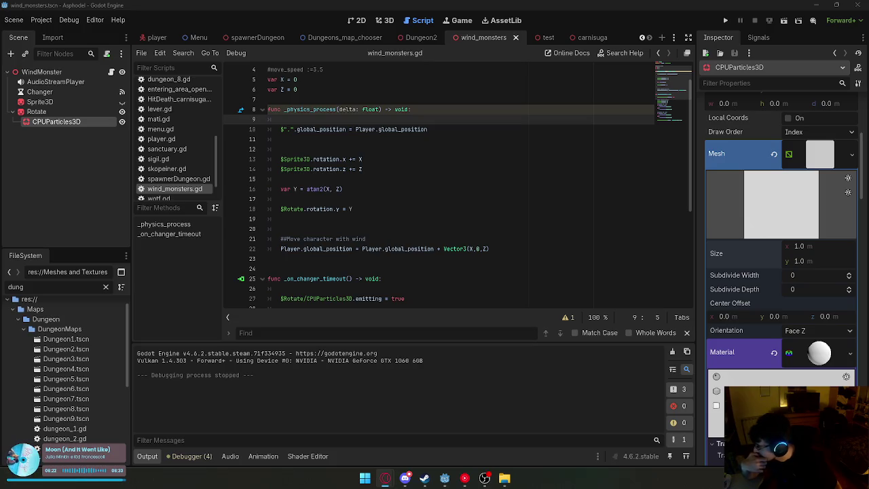
click(745, 82)
Filter the Inspector to the Animation properties, then try 'draw' and clear the filter.
text(ani)
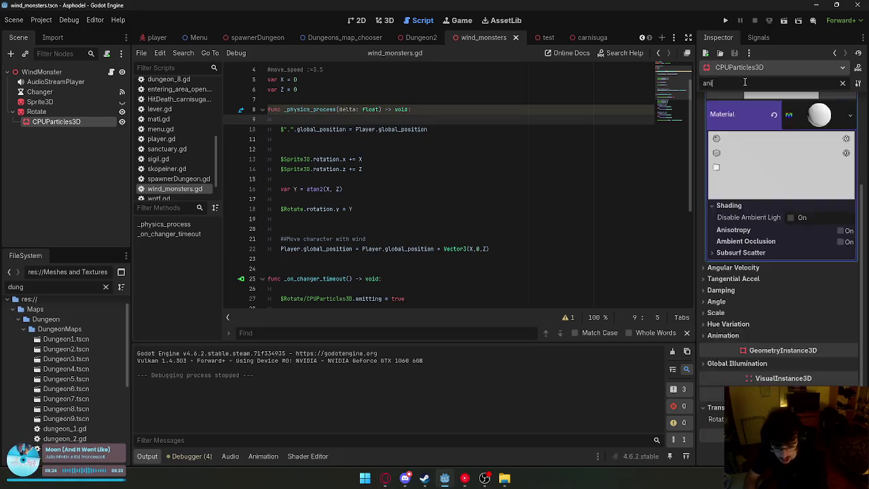
text(mation)
click(788, 115)
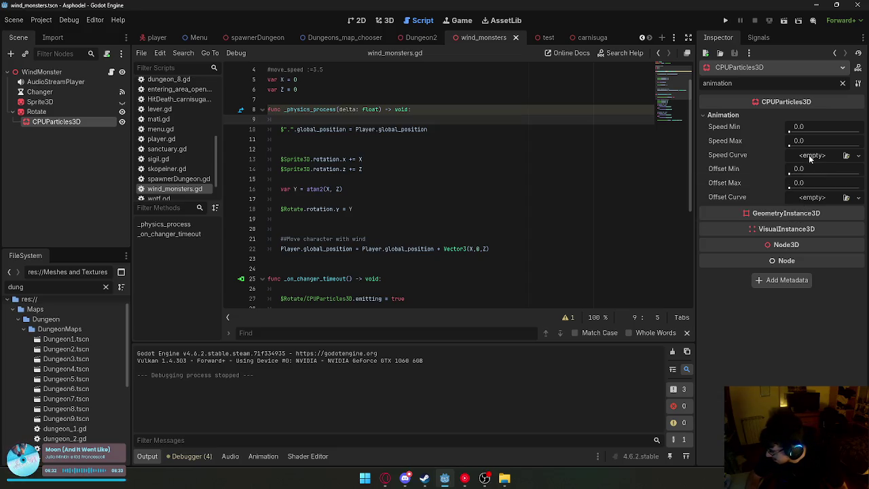
double_click(749, 83)
text(draw)
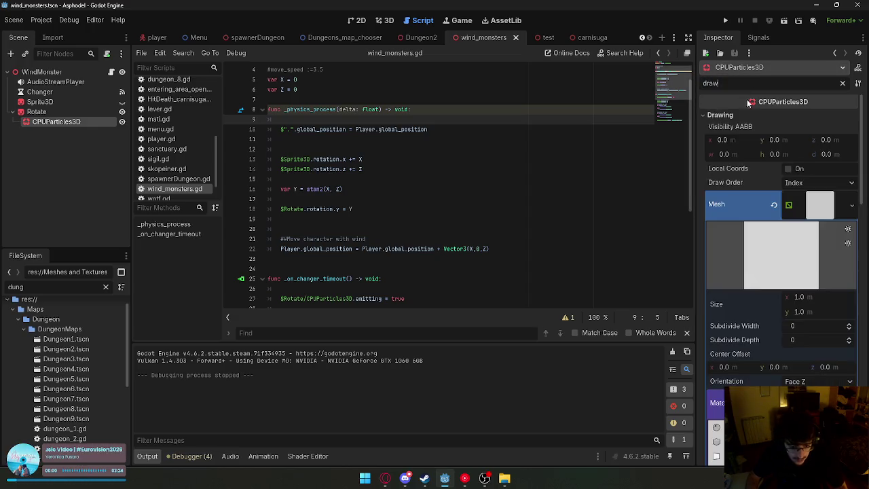
double_click(718, 83)
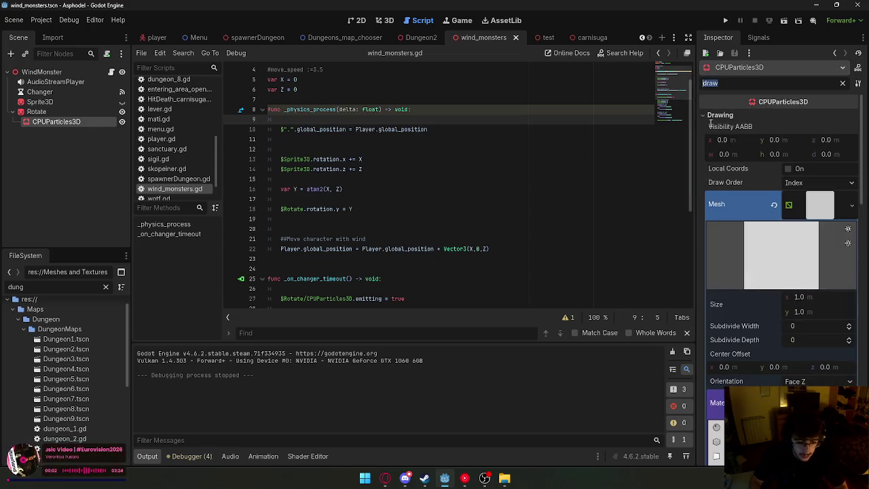
key(BackSpace)
Filter by 'animat' again to check the Offset Max value, then clear the property filter.
scroll(736, 147, down, 10)
scroll(736, 146, up, 5)
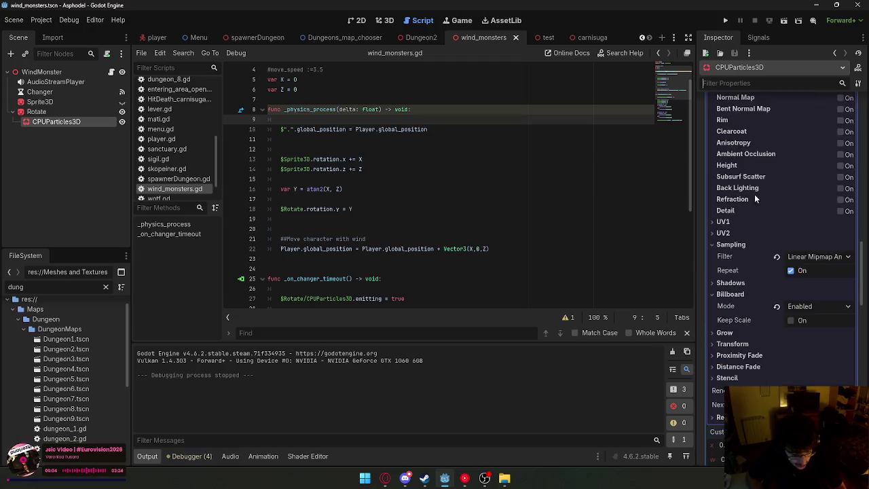
scroll(747, 351, up, 3)
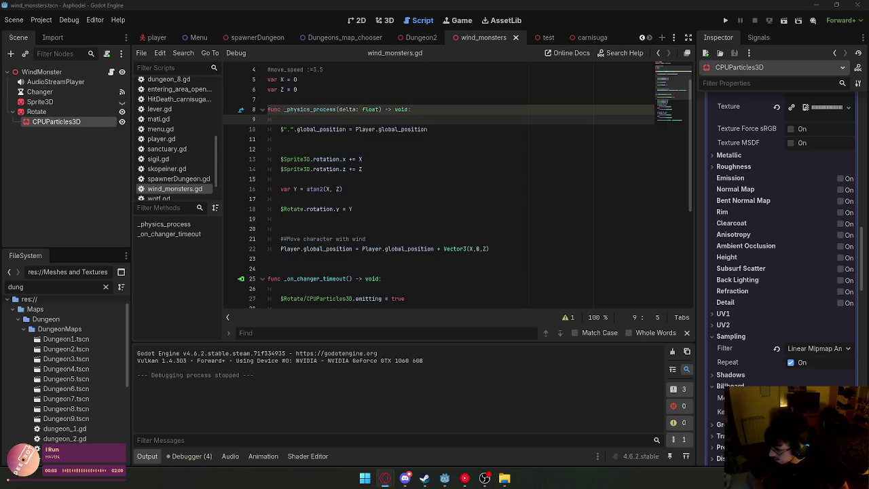
click(754, 76)
text(animat)
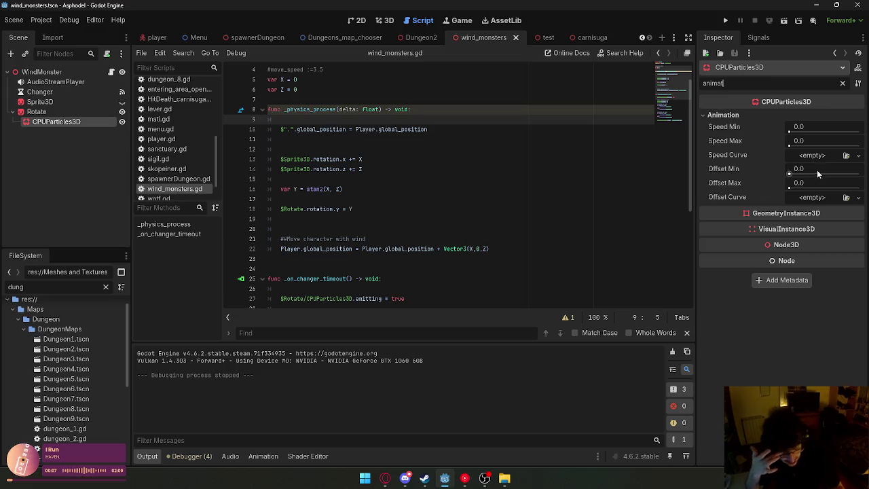
click(819, 185)
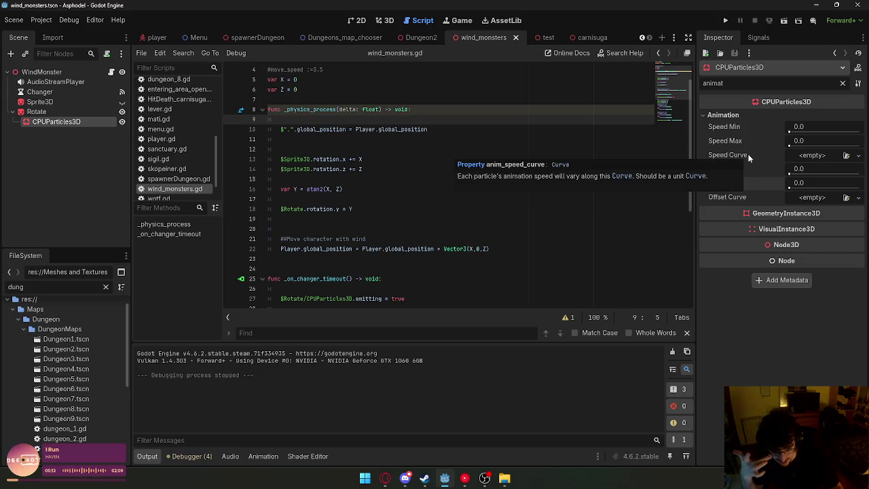
double_click(754, 84)
key(BackSpace)
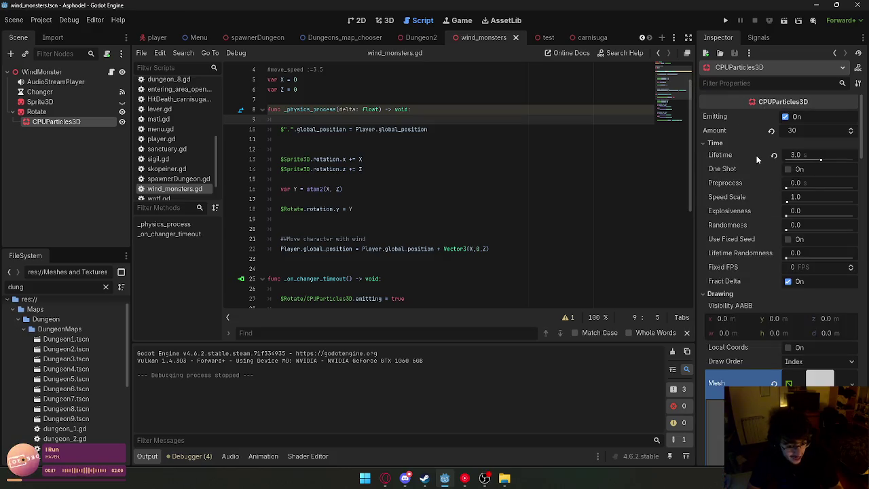
Fold the Time, Drawing, Emission Shape, Particle Flags, Direction and Gravity sections, then reopen Drawing.
click(716, 143)
click(716, 155)
click(722, 165)
click(722, 176)
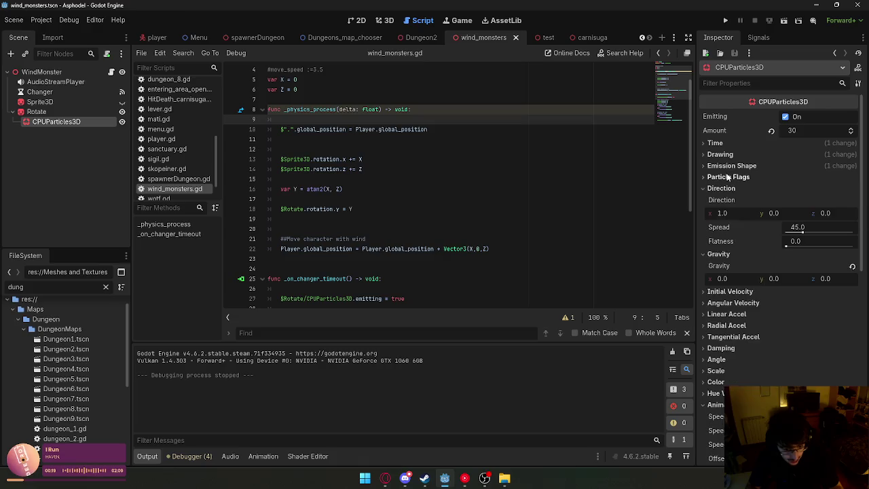
click(721, 188)
click(718, 200)
scroll(733, 210, down, 2)
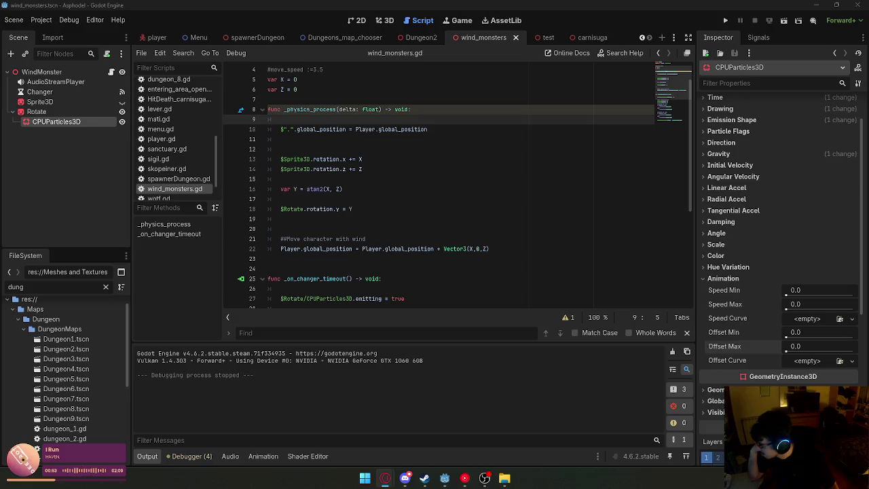
scroll(448, 204, up, 3)
scroll(781, 170, up, 2)
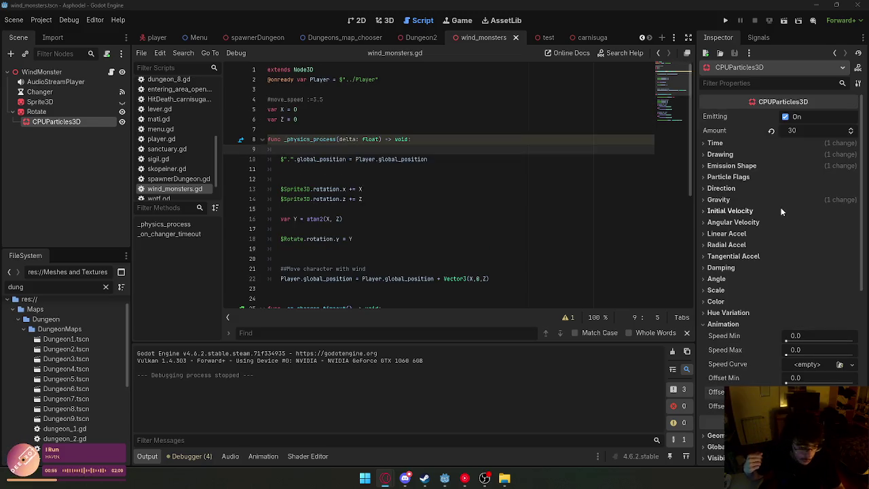
click(720, 154)
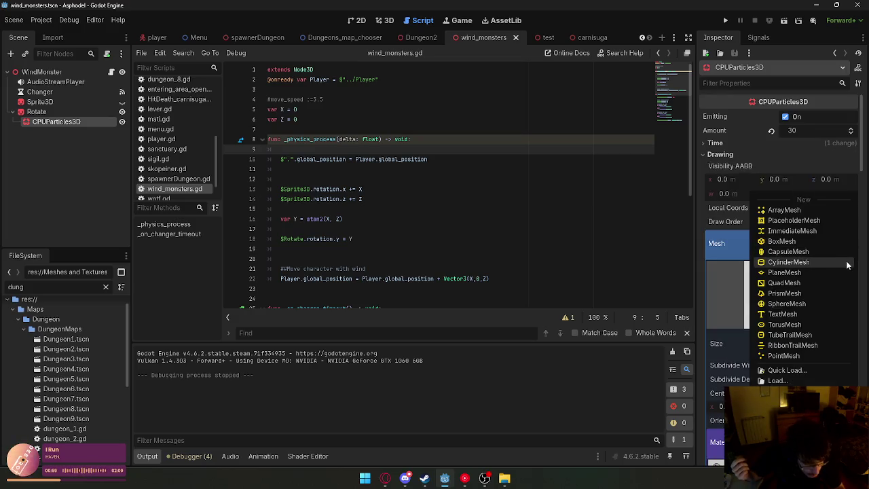
Set the particle mesh to a QuadMesh with a new material, and review the material's properties.
click(764, 282)
scroll(758, 290, down, 3)
click(849, 350)
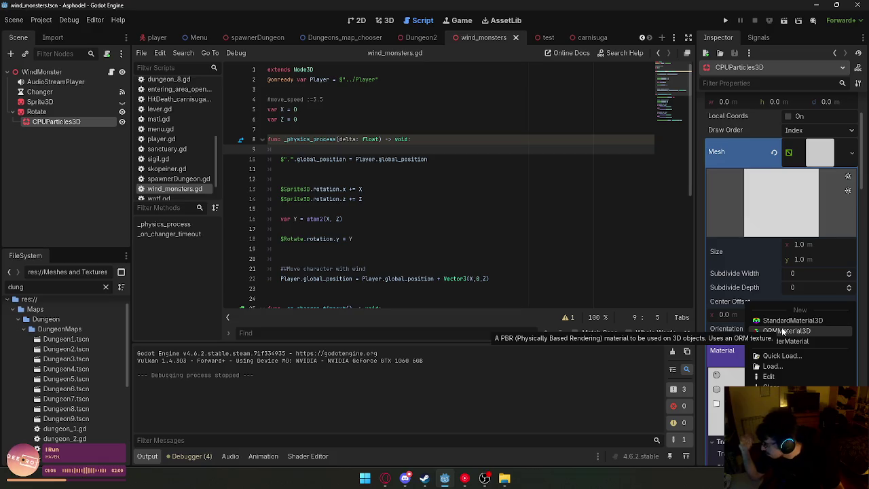
click(755, 331)
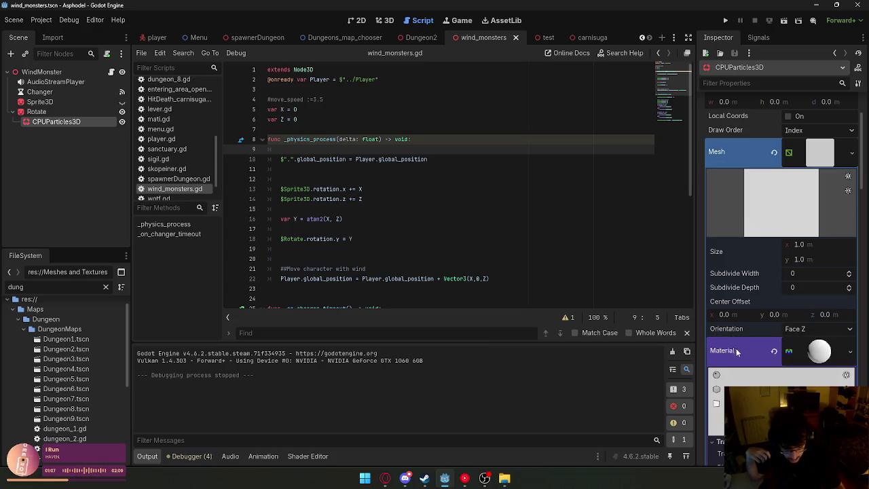
scroll(774, 288, down, 4)
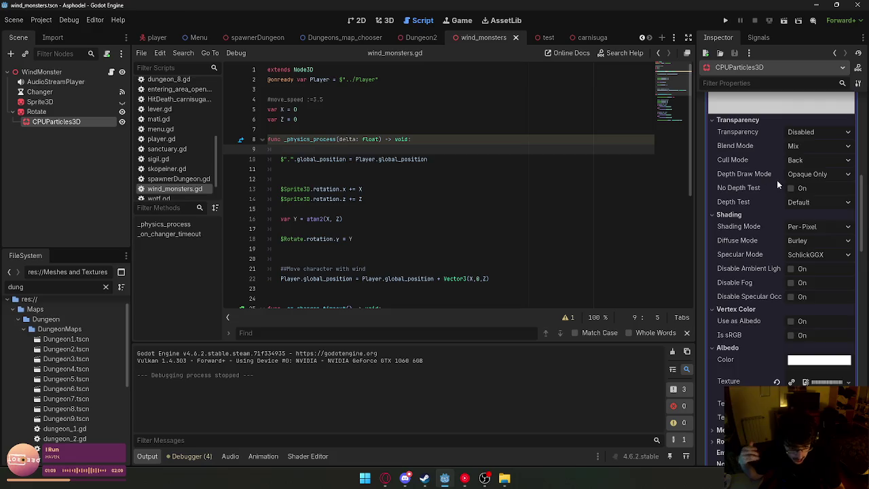
scroll(767, 204, down, 16)
scroll(761, 216, up, 7)
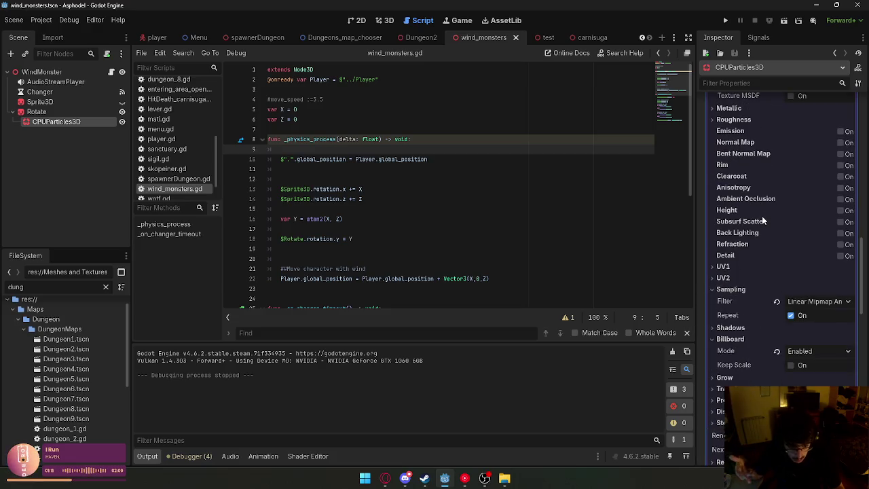
scroll(766, 221, up, 2)
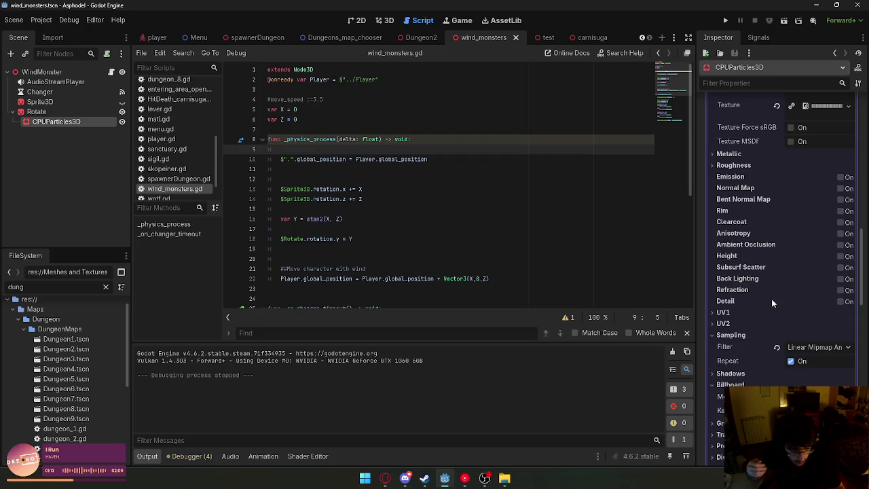
scroll(771, 299, up, 12)
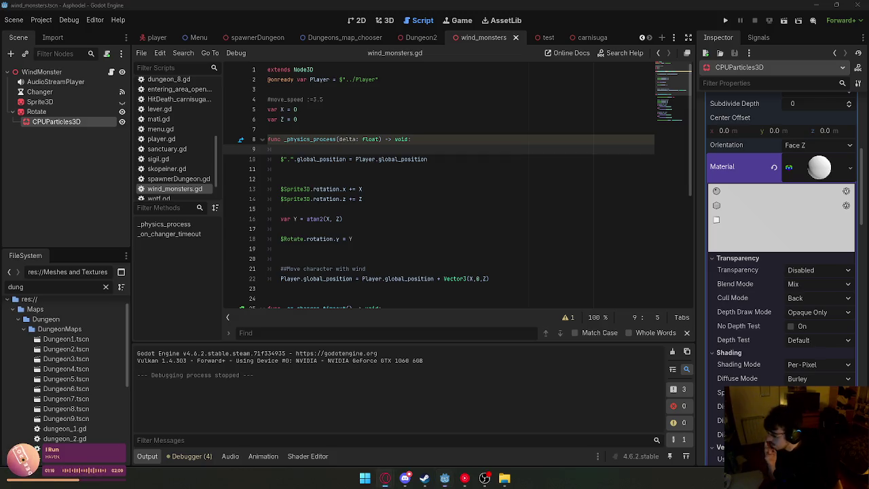
click(739, 82)
text(particle)
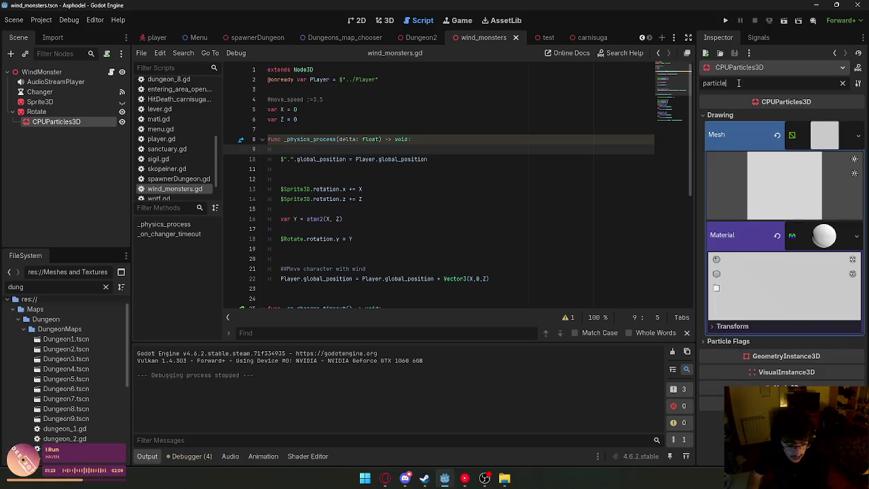
click(759, 327)
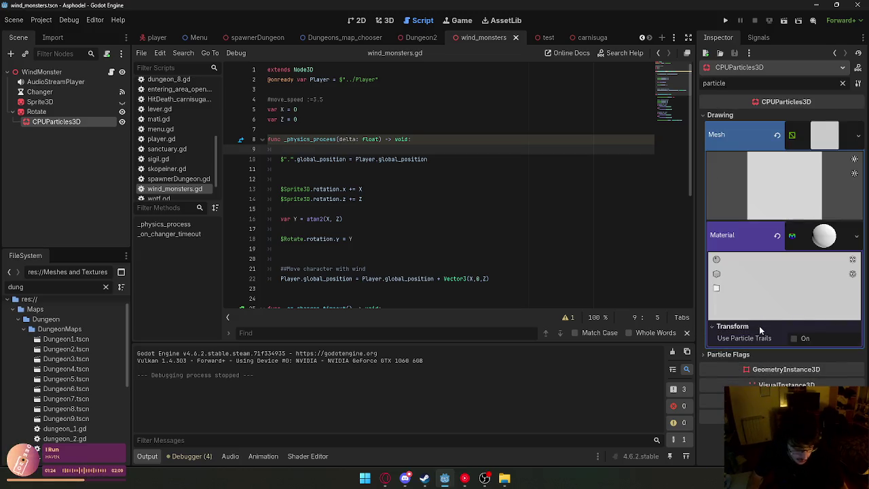
click(800, 354)
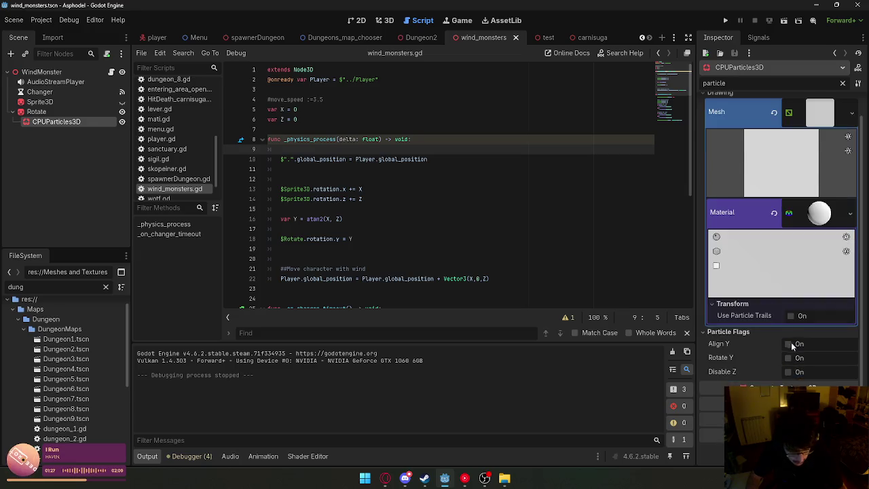
click(818, 234)
click(818, 234)
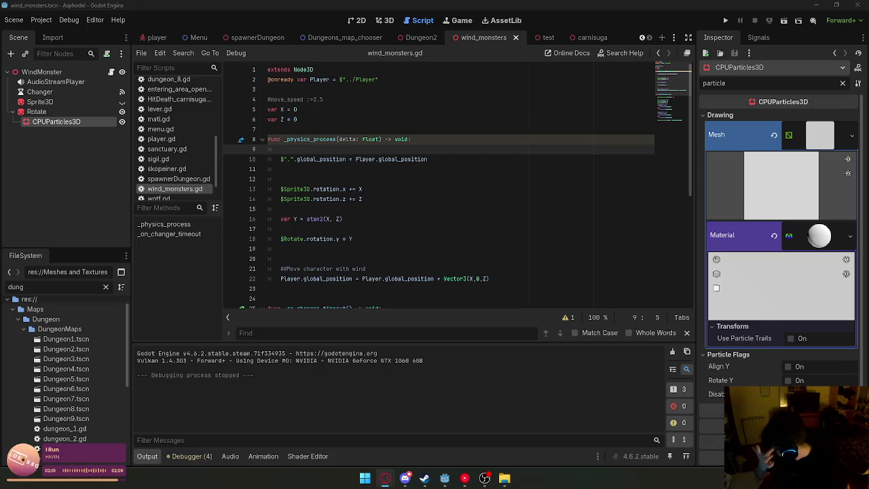
click(406, 238)
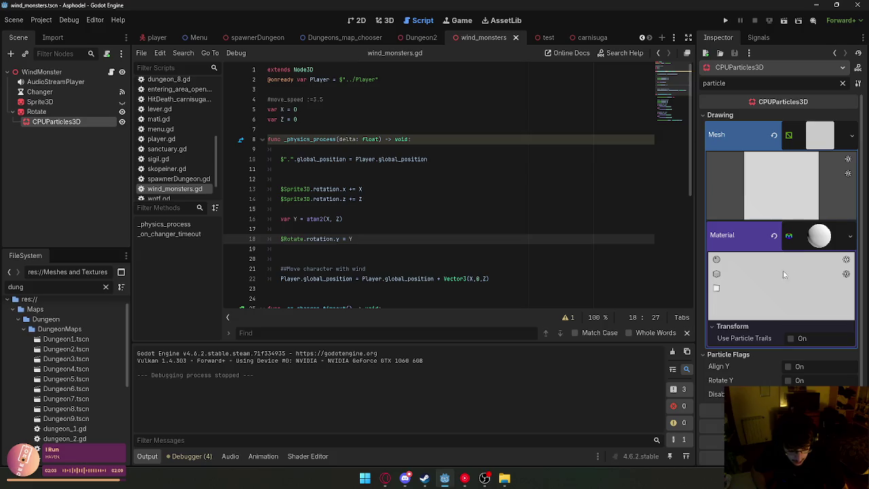
scroll(789, 288, down, 1)
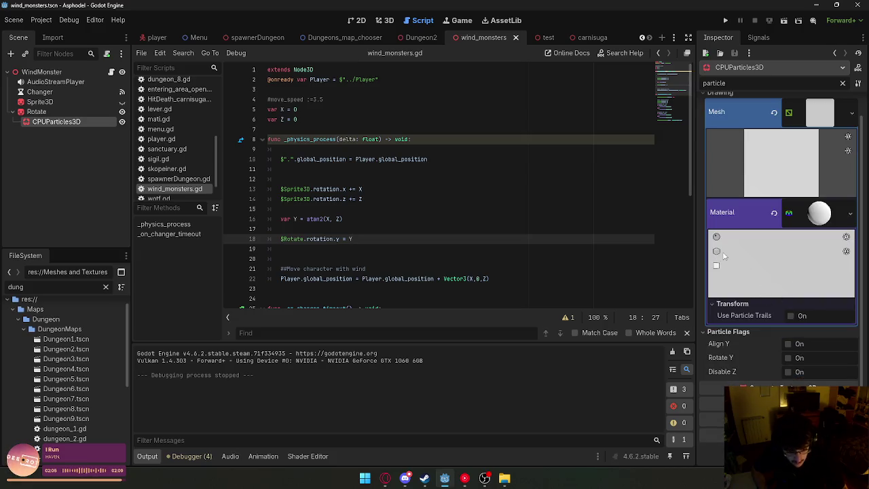
double_click(713, 83)
key(BackSpace)
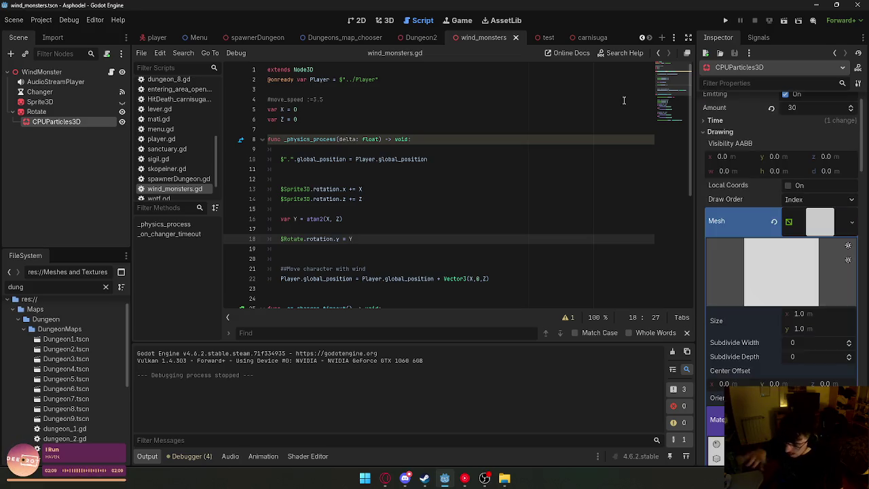
Set the particle QuadMesh Size x to 0.2.
scroll(846, 272, down, 3)
scroll(845, 272, down, 2)
click(822, 177)
text(0.2)
key(Return)
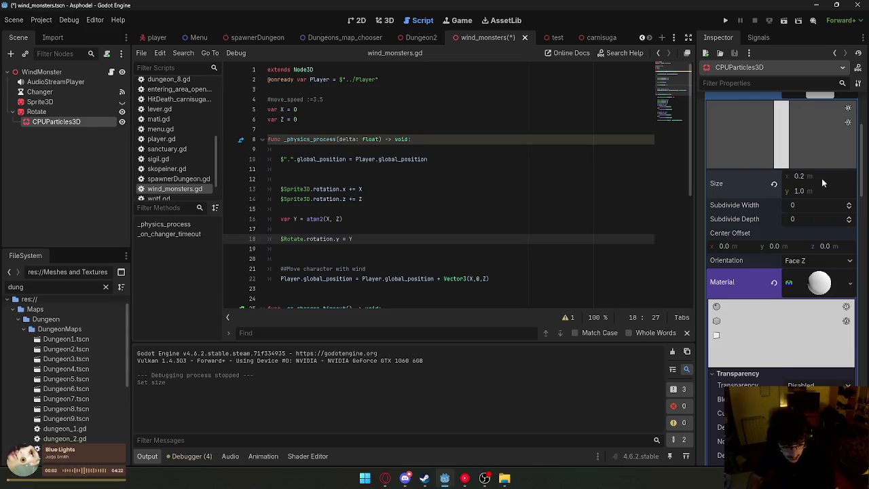
Save the wind_monsters scene and set the quad's Size y to 0.2.
click(815, 191)
right_click(514, 40)
click(536, 60)
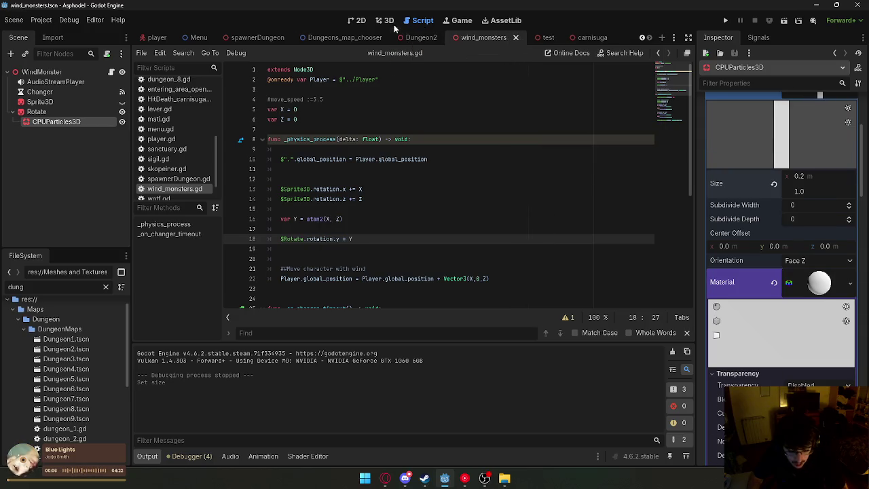
key(BackSpace)
key(BackSpace)
key(BackSpace)
text(0.2)
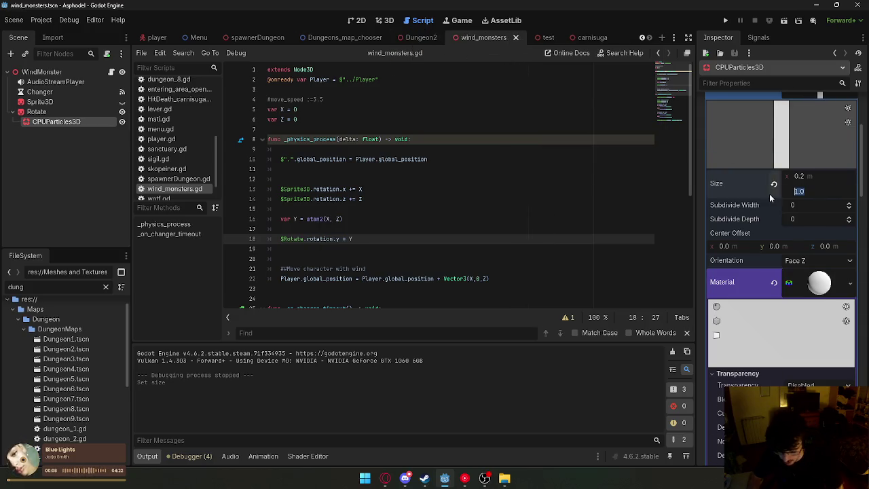
key(Return)
Change the quad's Size x to 1.0 and save the wind_monsters scene again.
click(808, 178)
text(1)
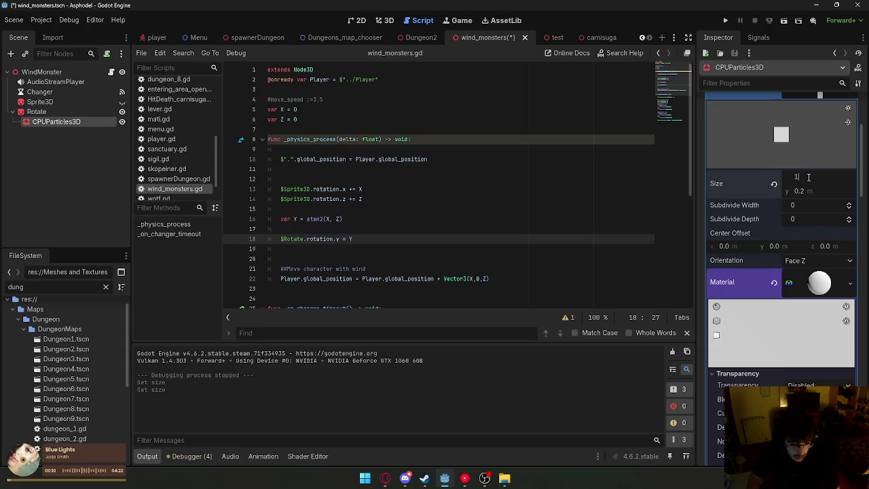
key(Return)
right_click(512, 40)
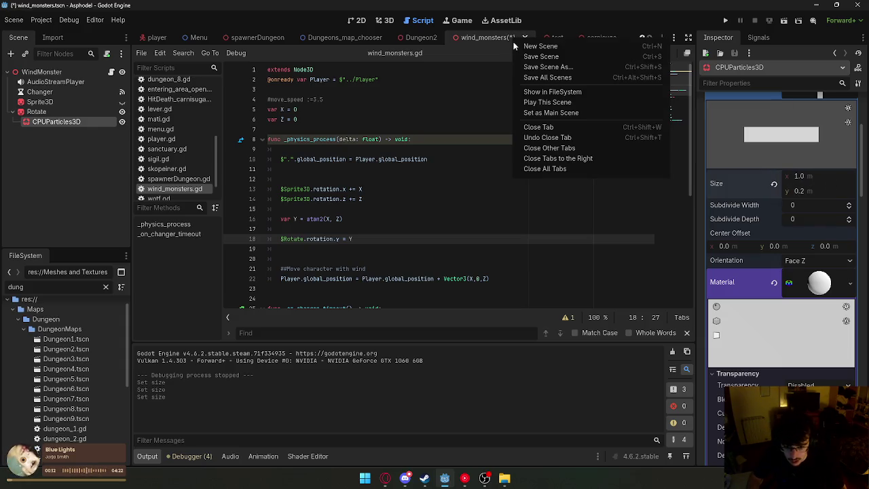
click(541, 57)
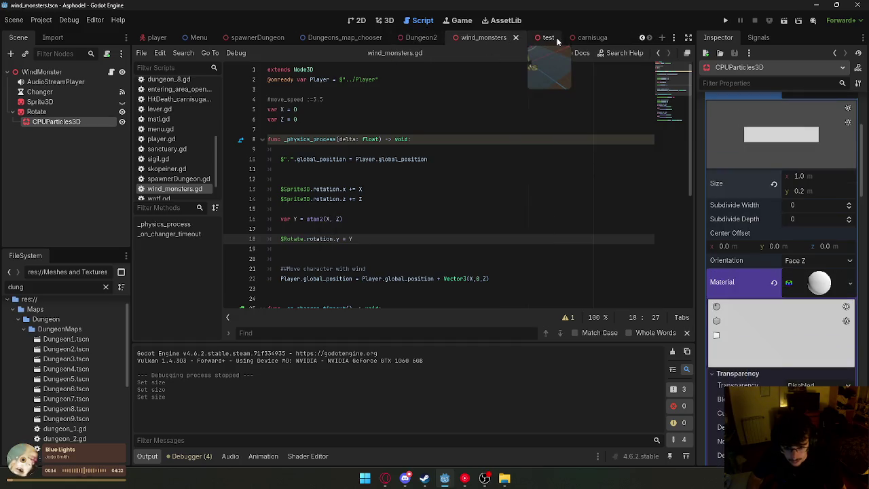
Run the test scene with F6 to view the thin white wind streaks, then stop the game.
click(543, 37)
key(F6)
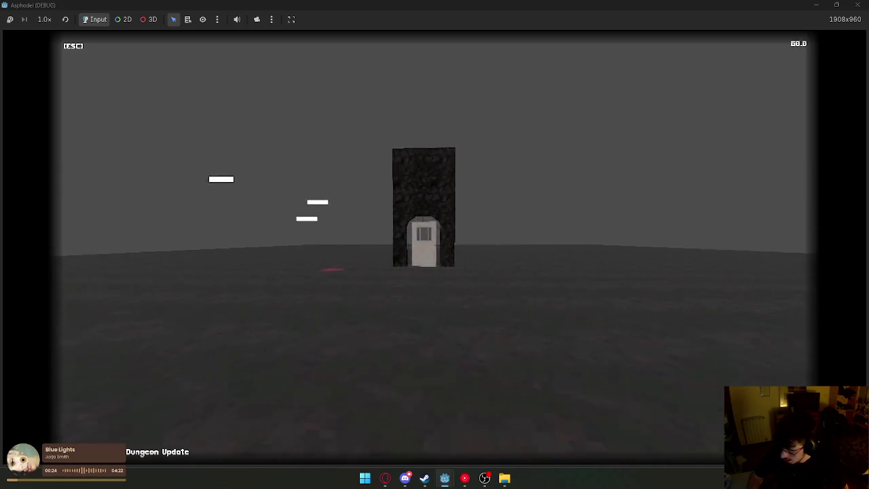
key(super)
key(super)
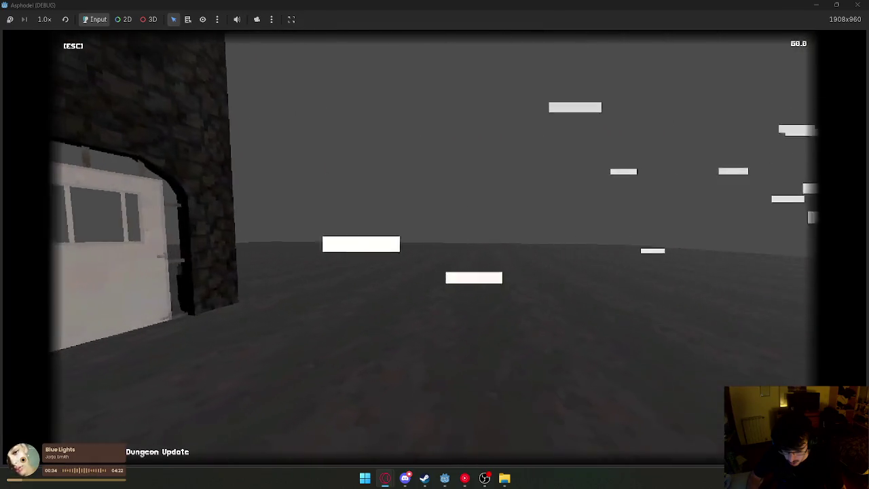
key(super)
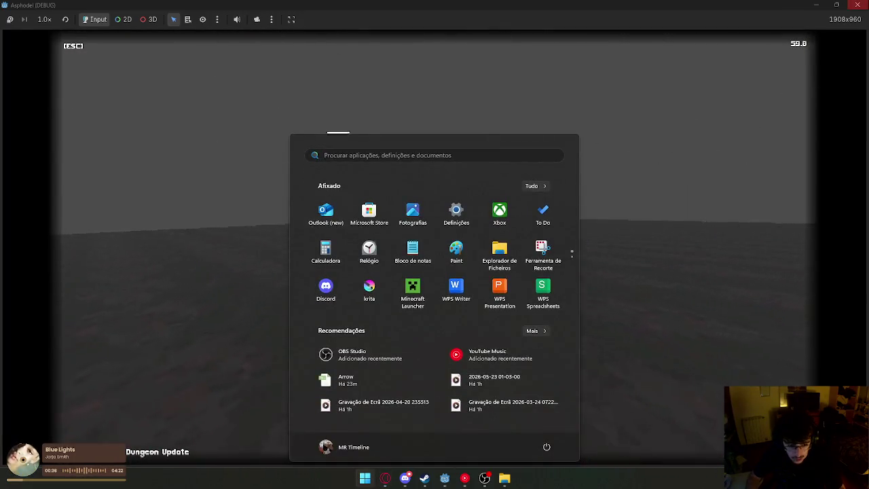
key(Escape)
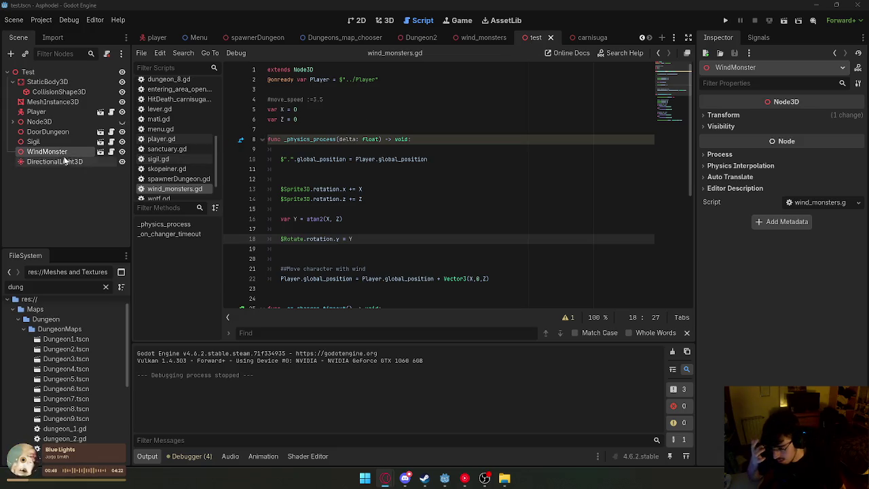
click(486, 41)
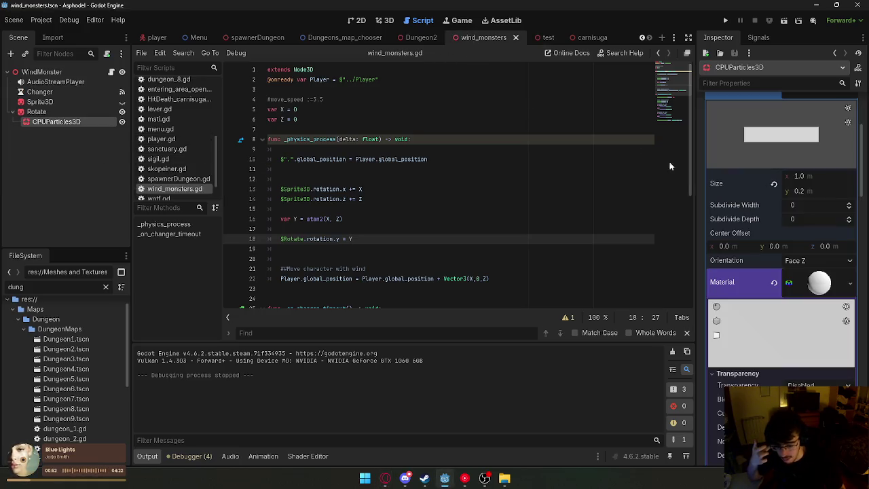
scroll(757, 223, down, 1)
scroll(757, 223, up, 2)
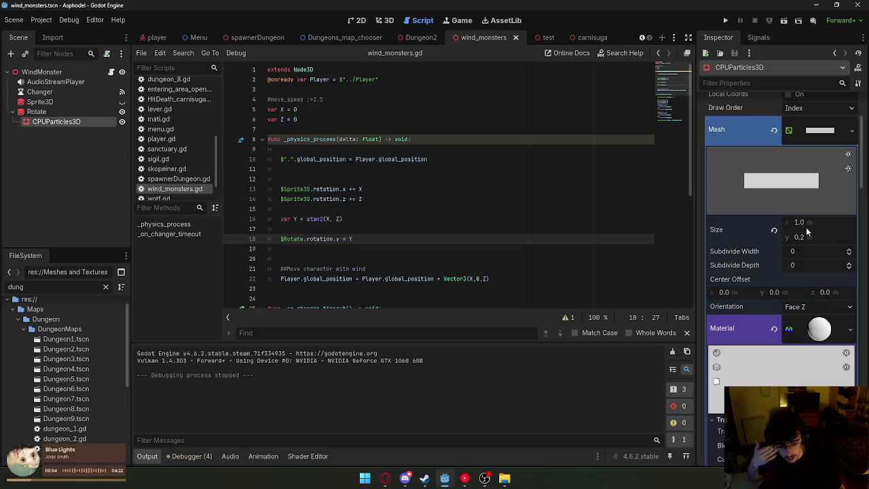
click(618, 258)
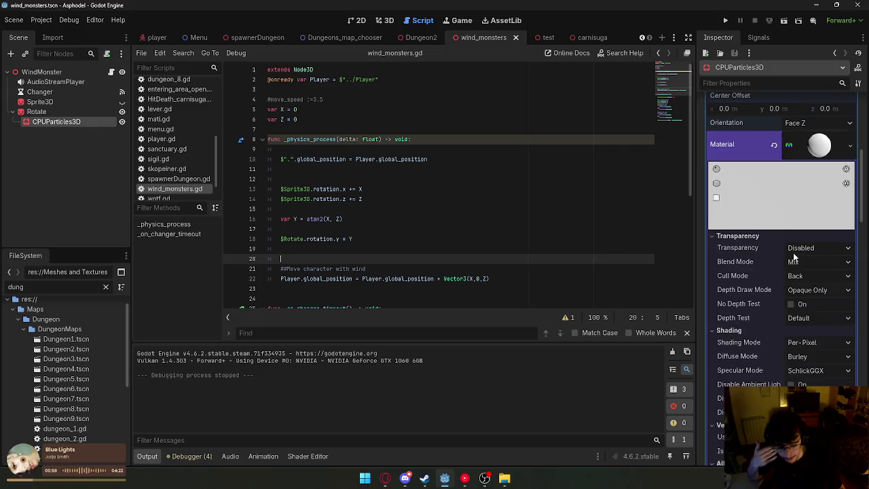
scroll(798, 254, down, 5)
scroll(801, 251, down, 5)
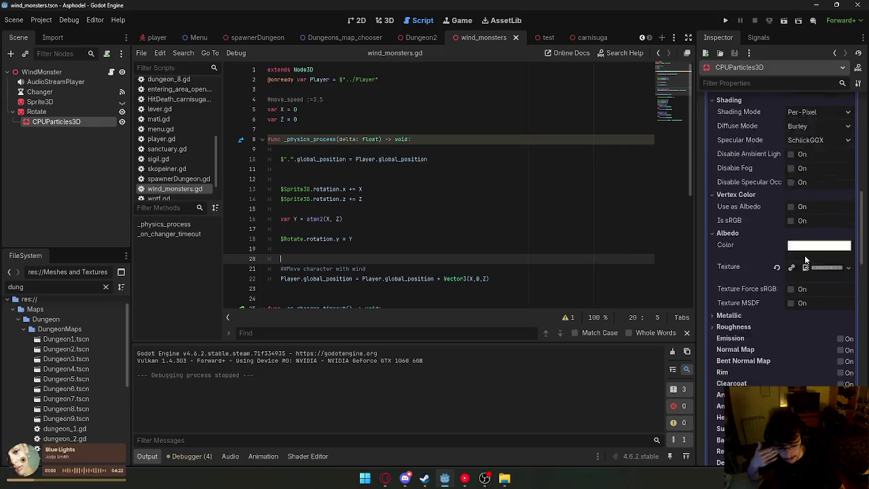
scroll(754, 305, down, 5)
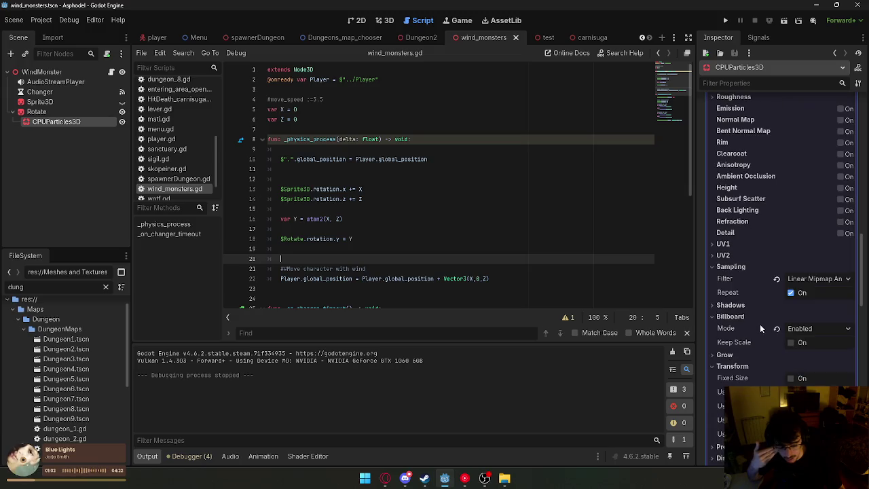
mouse_move(727, 292)
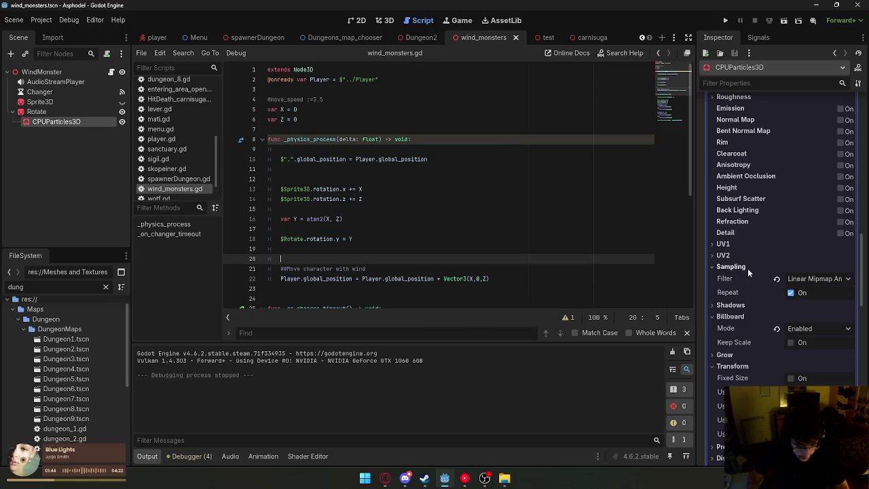
scroll(748, 268, up, 3)
scroll(769, 298, down, 4)
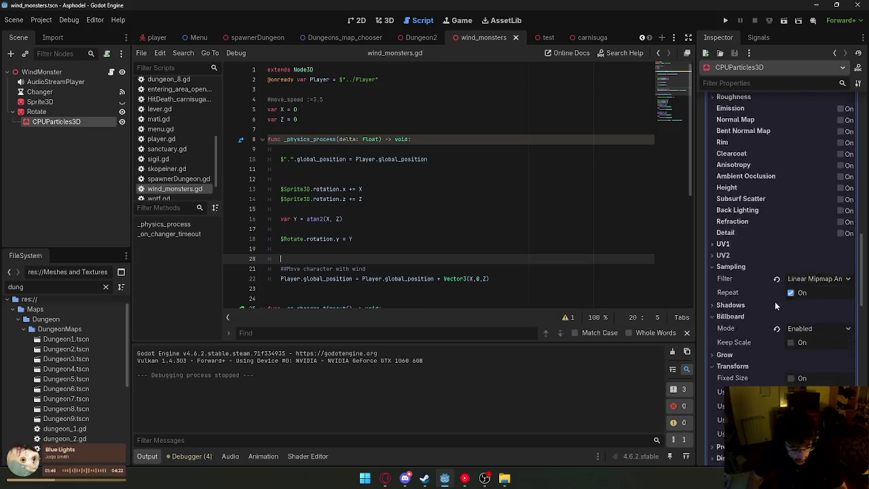
Revert the particle material's Billboard Mode to its default.
click(777, 237)
scroll(778, 264, up, 6)
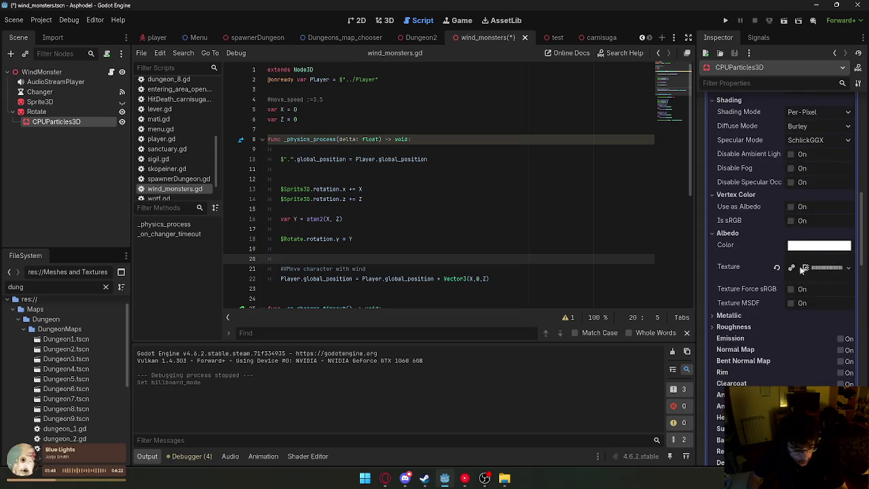
scroll(805, 251, up, 3)
scroll(797, 262, up, 2)
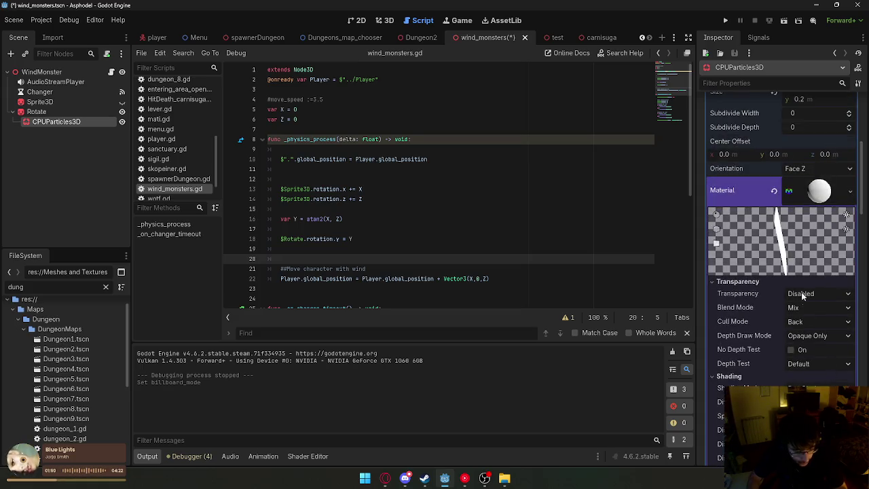
scroll(794, 258, down, 5)
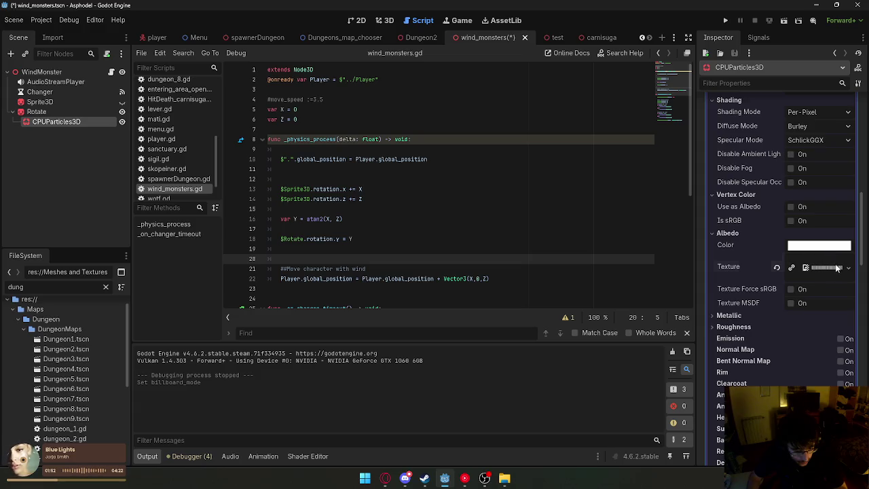
Expand the Albedo Texture preview to inspect the 512×64 streak texture.
click(808, 267)
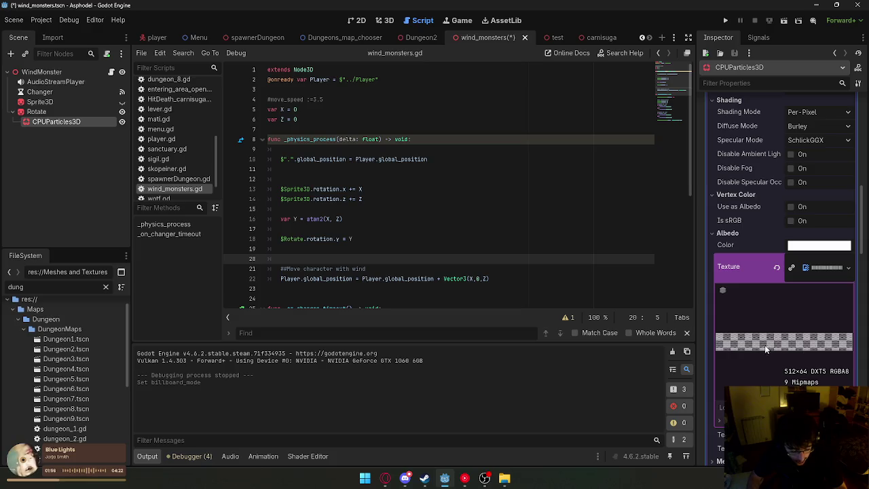
scroll(807, 334, up, 5)
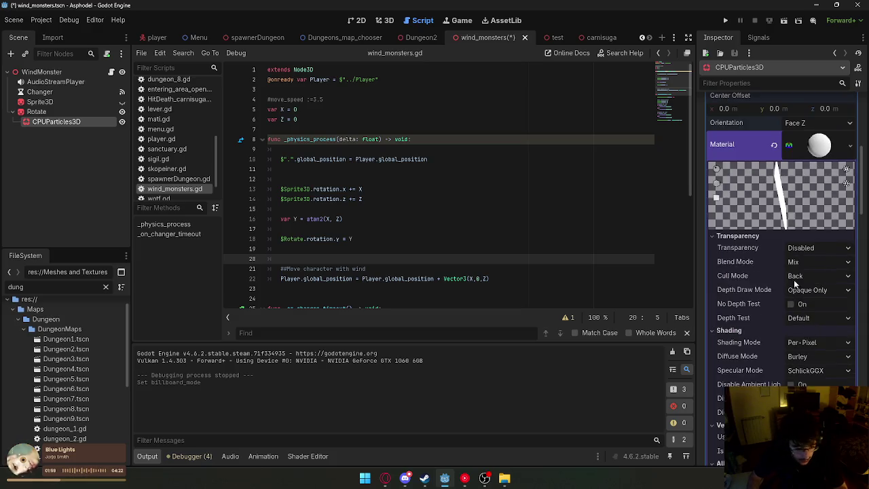
click(820, 147)
click(820, 146)
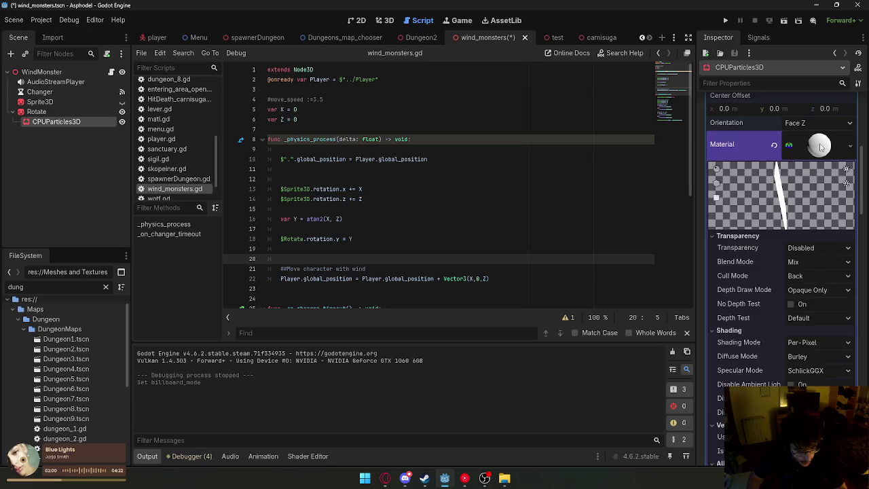
click(759, 235)
click(759, 235)
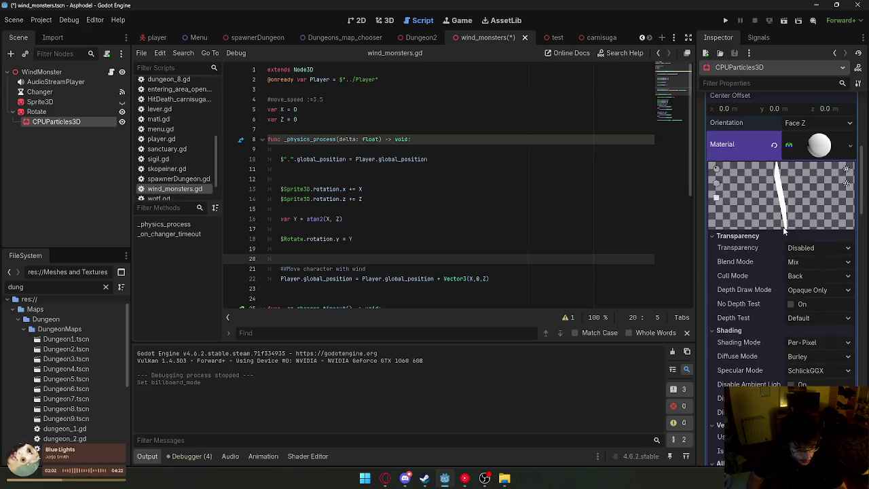
scroll(788, 224, up, 5)
Resize the particle quad mesh to 0.5 × 0.05 m.
click(813, 286)
text(0.1)
key(Return)
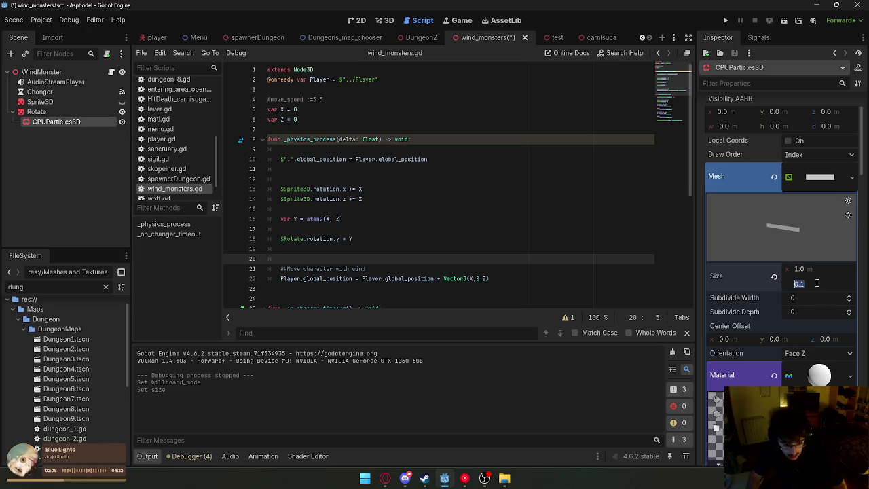
text(0)
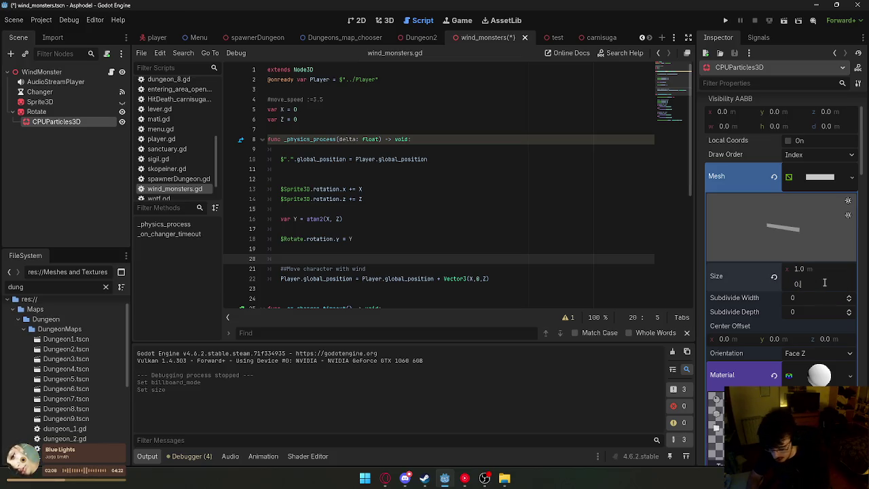
click(825, 284)
text(0.05)
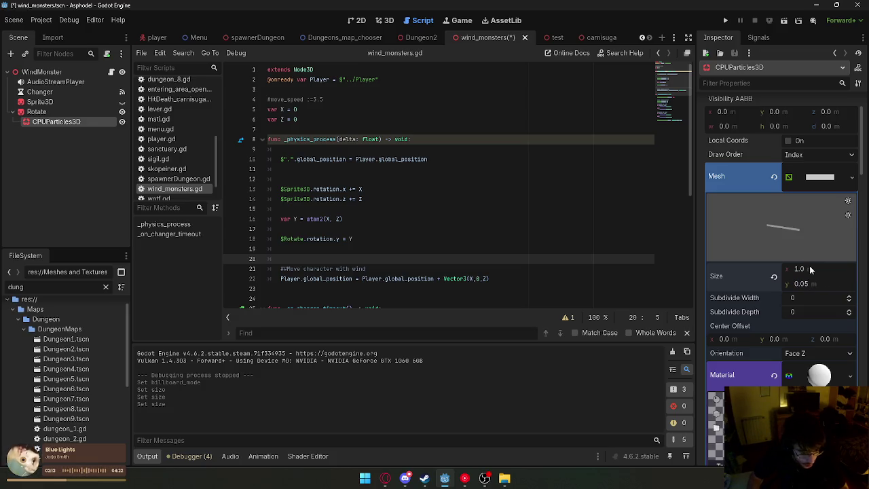
click(805, 270)
text(0)
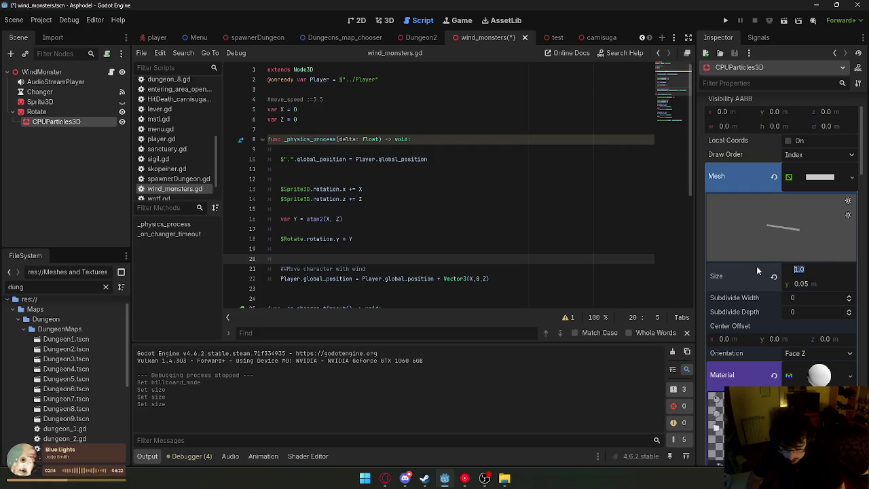
text(.5)
key(Return)
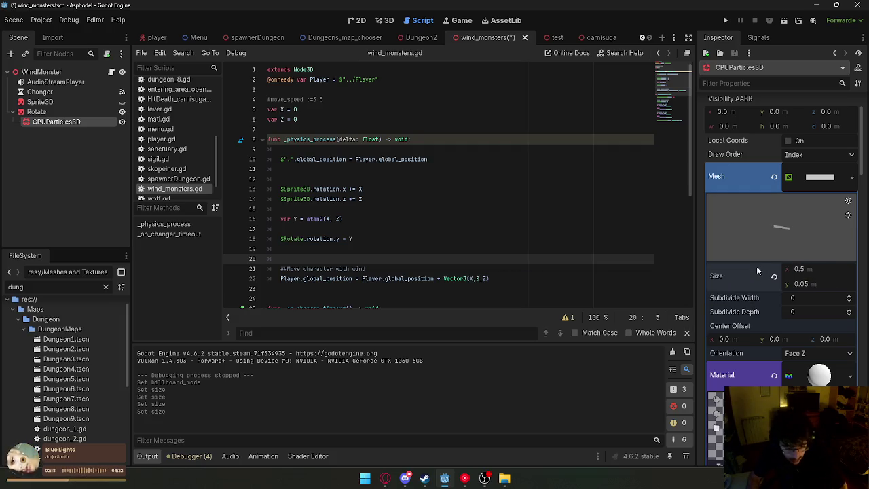
Save the wind_monsters scene and switch to the 3D view.
right_click(490, 38)
click(525, 55)
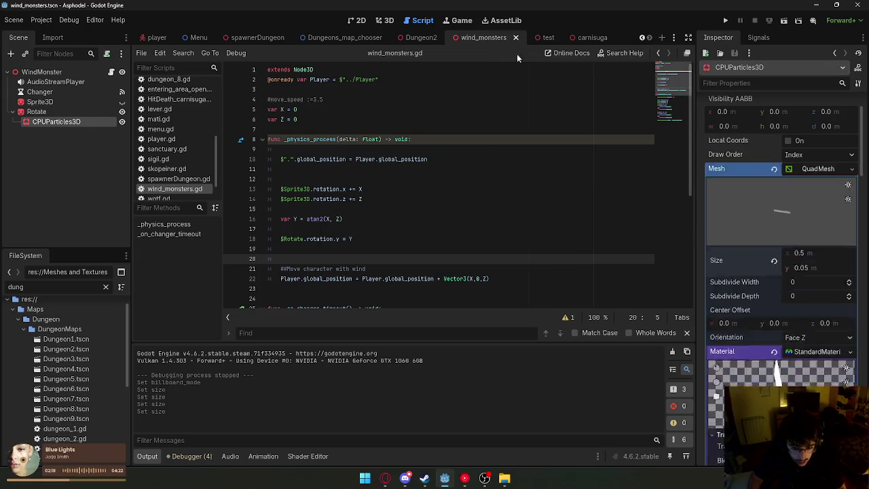
click(384, 21)
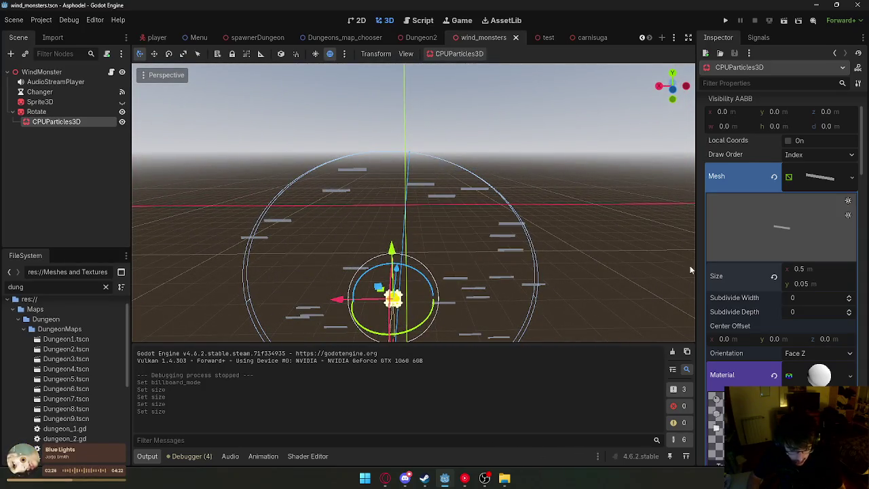
scroll(769, 322, down, 10)
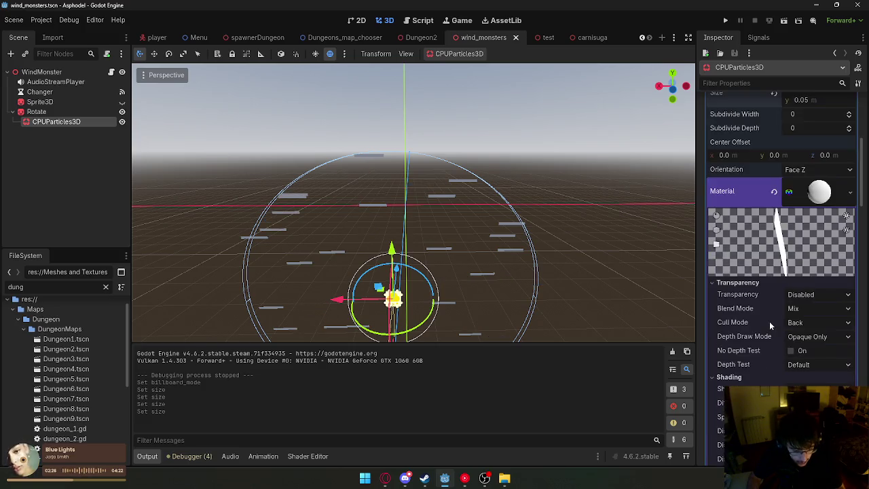
text(rotate)
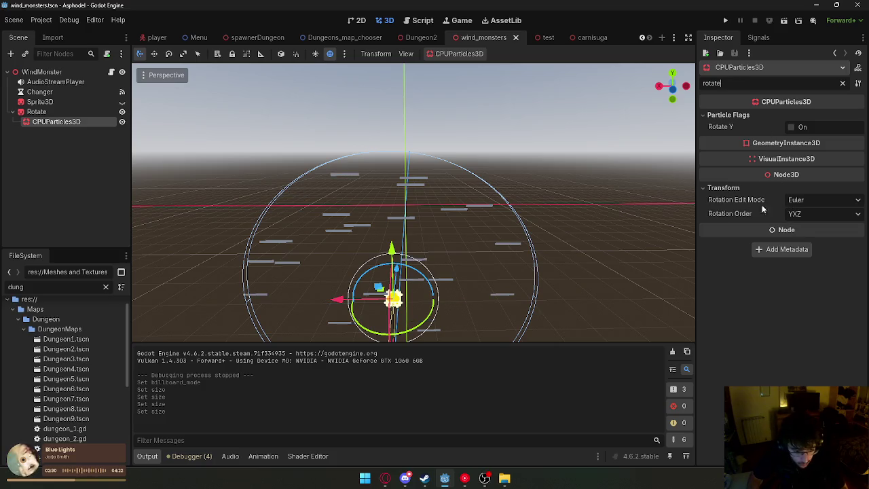
click(802, 127)
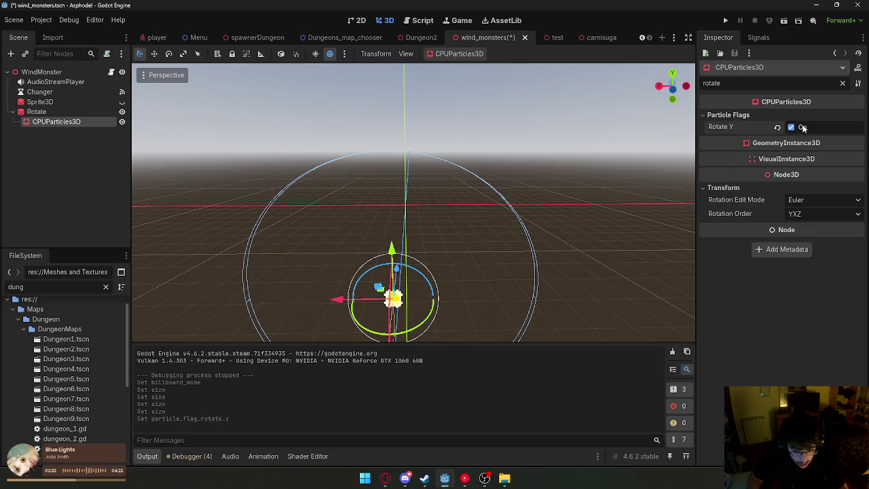
click(800, 129)
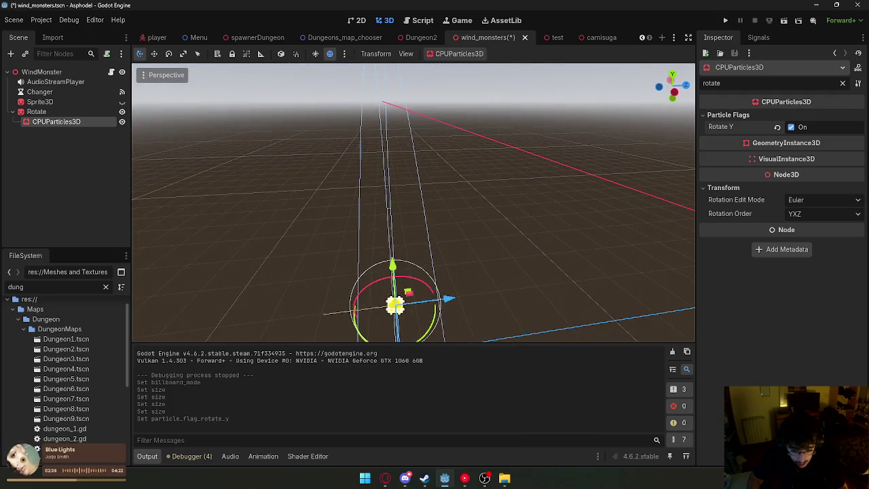
text(double)
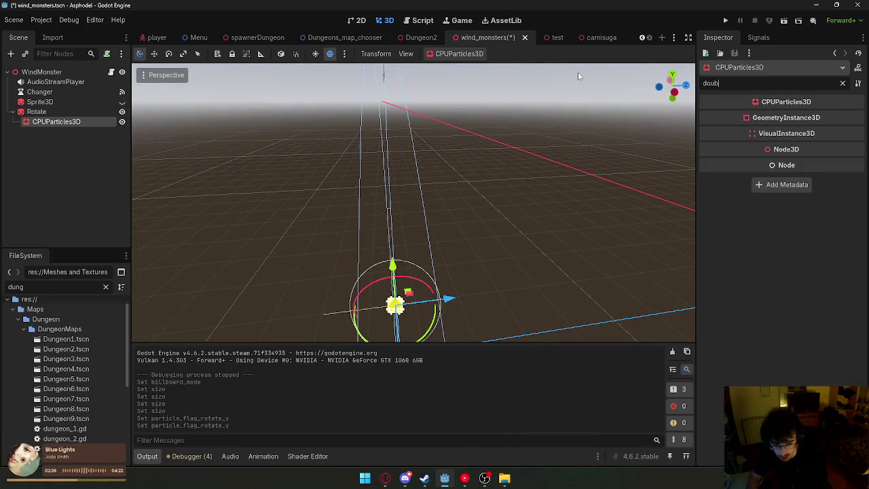
Clear the property filter and review Blend, Transparency, Cull and Depth options, keeping their defaults.
click(843, 83)
scroll(759, 241, up, 5)
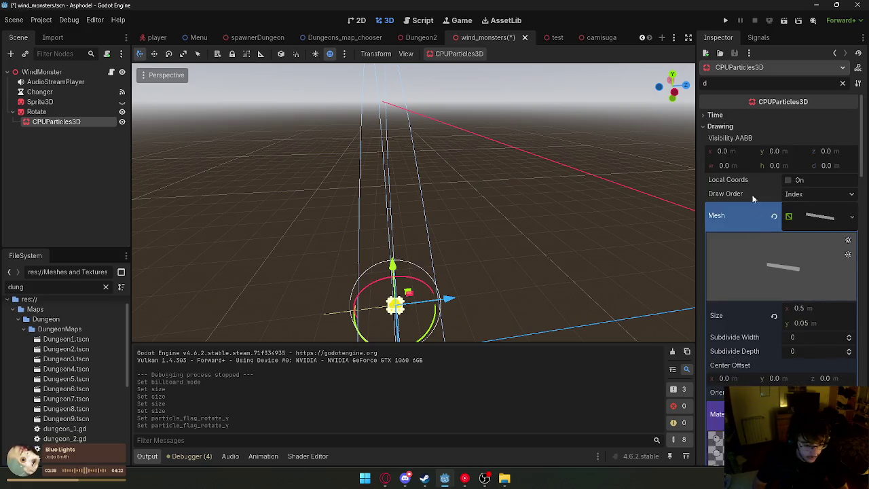
scroll(759, 240, down, 8)
scroll(762, 241, down, 4)
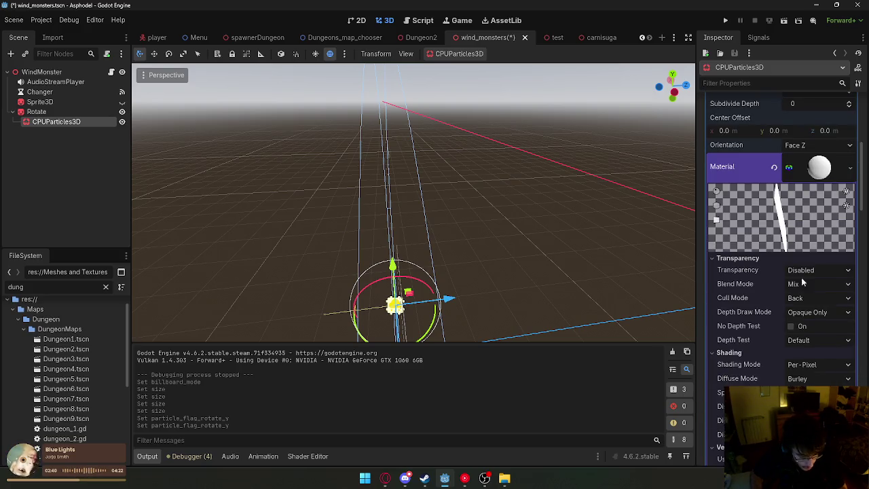
click(810, 193)
click(810, 191)
click(811, 178)
click(812, 182)
click(814, 202)
click(817, 202)
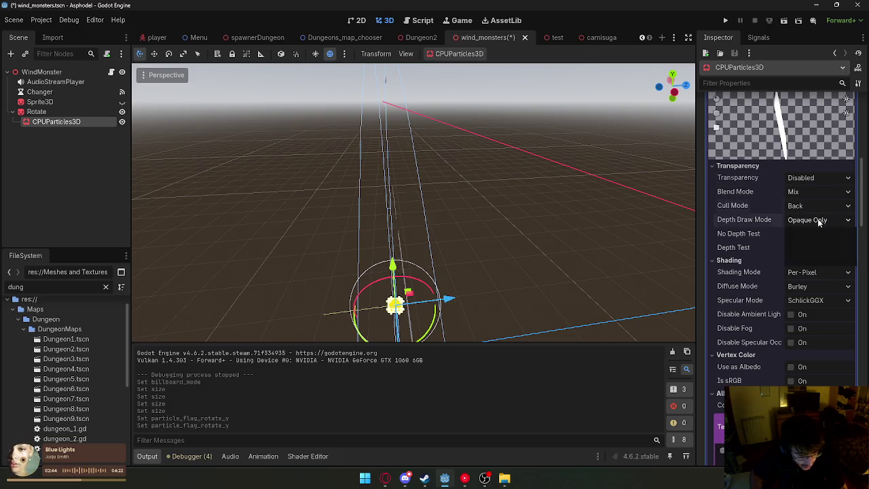
click(819, 203)
click(814, 222)
click(815, 219)
click(812, 234)
click(808, 247)
click(808, 247)
Review shading, diffuse and specular modes, briefly disabling then re-enabling ambient light.
scroll(815, 203, down, 3)
click(815, 183)
click(803, 201)
click(814, 194)
click(812, 205)
click(814, 209)
click(815, 213)
click(812, 222)
scroll(833, 236, down, 2)
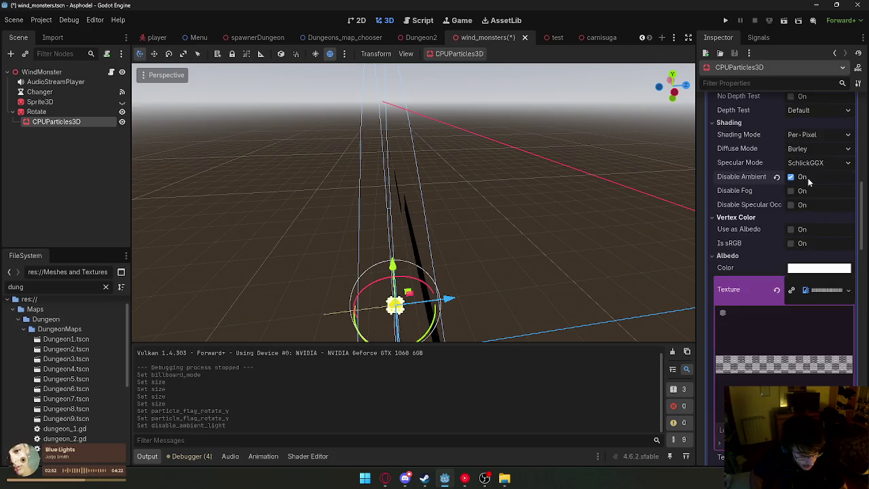
drag(611, 203, 637, 218)
click(806, 182)
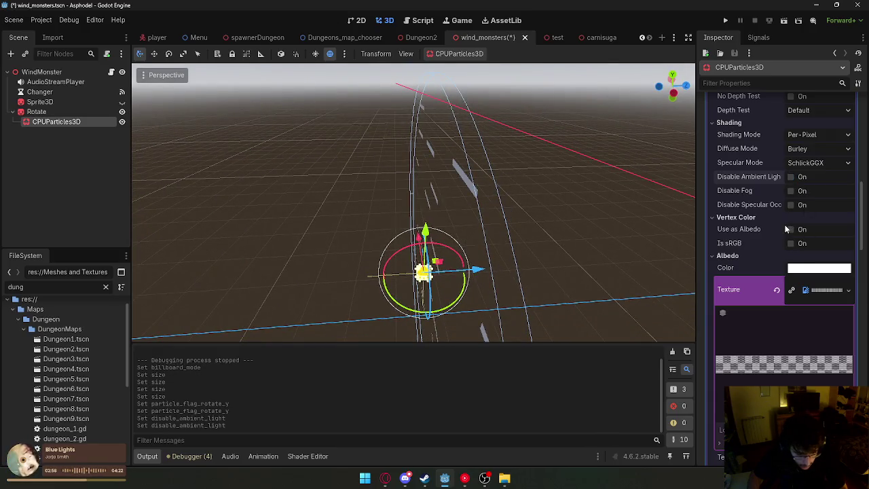
scroll(787, 234, down, 5)
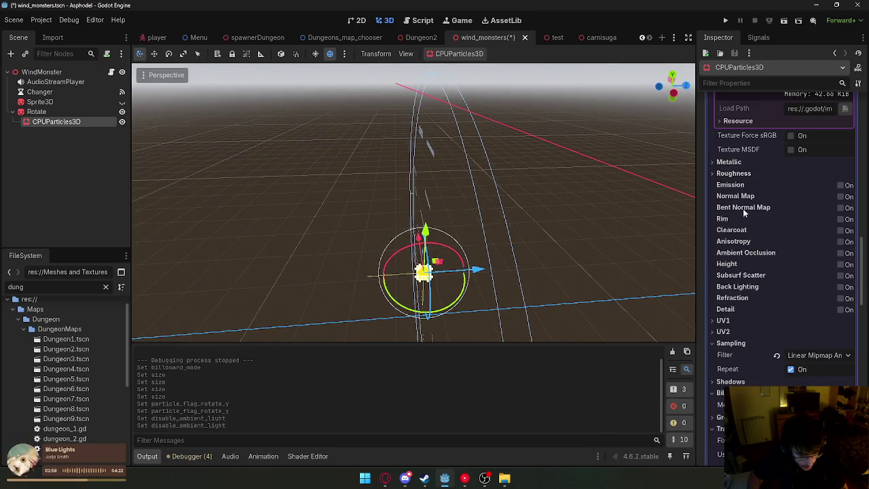
scroll(745, 216, down, 3)
Set the texture Sampling Filter to Nearest Mipmap.
click(817, 315)
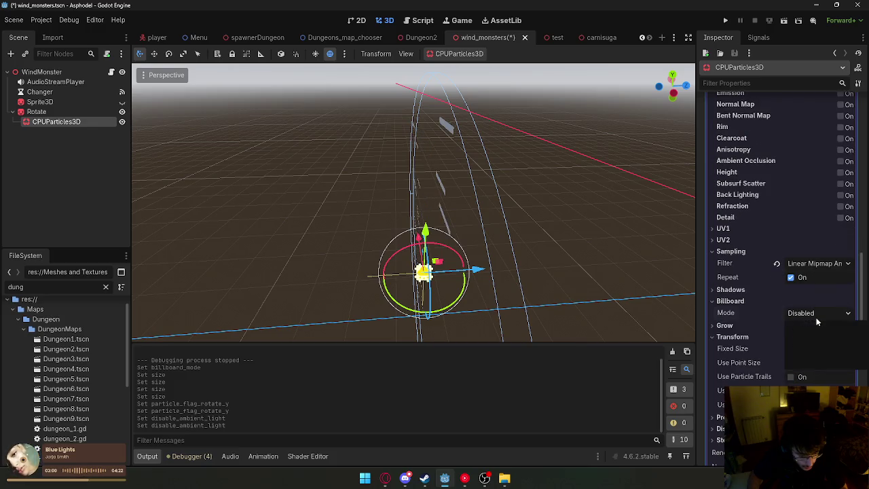
click(808, 313)
click(792, 301)
click(792, 289)
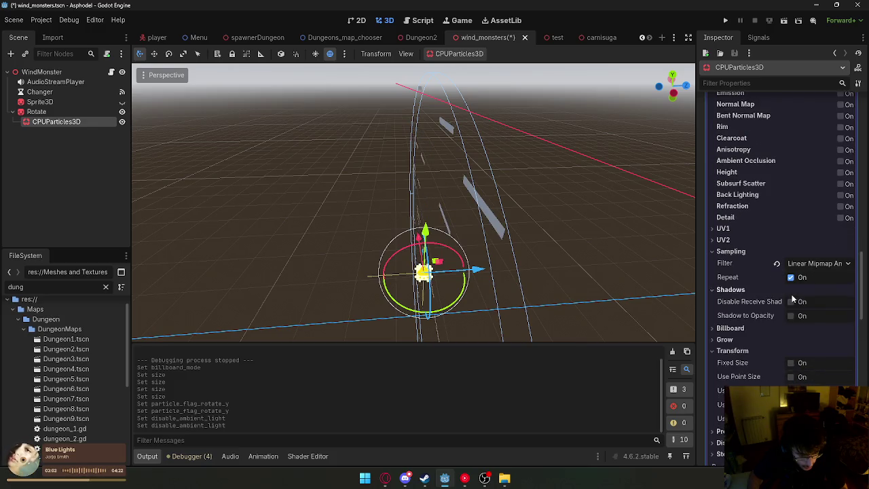
click(801, 265)
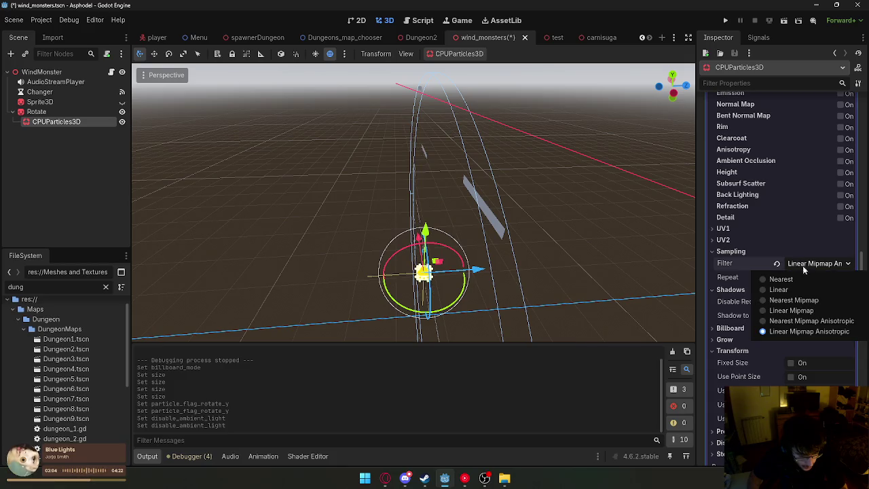
click(810, 301)
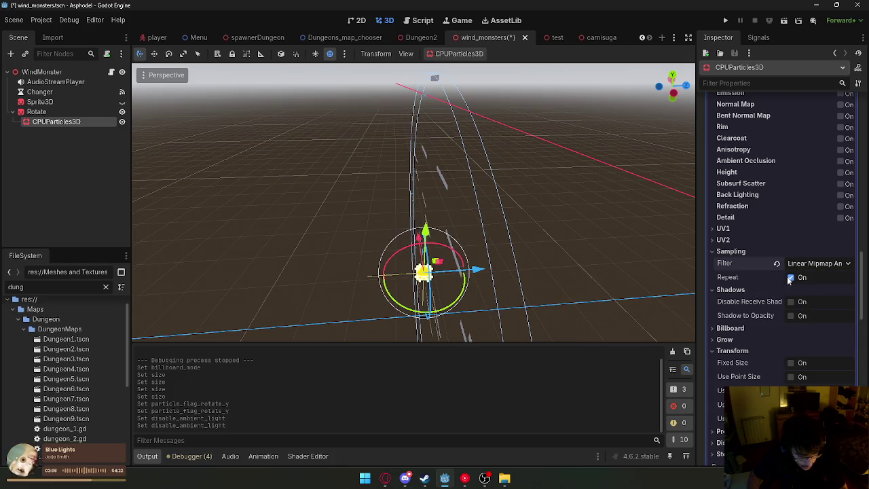
Set the material's Transparency to Alpha.
scroll(781, 247, up, 10)
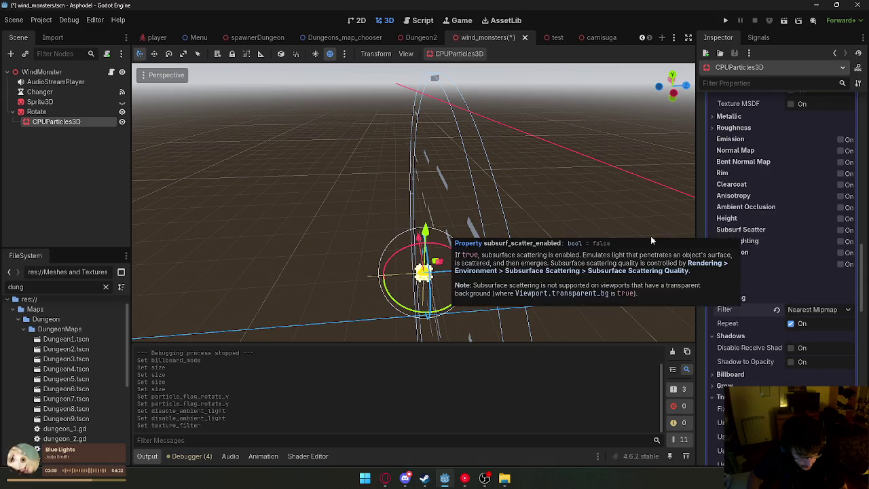
scroll(790, 251, down, 5)
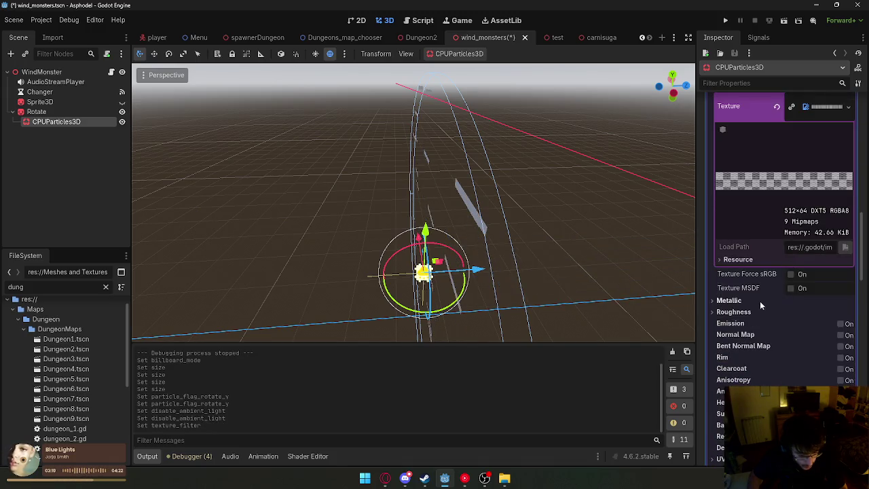
scroll(779, 289, up, 6)
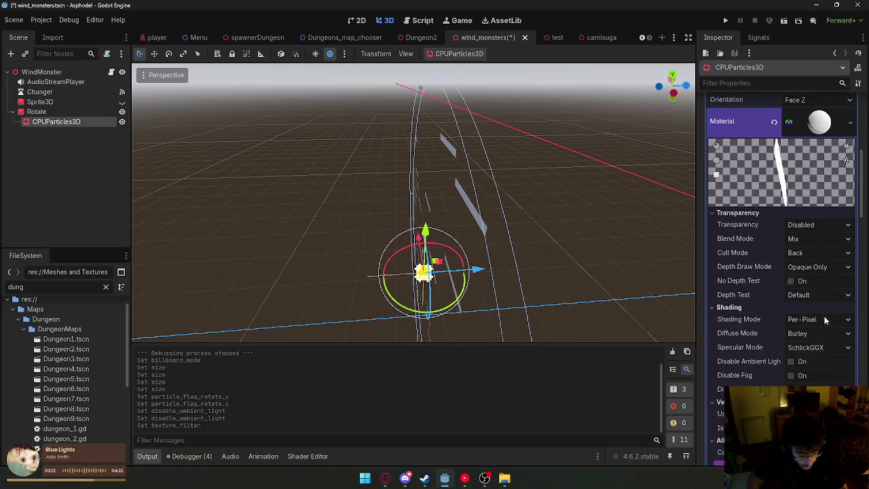
click(818, 225)
click(753, 248)
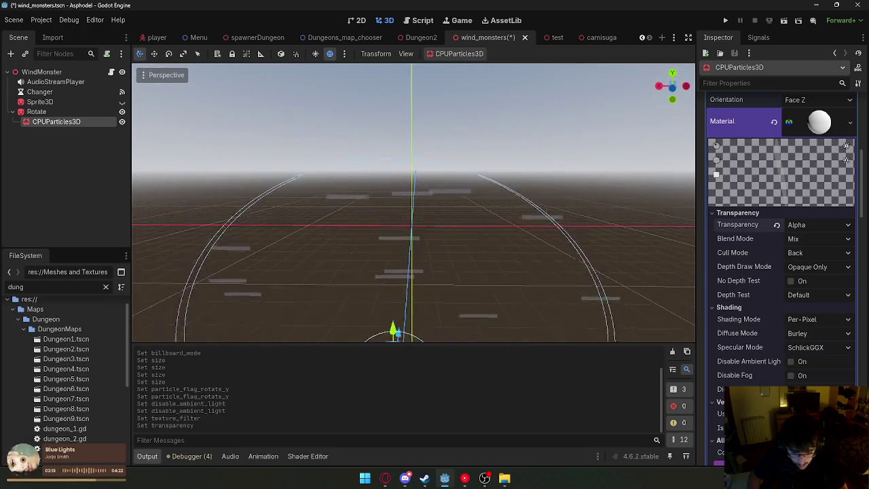
Try Cull Mode Disabled on the streak material, then restore it to Back.
click(814, 253)
click(804, 292)
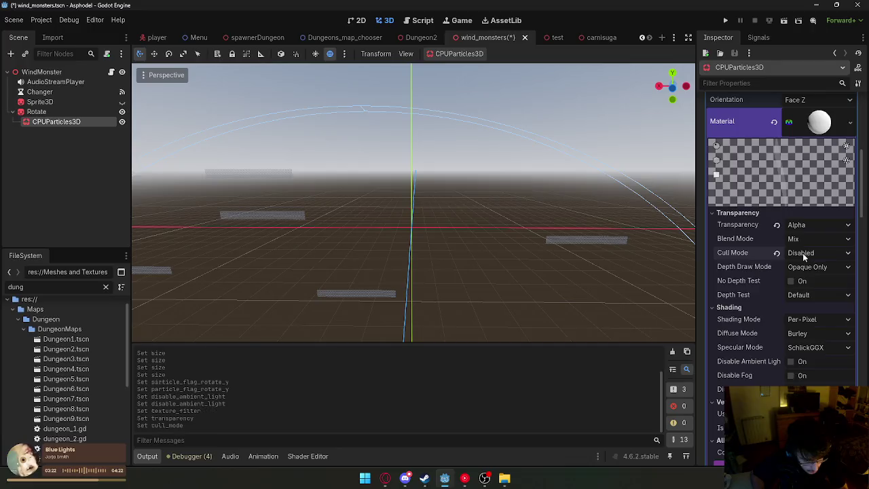
click(812, 253)
click(809, 268)
Keep depth draw at Opaque Only and depth test at Default, then list new particle mesh types.
click(815, 267)
click(817, 280)
click(815, 293)
click(811, 307)
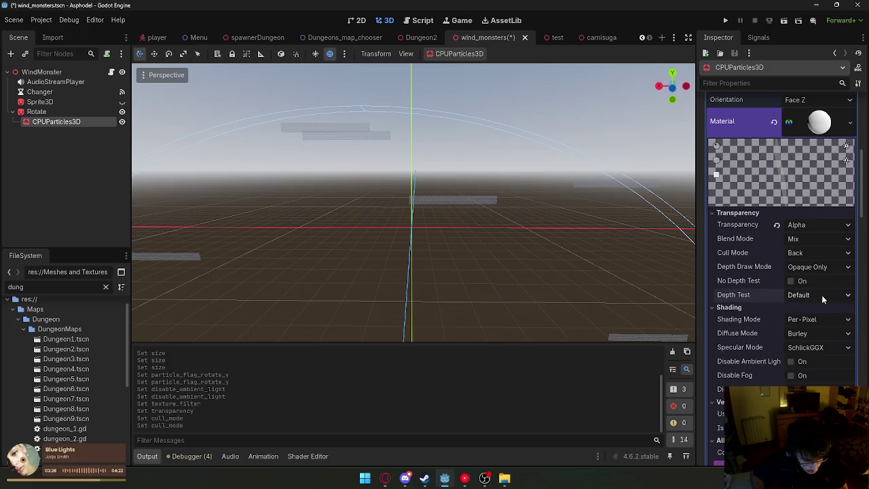
scroll(798, 296, down, 3)
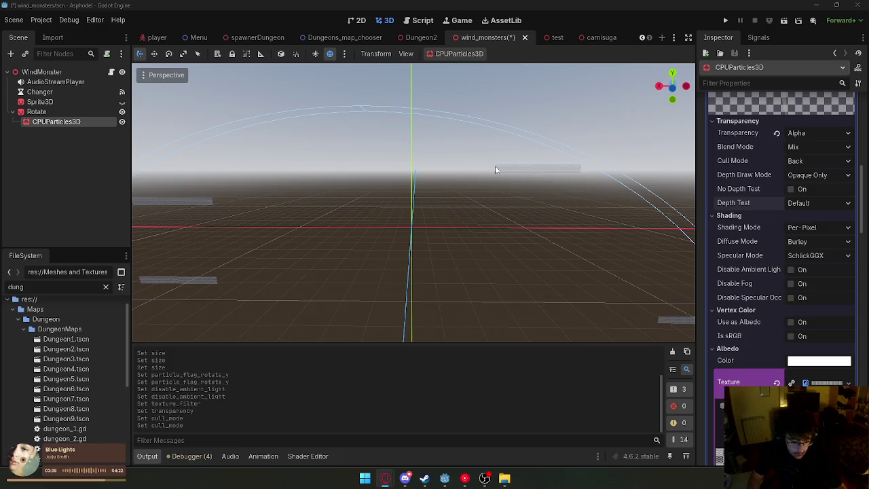
scroll(835, 192, up, 10)
click(851, 244)
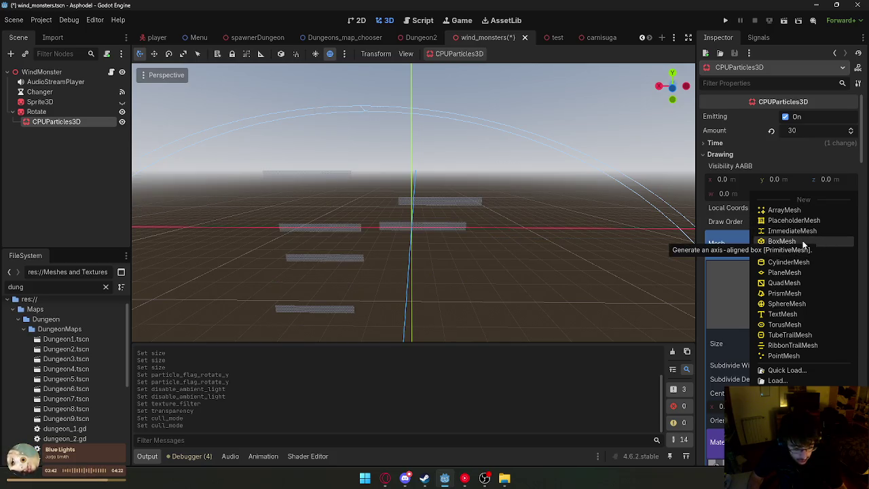
click(785, 282)
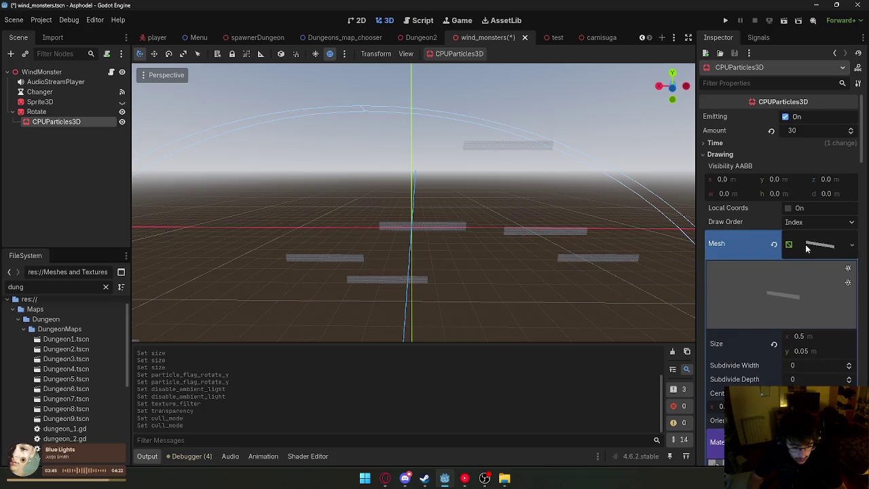
click(852, 245)
key(Escape)
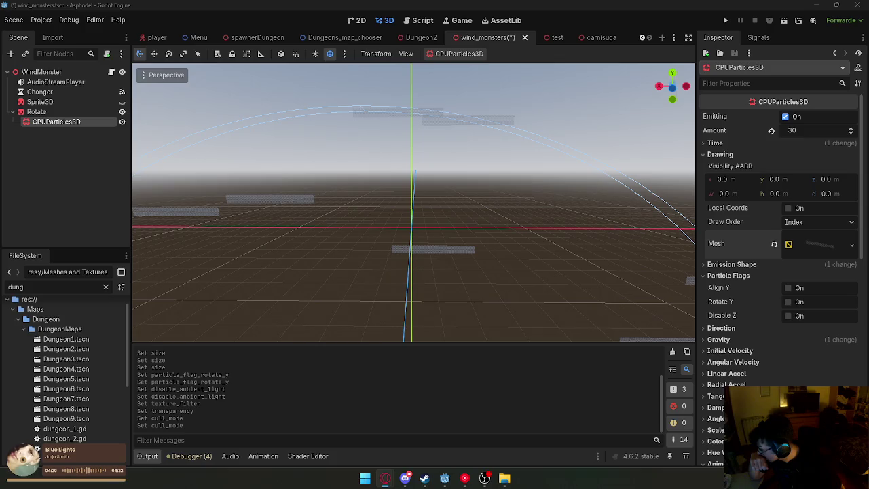
click(770, 83)
text(rend)
click(823, 140)
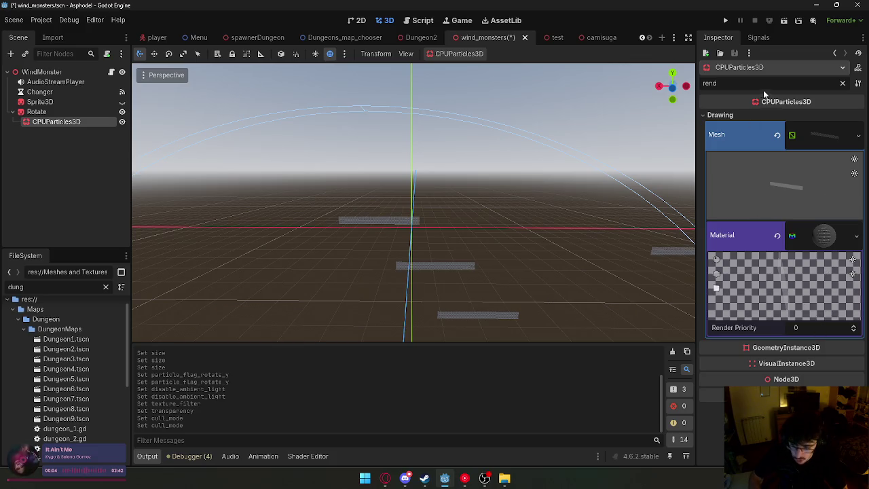
key(ctrl+a)
key(BackSpace)
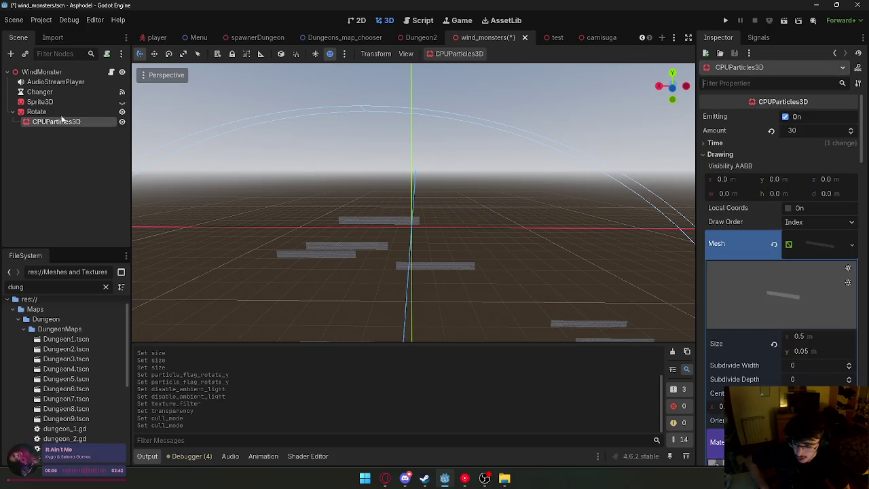
click(60, 113)
click(57, 122)
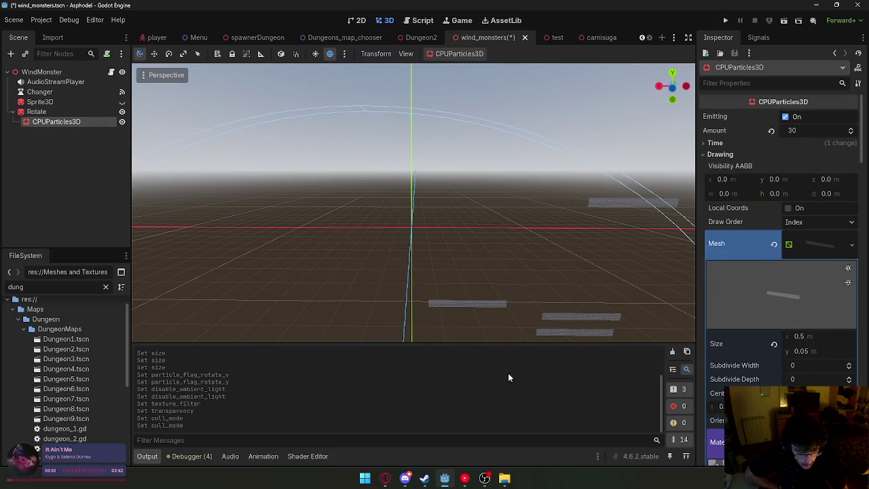
click(738, 144)
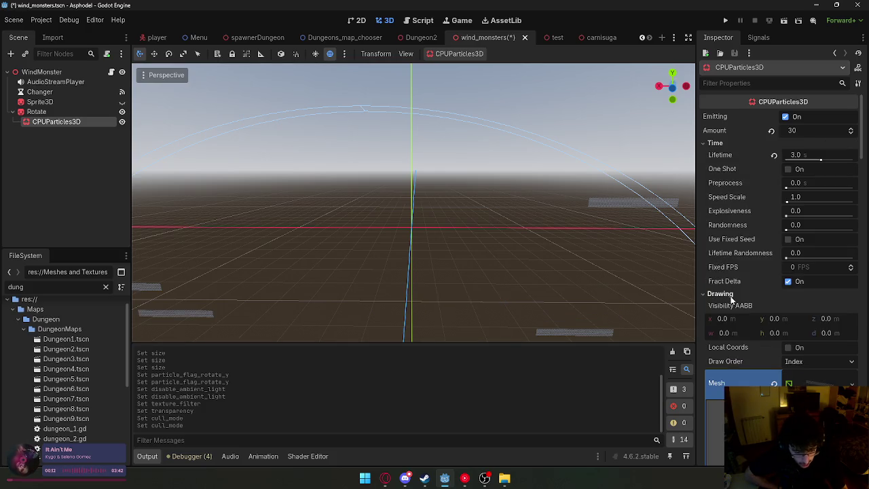
scroll(746, 279, down, 10)
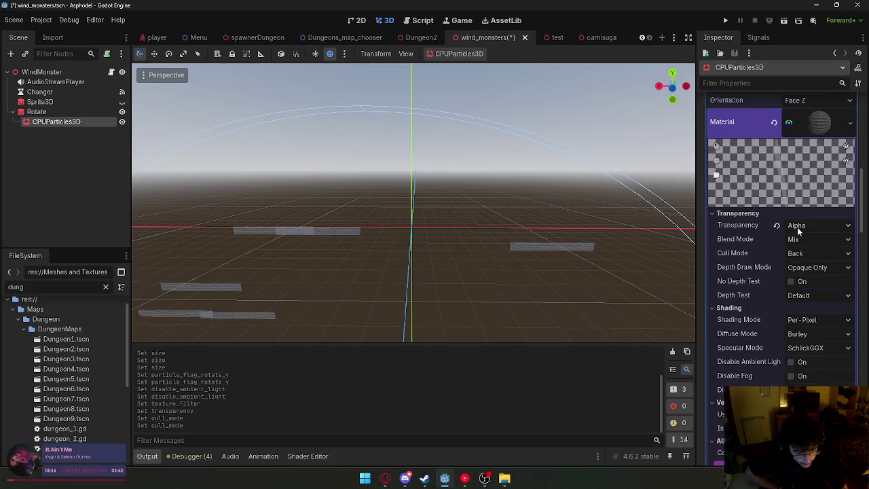
click(797, 226)
click(799, 244)
click(799, 244)
click(800, 242)
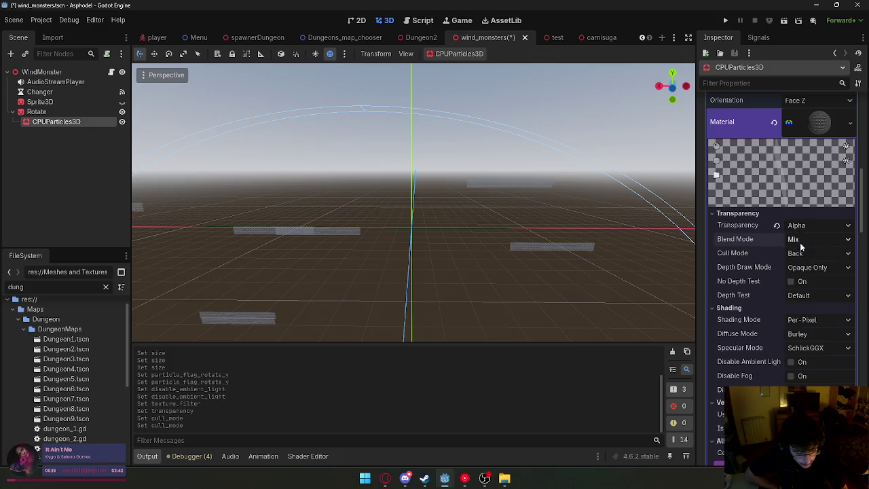
click(800, 321)
click(801, 327)
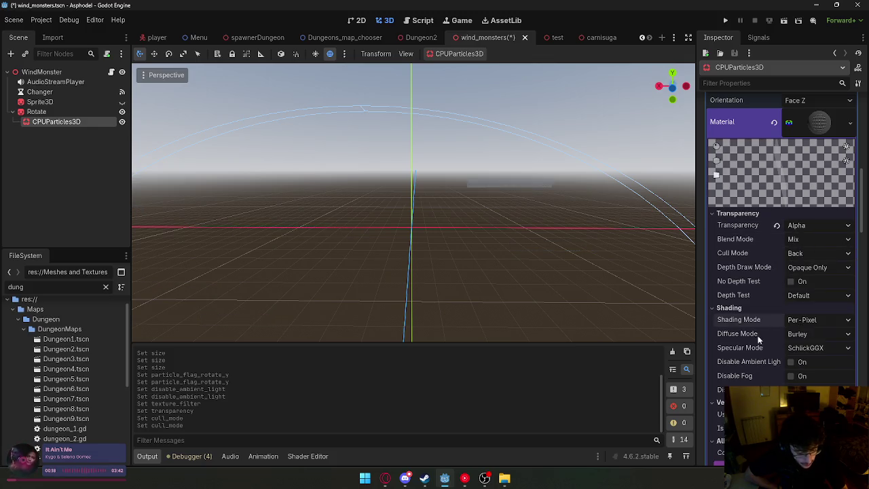
click(801, 334)
click(812, 346)
scroll(781, 319, down, 5)
scroll(760, 316, down, 5)
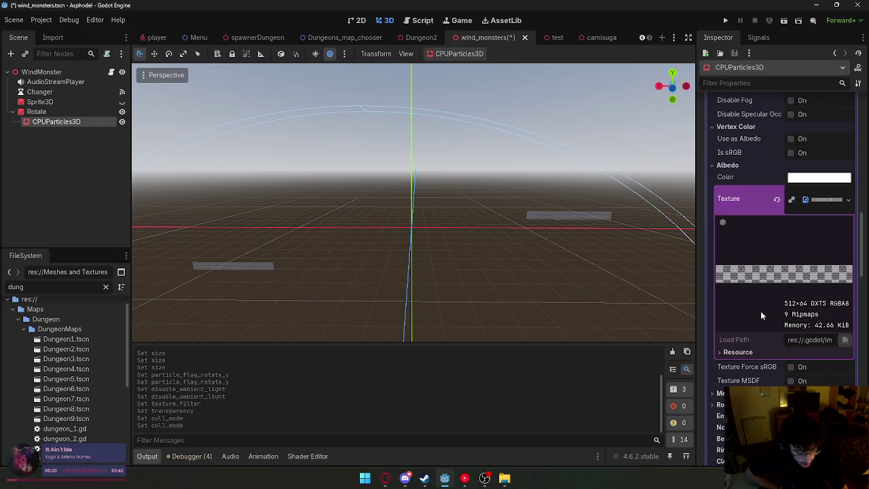
scroll(764, 298, down, 1)
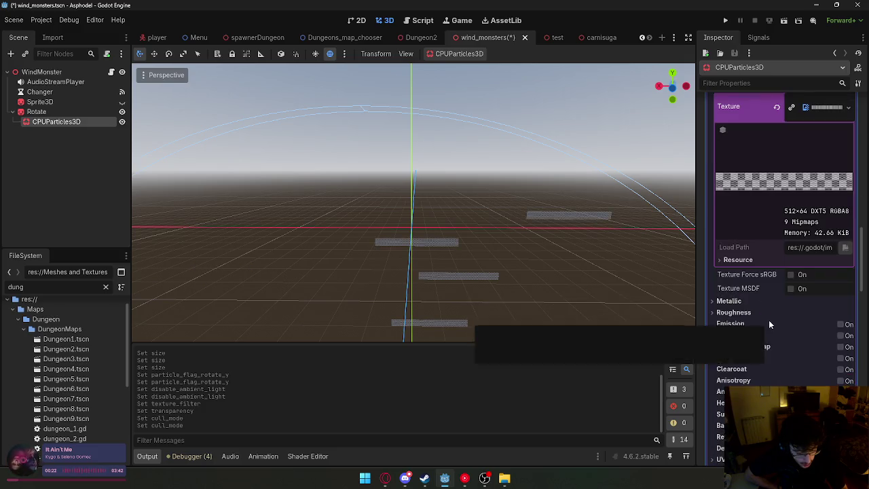
scroll(768, 320, up, 10)
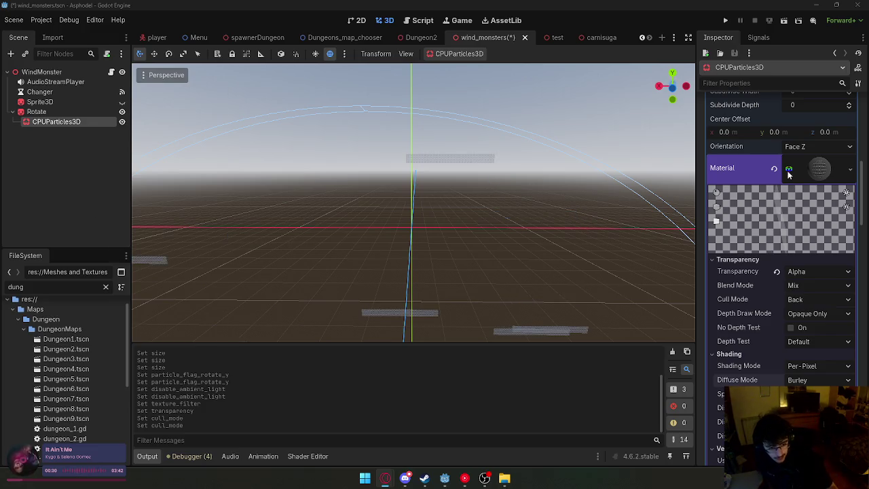
click(814, 146)
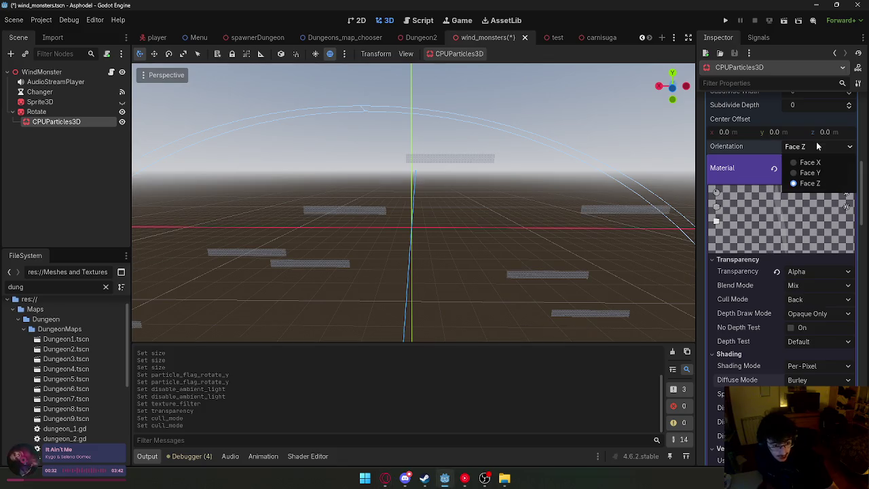
click(816, 147)
click(812, 147)
click(808, 163)
mouse_move(553, 208)
mouse_down()
mouse_move(469, 235)
mouse_move(468, 197)
mouse_move(353, 204)
mouse_move(567, 189)
mouse_up()
click(812, 146)
click(810, 173)
click(815, 146)
click(809, 163)
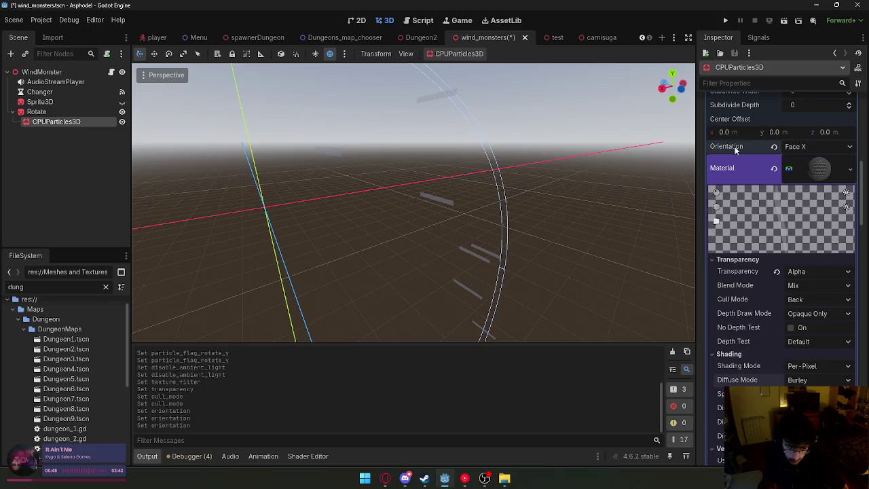
scroll(739, 169, up, 5)
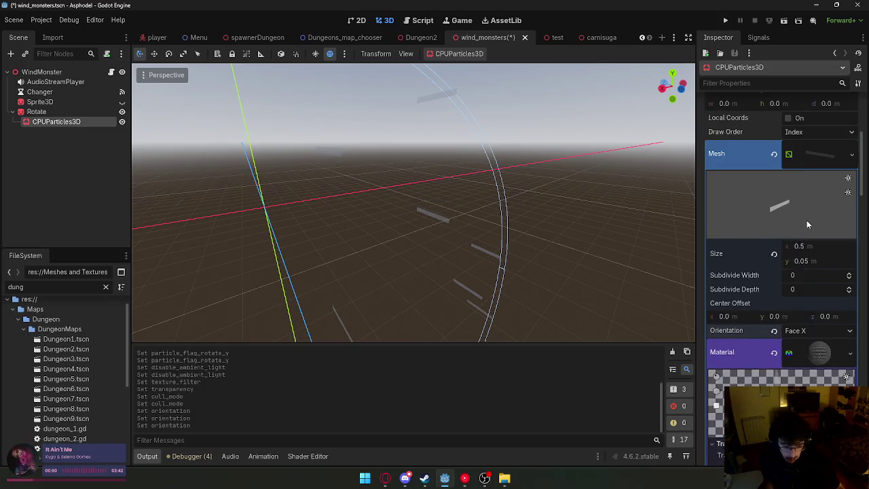
scroll(814, 152, up, 5)
scroll(815, 230, up, 2)
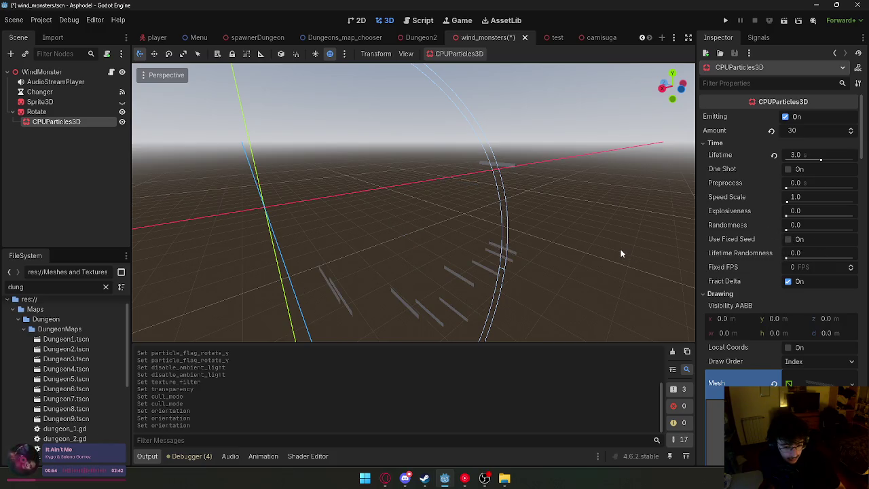
scroll(707, 235, down, 4)
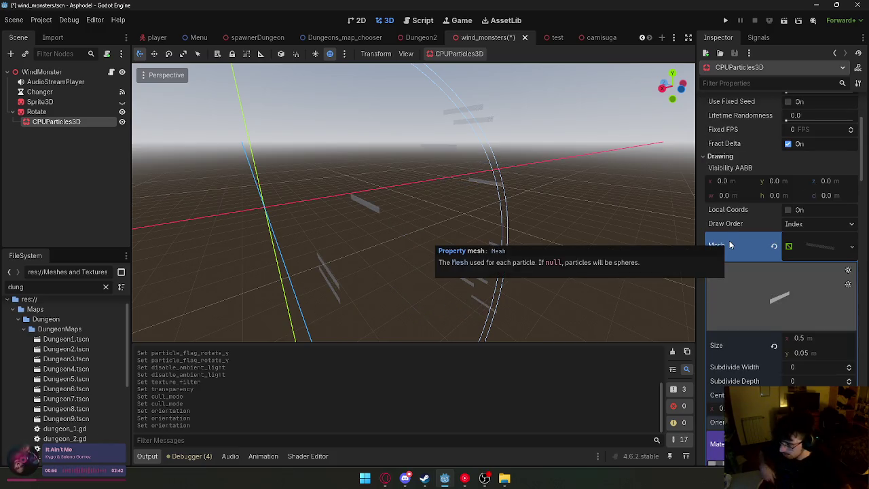
scroll(748, 191, up, 1)
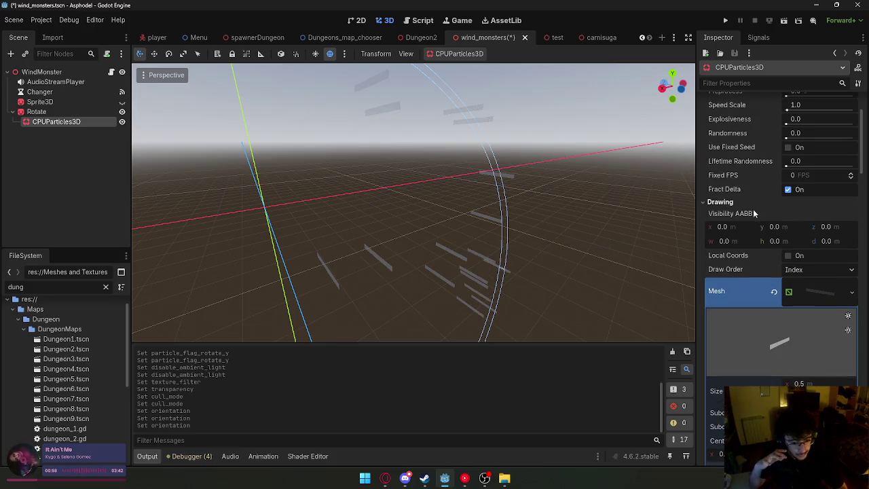
scroll(757, 217, up, 1)
scroll(765, 240, down, 3)
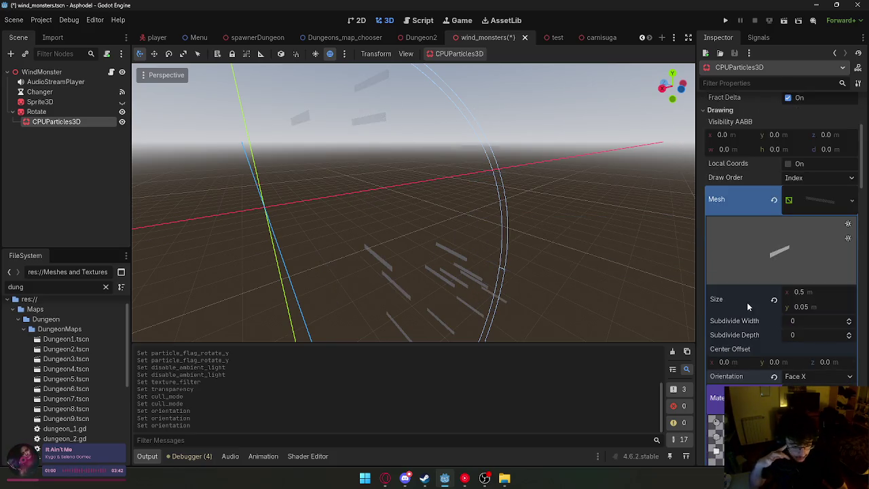
scroll(760, 322, down, 5)
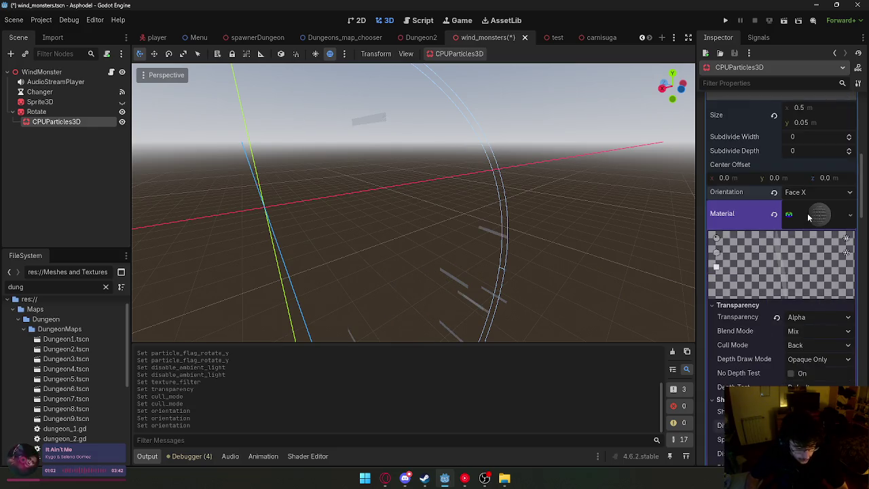
scroll(807, 213, down, 3)
click(808, 226)
click(656, 239)
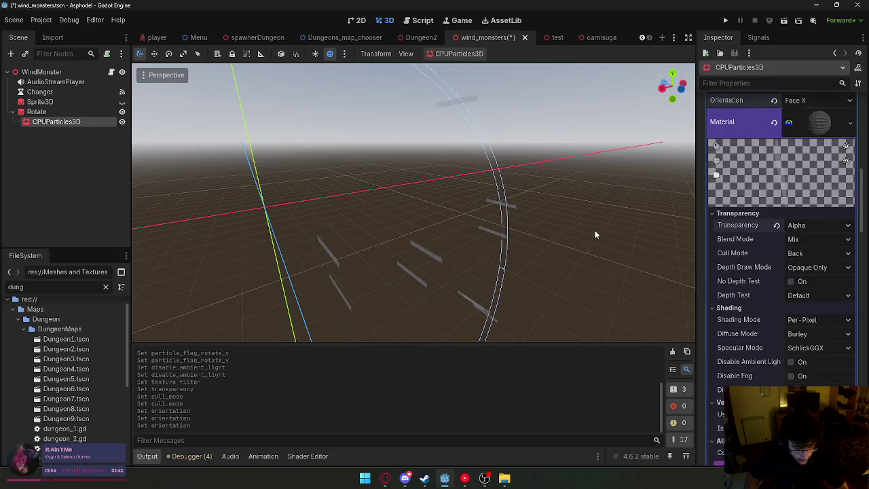
mouse_move(592, 234)
mouse_down()
mouse_move(584, 234)
mouse_move(592, 234)
mouse_up()
scroll(777, 260, up, 10)
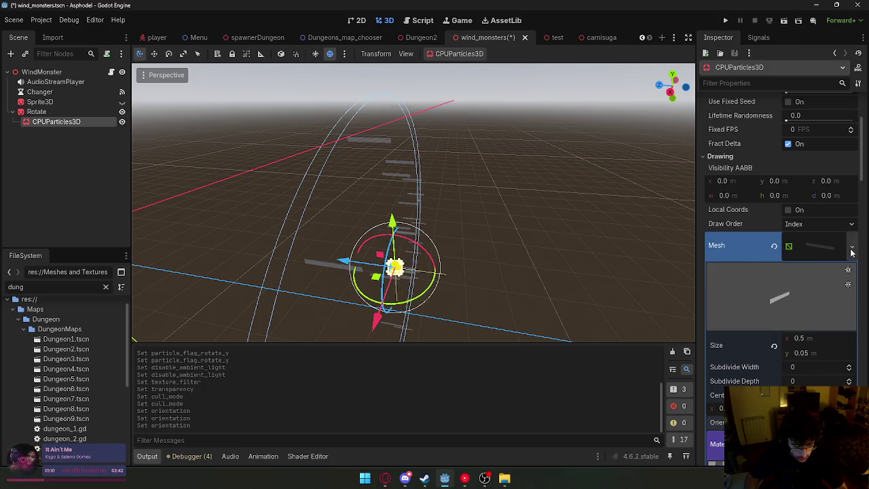
Try a PlaneMesh for the particles, then undo back to the 0.5 × 0.05 streak quad.
click(851, 245)
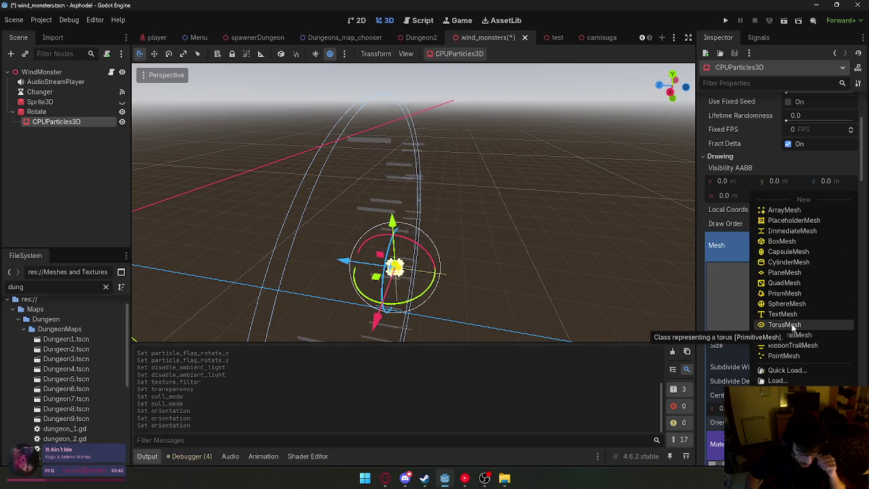
click(784, 273)
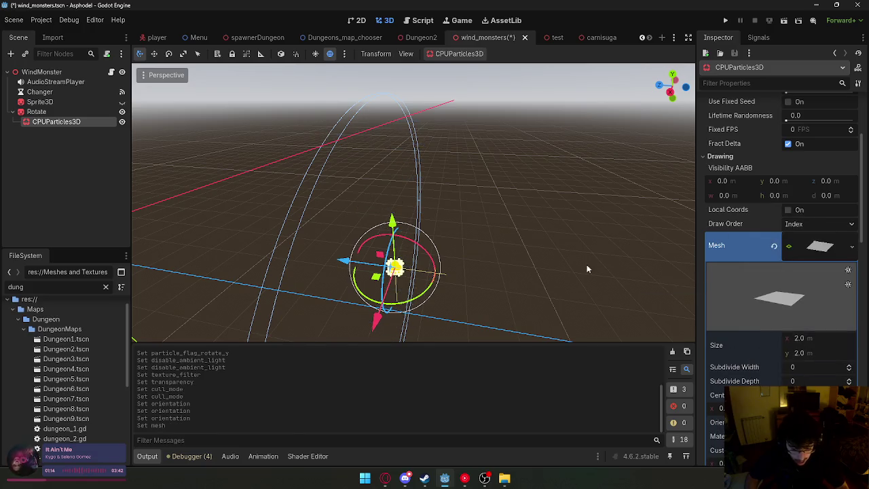
scroll(801, 309, down, 4)
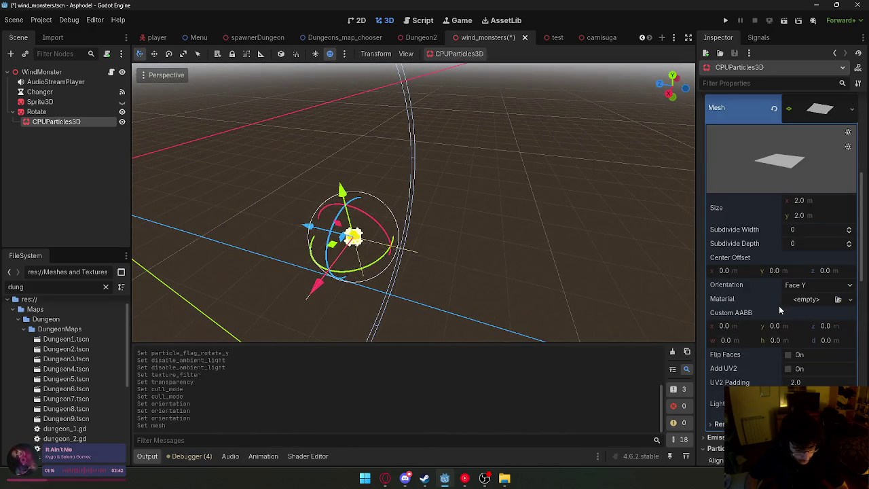
click(788, 286)
click(751, 327)
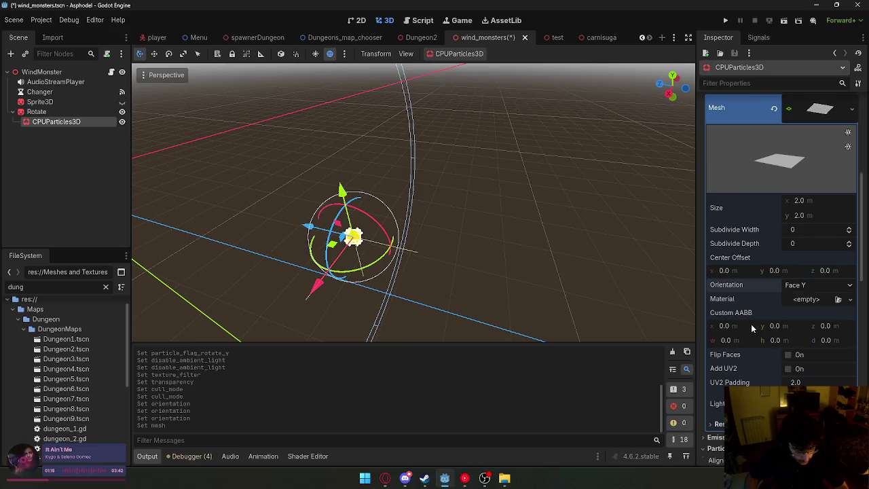
scroll(751, 324, down, 5)
scroll(756, 295, up, 4)
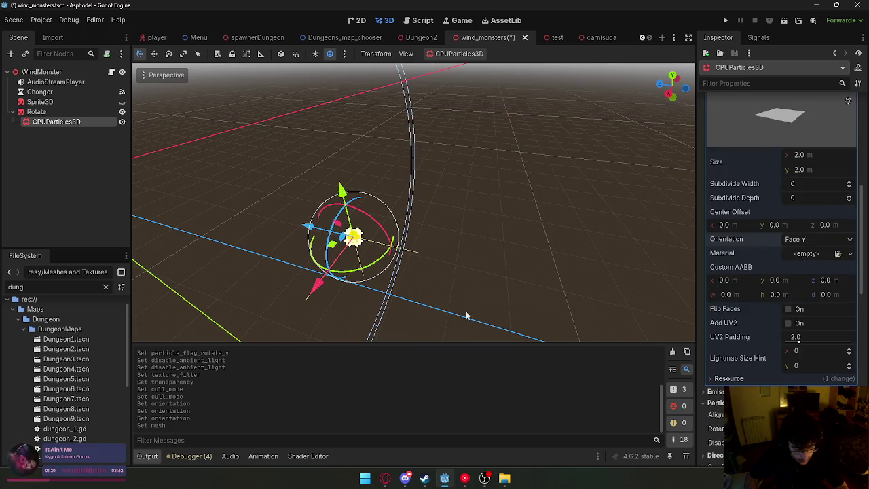
key(ctrl+z)
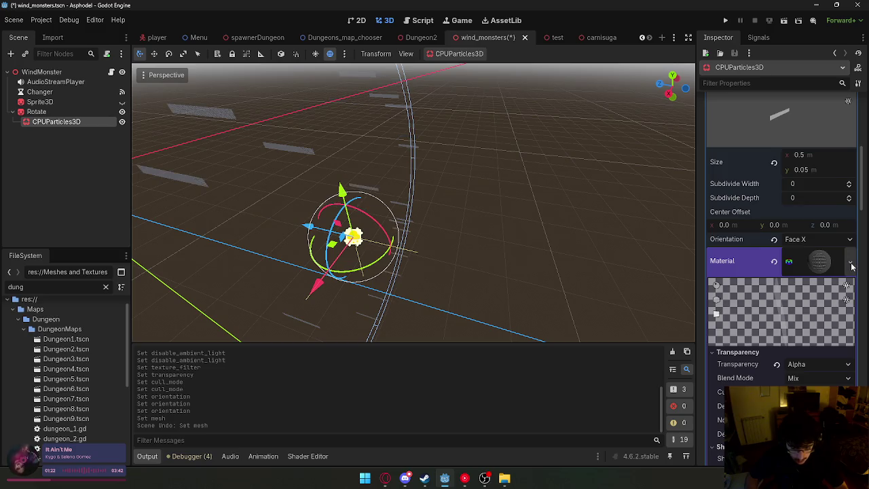
Save the particle material as a .tres resource in the WindMonster folder.
click(851, 262)
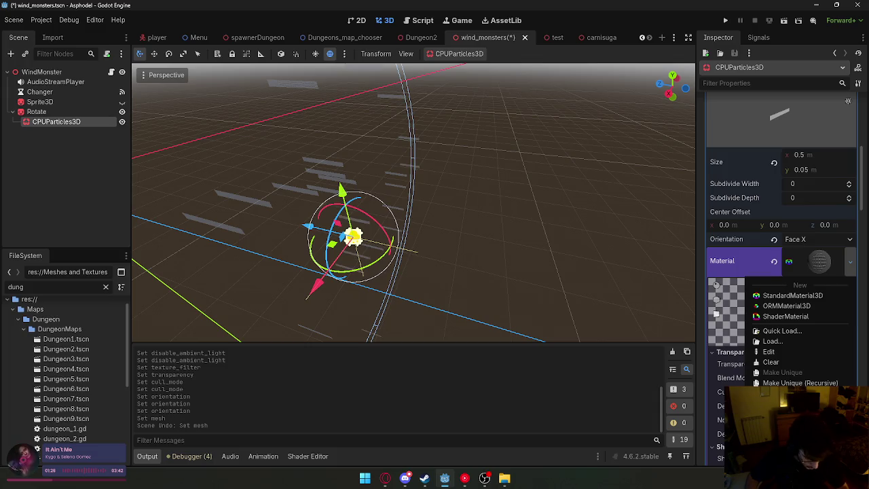
click(788, 393)
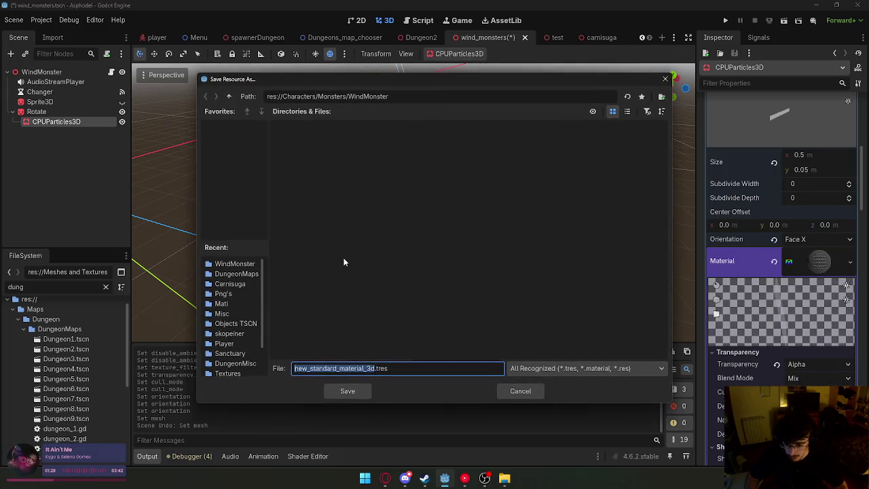
text(Wind)
key(Return)
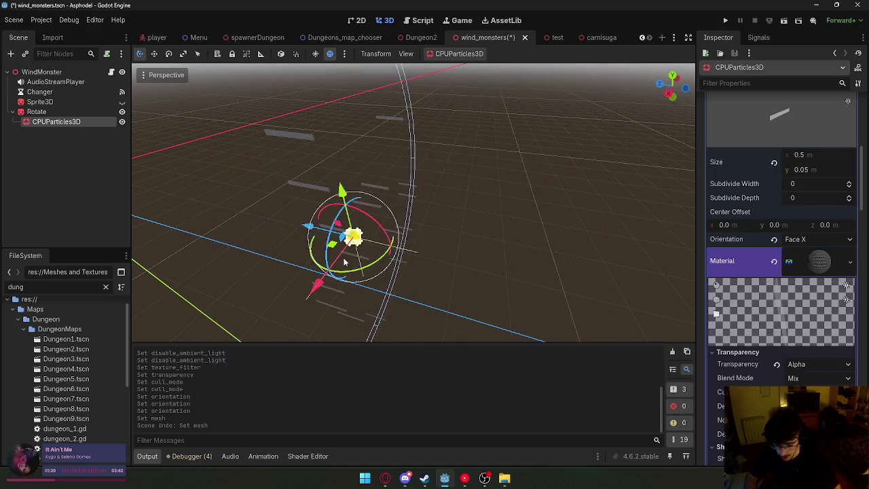
scroll(820, 180, up, 5)
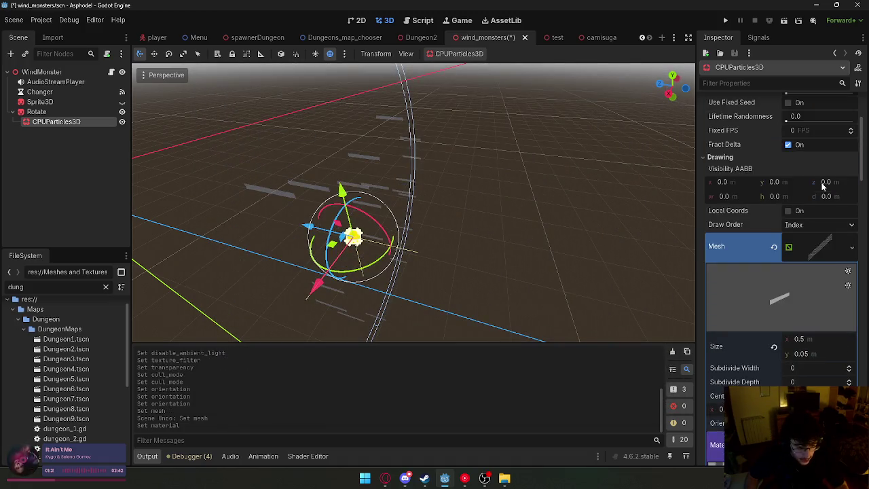
click(851, 247)
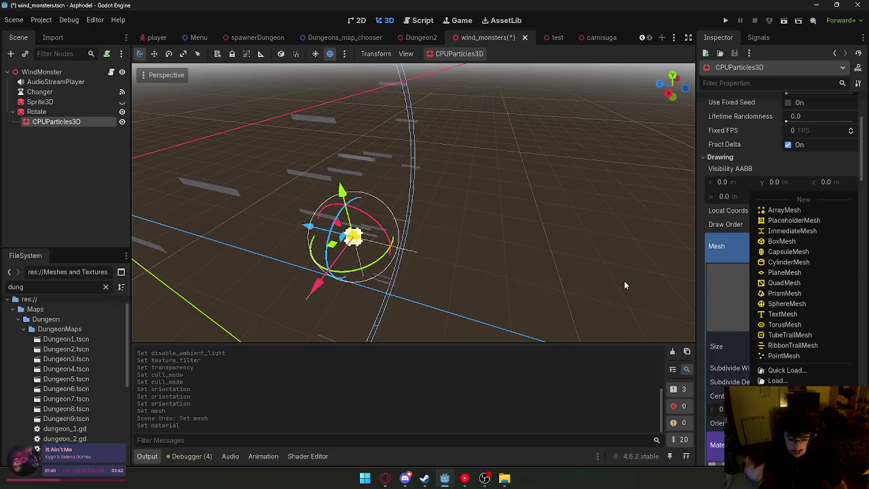
click(578, 274)
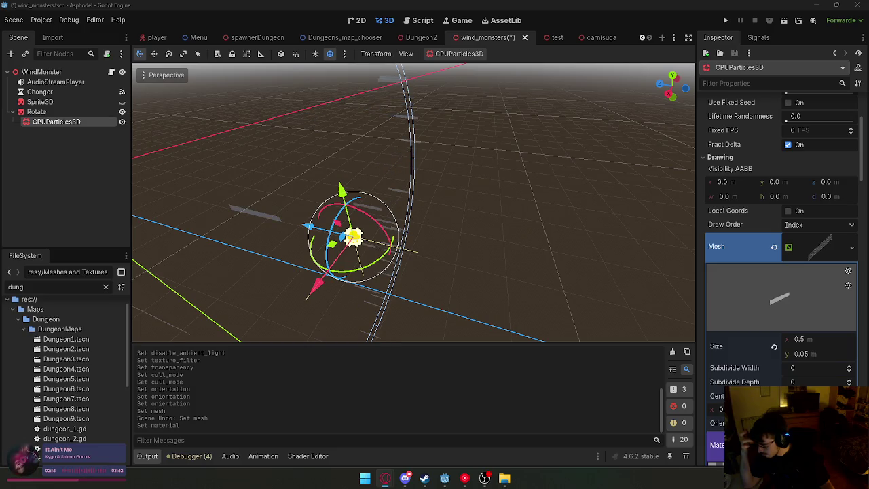
Filter properties by 'cull' and set Cull Mode to Disabled, after briefly testing Front.
click(773, 82)
text(cull)
click(840, 331)
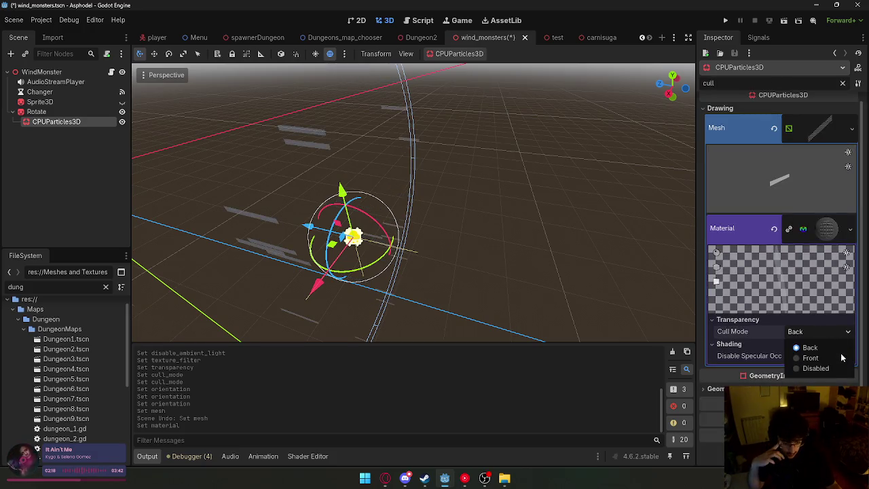
click(832, 368)
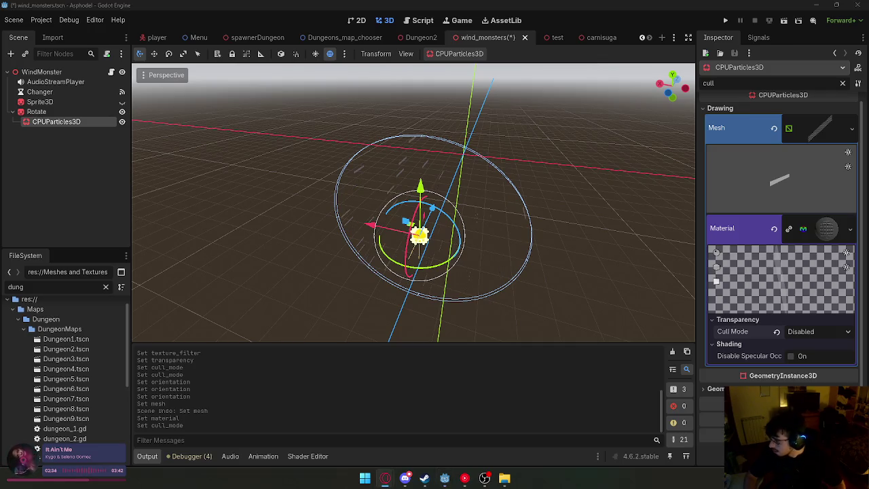
scroll(545, 150, up, 3)
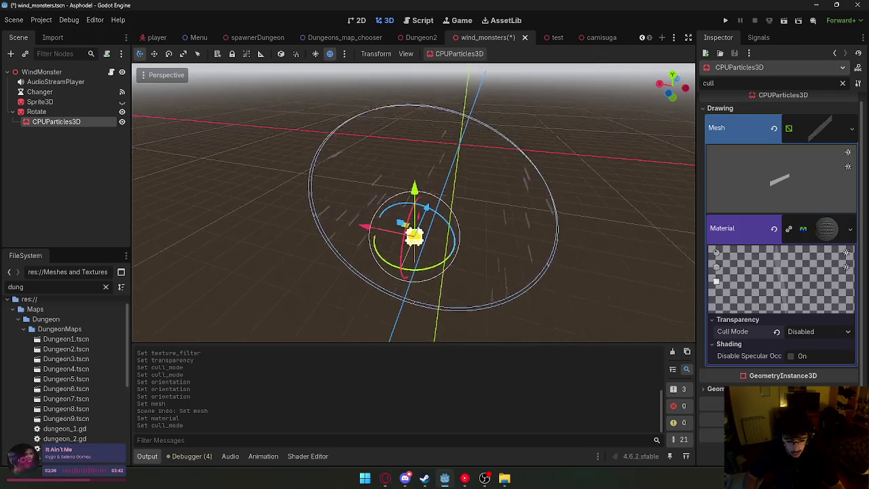
click(808, 332)
click(811, 358)
mouse_move(414, 203)
mouse_down()
mouse_move(367, 176)
mouse_move(374, 197)
mouse_up()
click(814, 331)
click(804, 369)
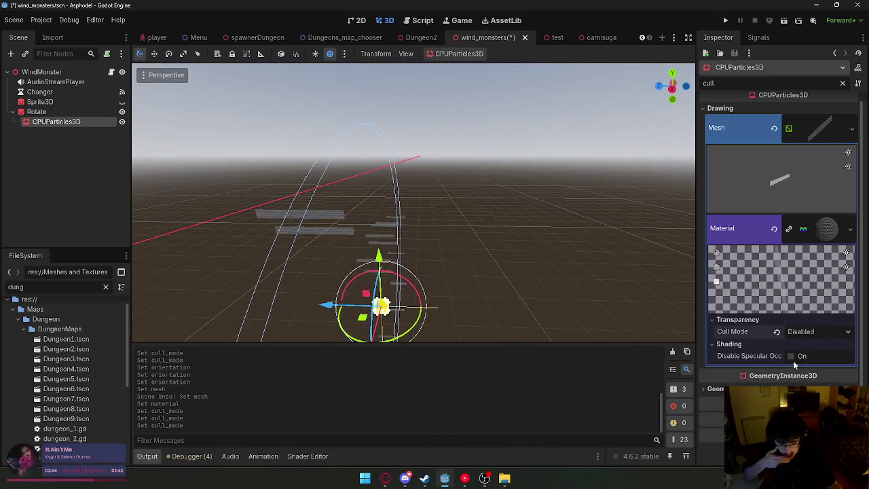
Deselect the particle emitter and save the wind_monsters scene.
click(526, 270)
right_click(491, 38)
click(511, 52)
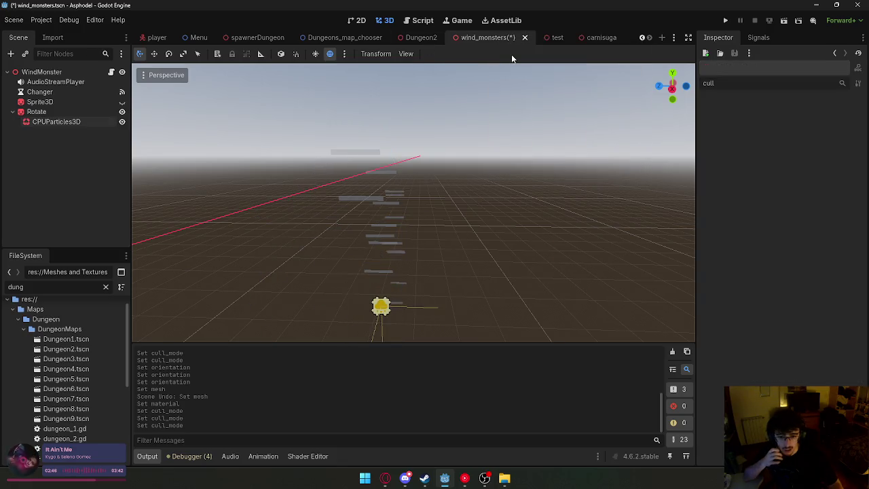
Run the test scene in game, then stop and relaunch it for another playtest.
click(543, 37)
click(784, 21)
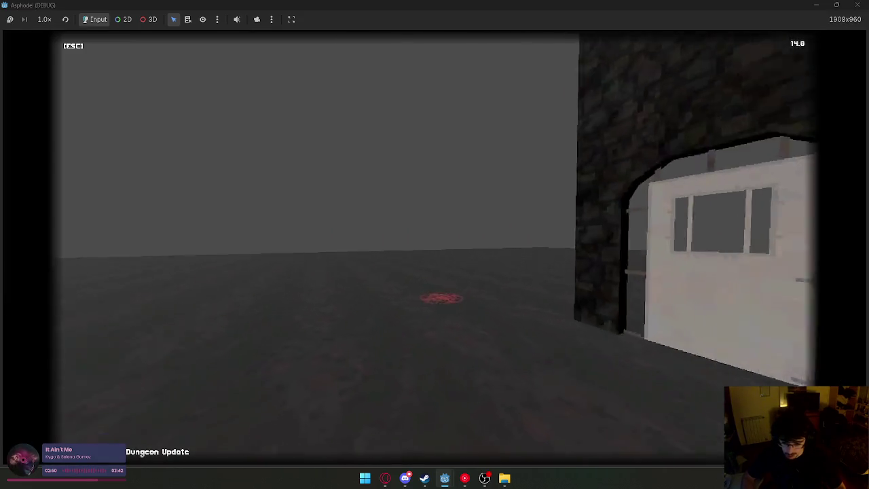
key(super)
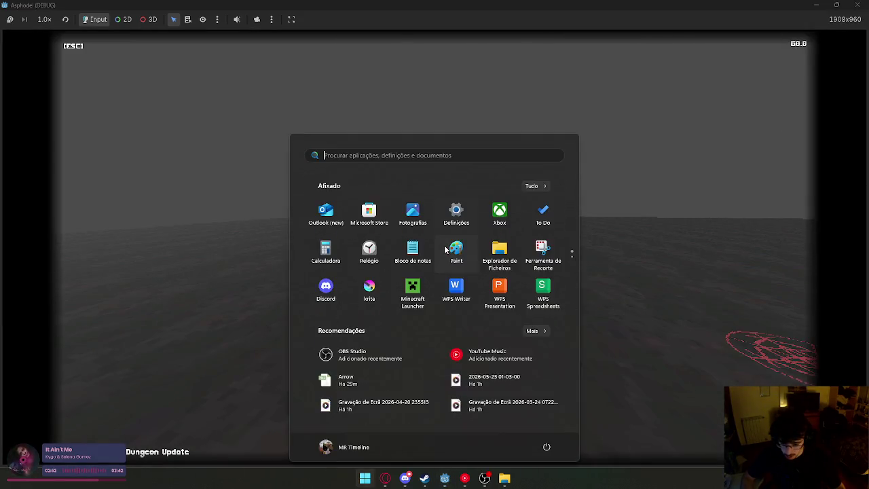
key(super)
key(super)
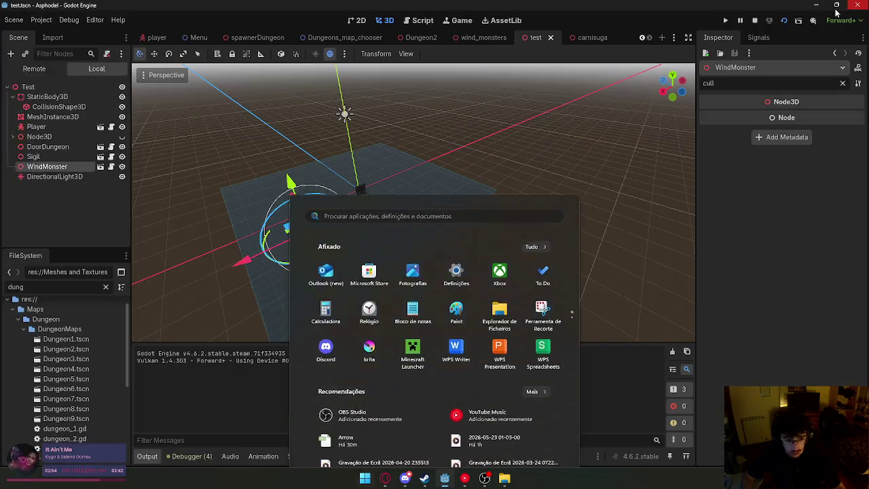
key(Escape)
click(783, 21)
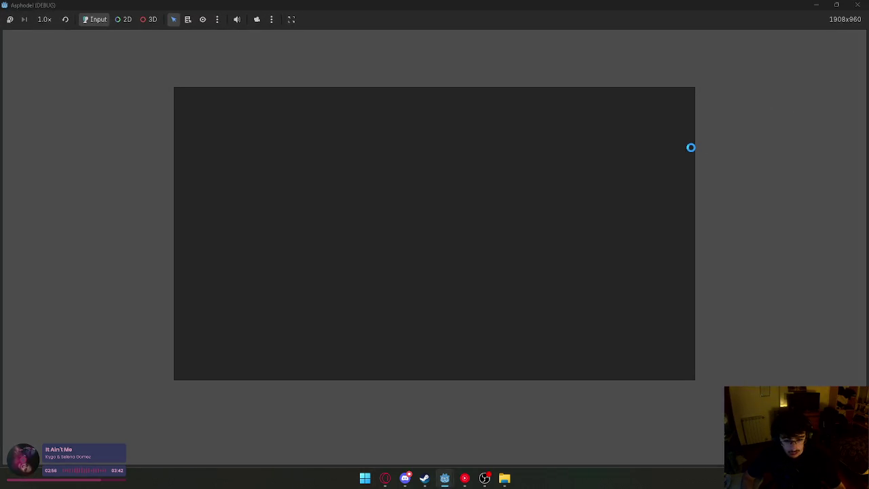
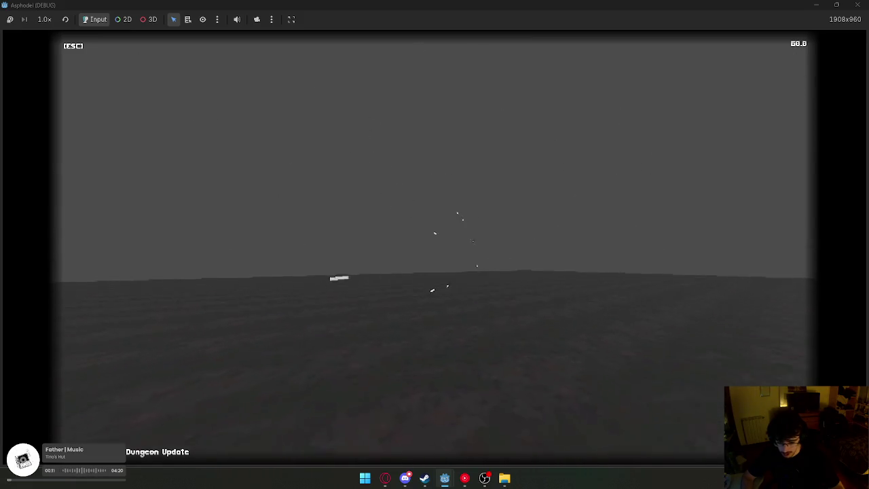
Release the mouse from the Asphodel game and end the debug run.
key(super)
key(super)
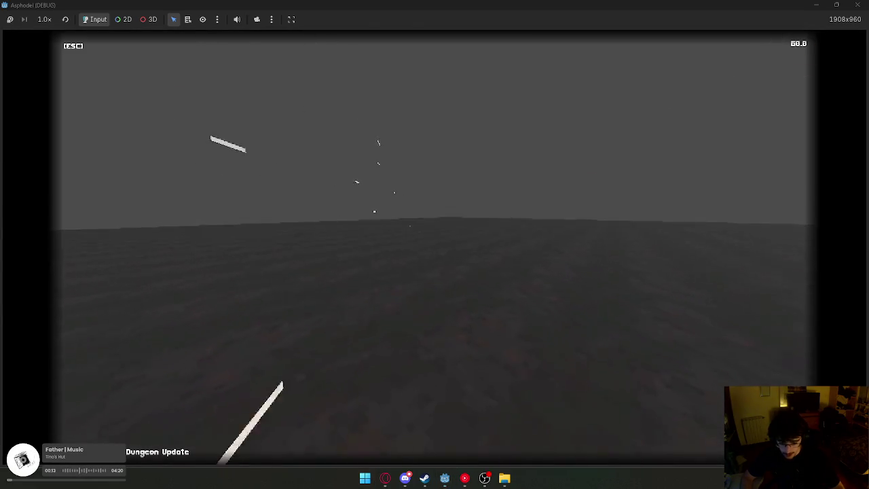
key(super)
key(Escape)
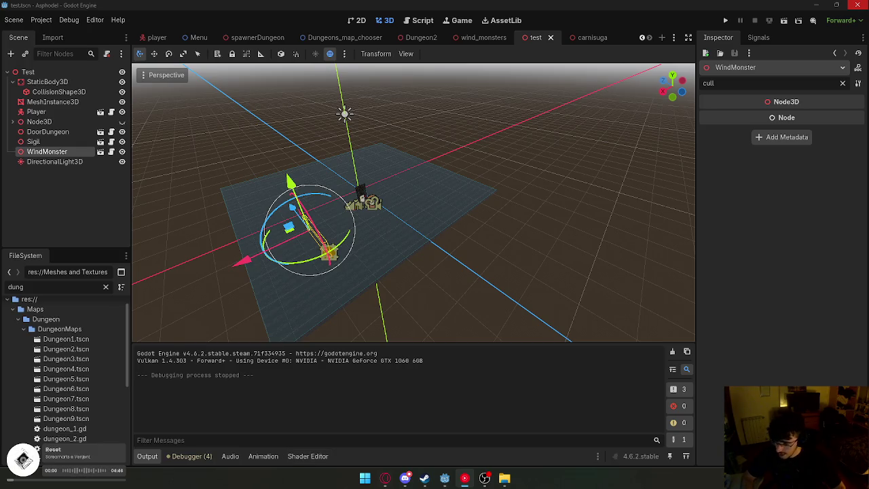
Reposition the wind particles in the wind_monsters scene.
mouse_move(250, 194)
mouse_down()
mouse_move(353, 197)
mouse_move(285, 200)
mouse_up()
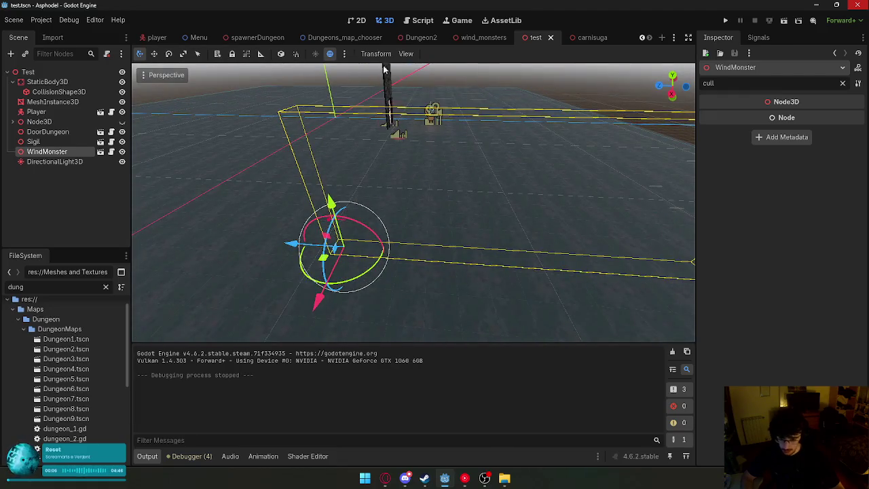
click(484, 37)
mouse_move(360, 253)
mouse_down()
mouse_move(343, 251)
mouse_move(423, 227)
mouse_move(424, 210)
mouse_move(416, 215)
mouse_up()
click(562, 161)
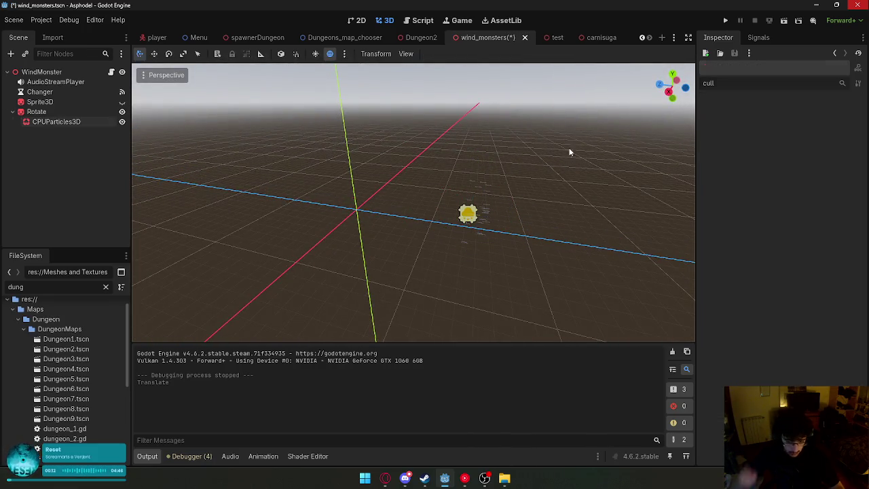
Run wind_monsters alone, hitting a null global_position error, then run the test scene instead.
click(782, 22)
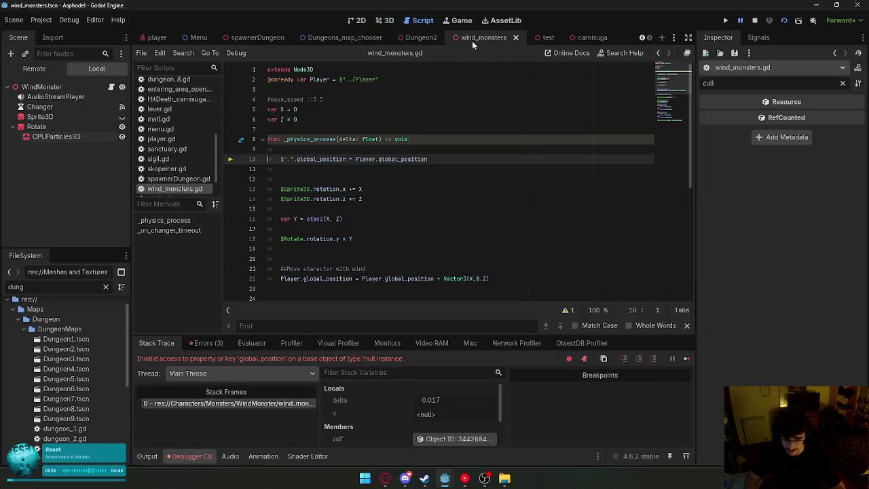
click(540, 39)
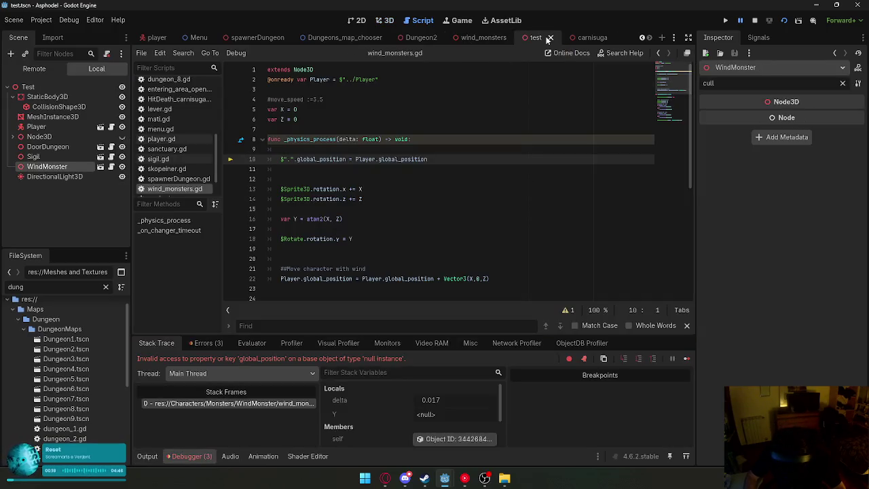
click(766, 21)
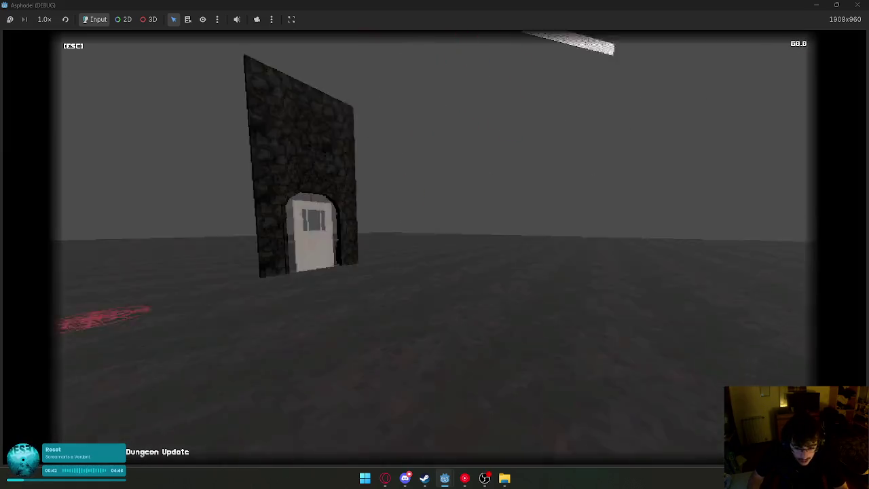
Walk around the door tower in first person while the wind streaks blow past.
key(super)
key(super)
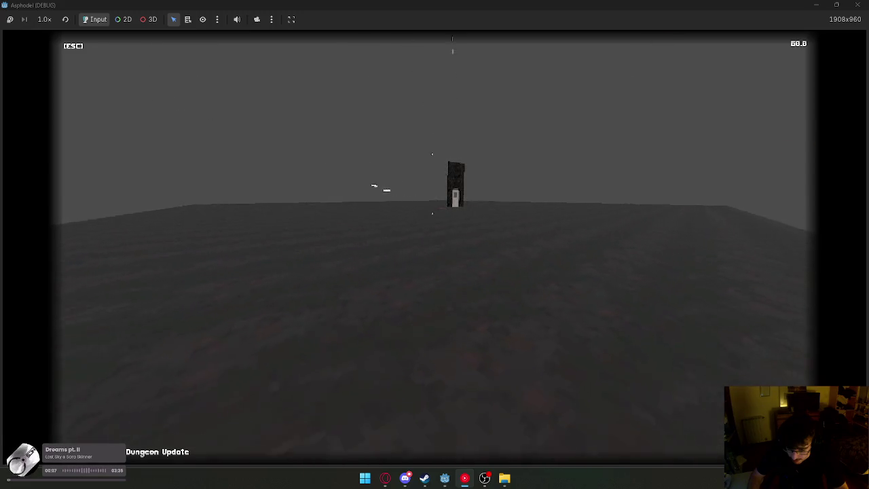
key(super)
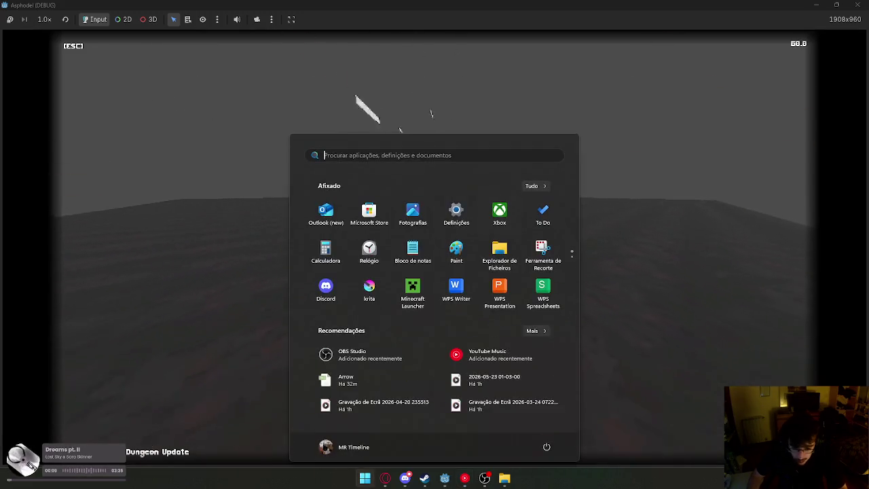
Stop the game and raise the CPUParticles3D higher along Y in wind_monsters.
key(Escape)
click(387, 21)
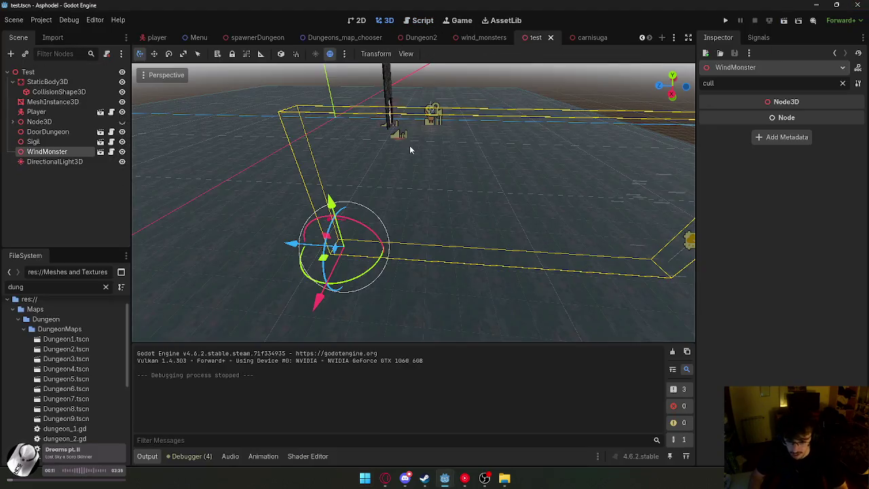
click(479, 38)
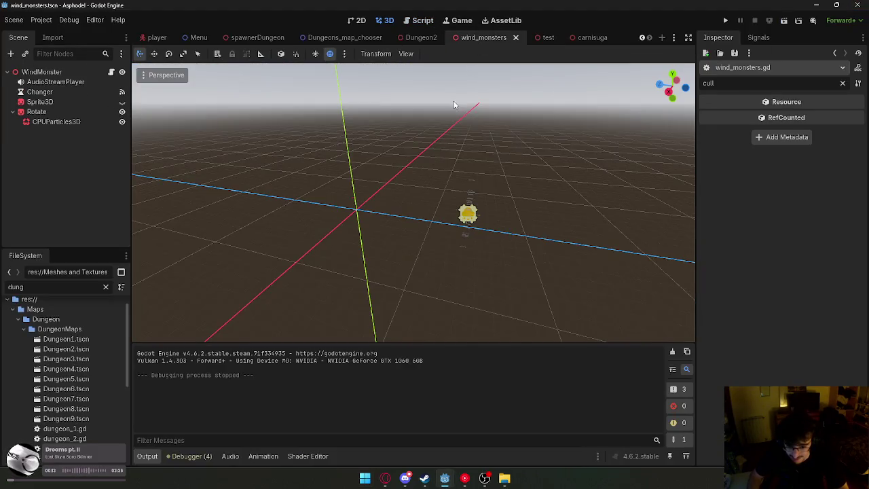
double_click(61, 121)
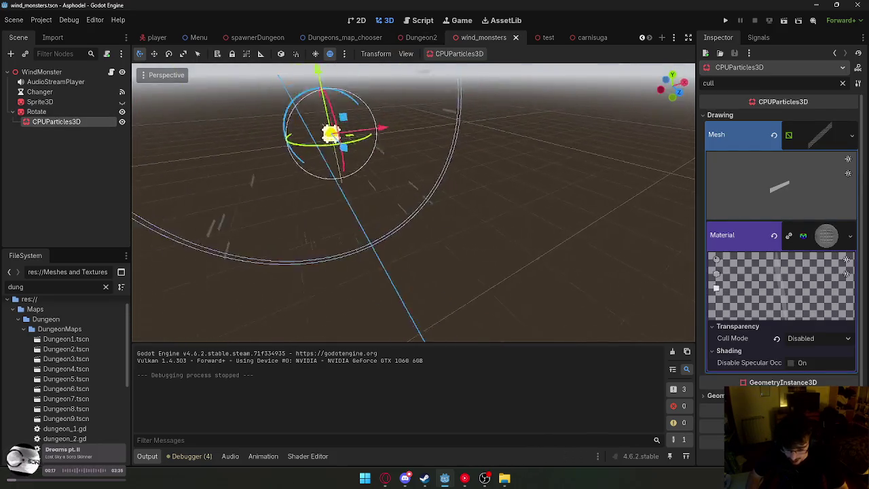
drag(400, 139, 401, 117)
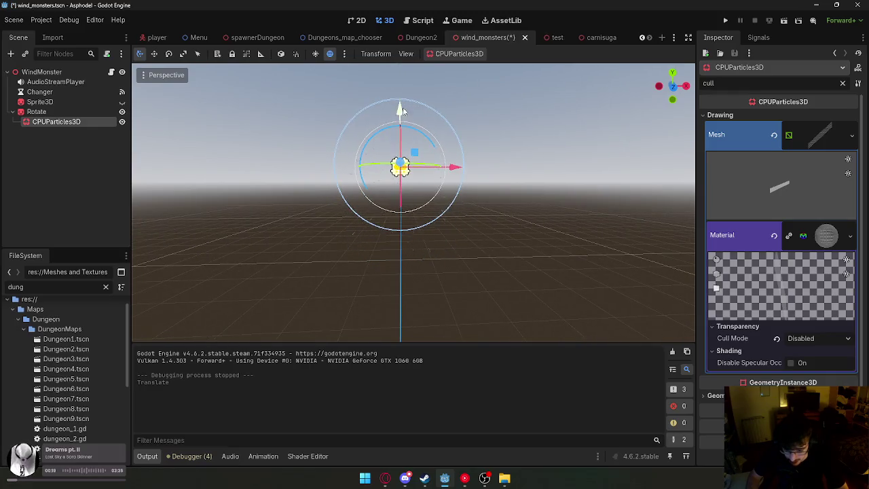
key(ctrl+z)
drag(471, 148, 471, 148)
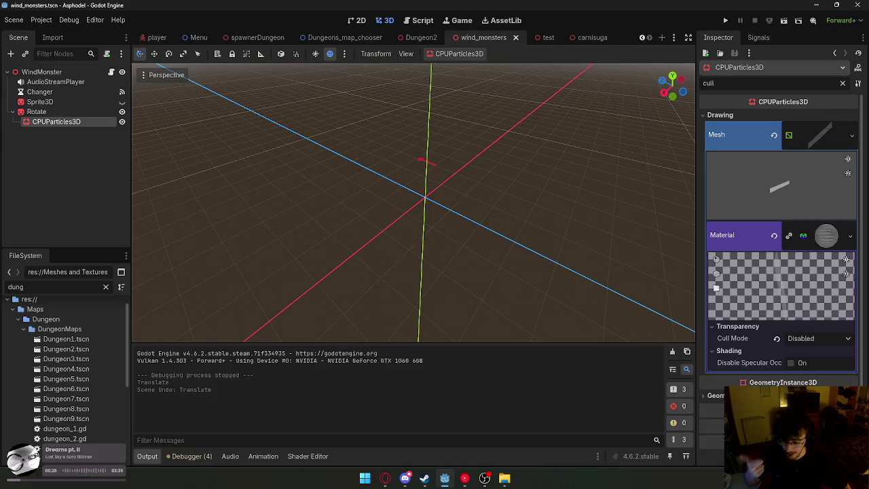
key(f)
drag(422, 140, 422, 108)
click(563, 163)
Save the wind_monsters scene and return to the test scene.
right_click(484, 38)
click(502, 57)
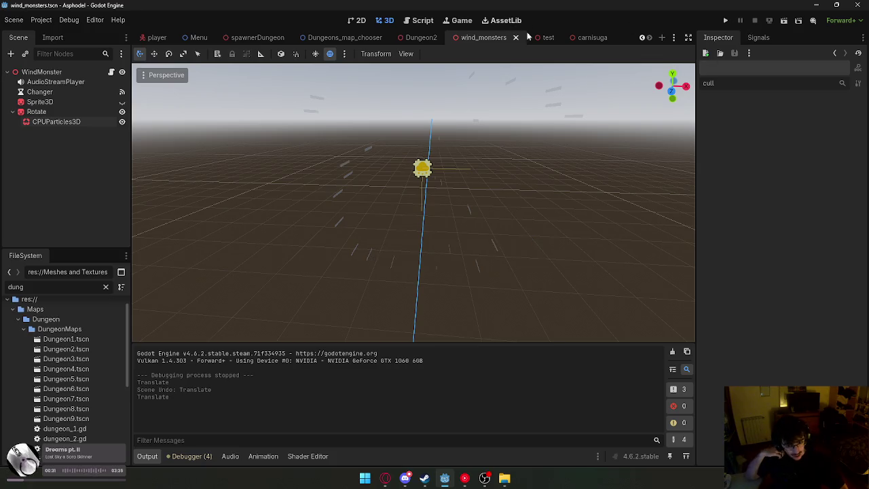
click(547, 37)
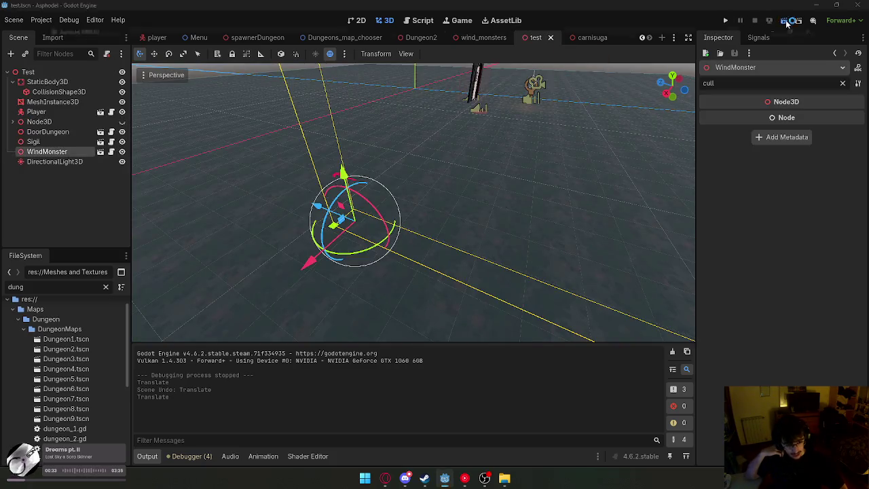
click(786, 21)
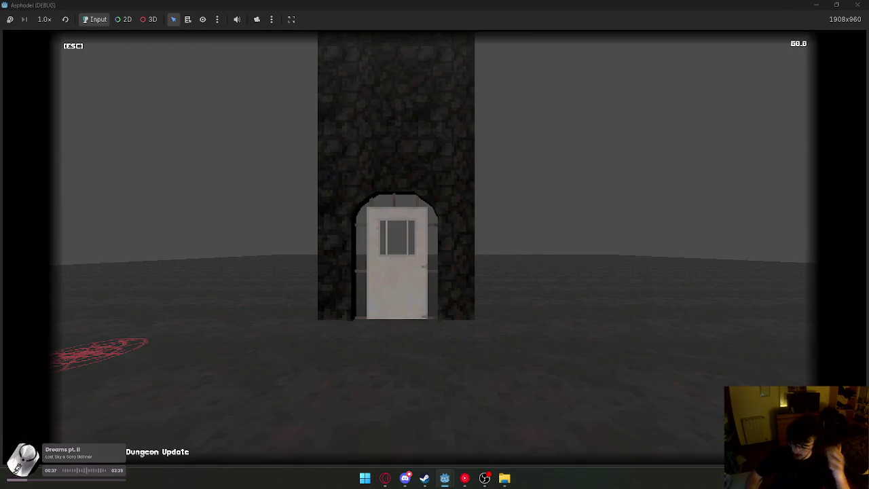
key(w)
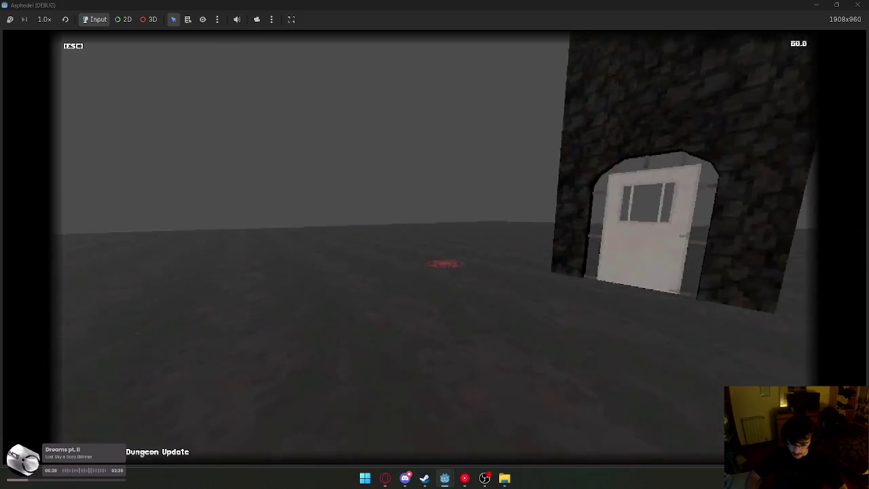
key(a)
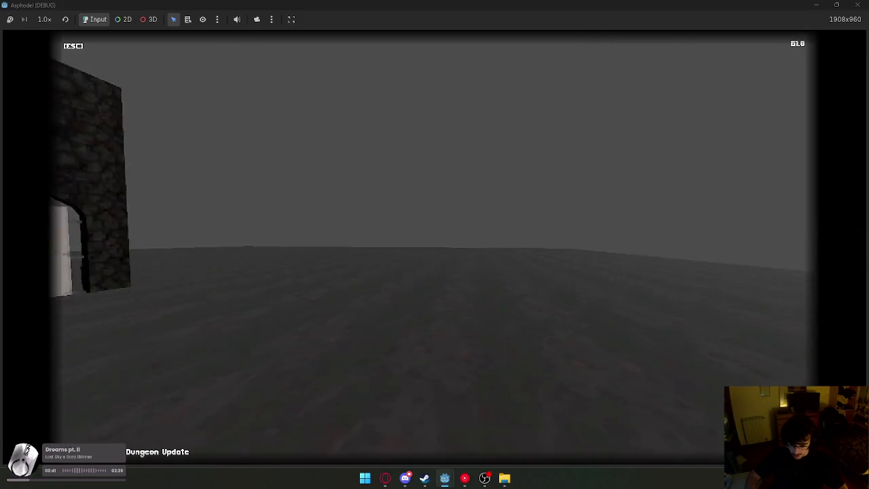
key(w)
key(s)
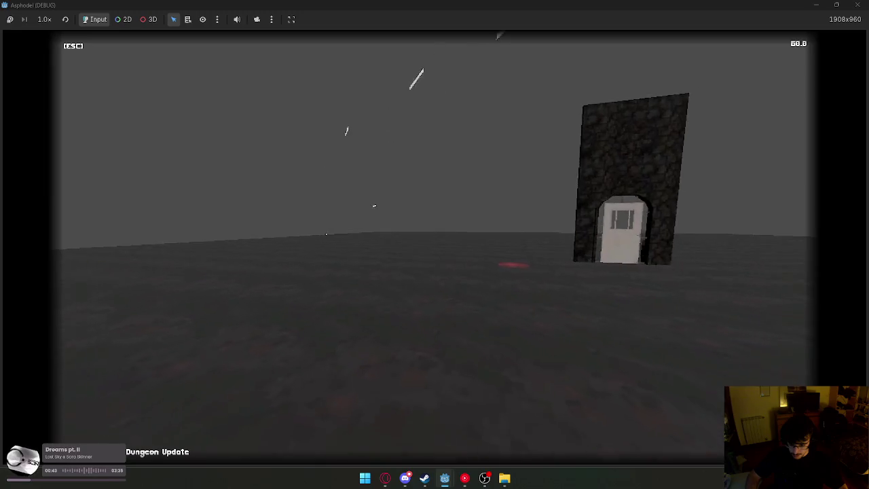
key(s)
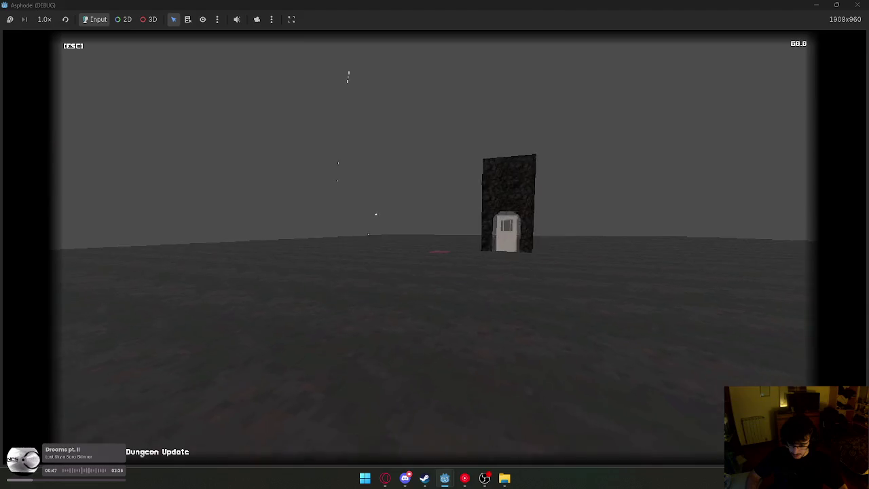
key(w)
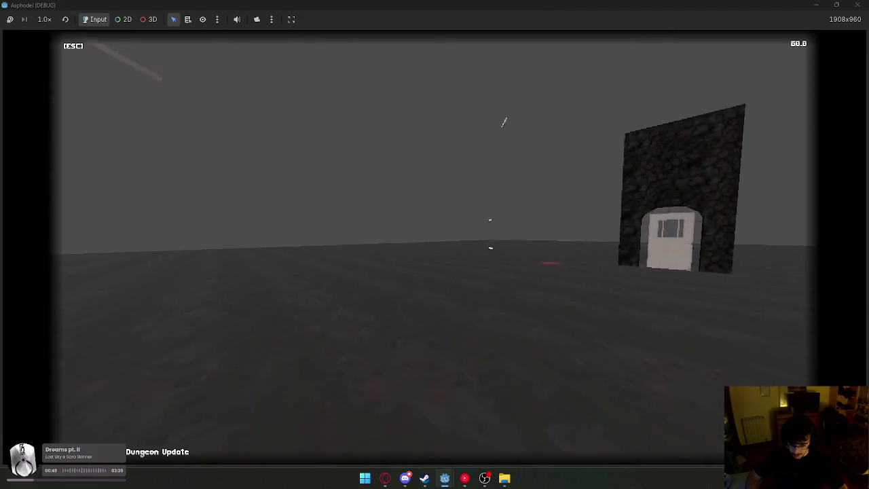
key(s)
key(s)
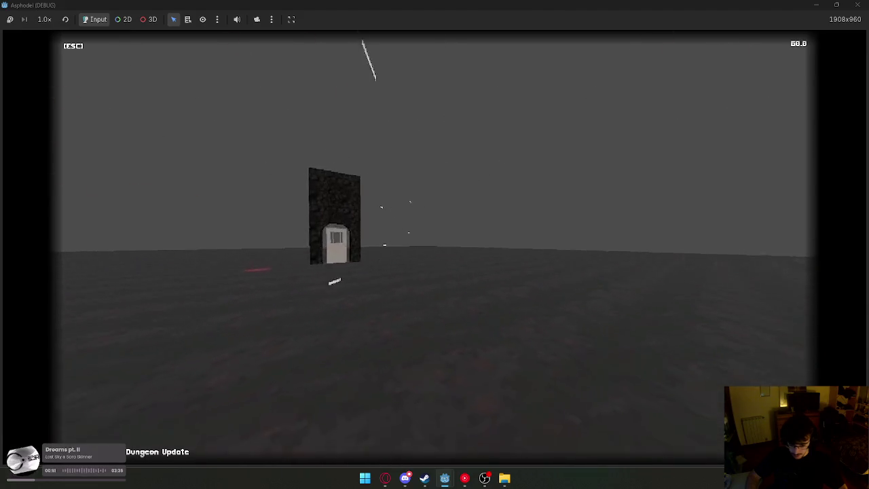
key(w)
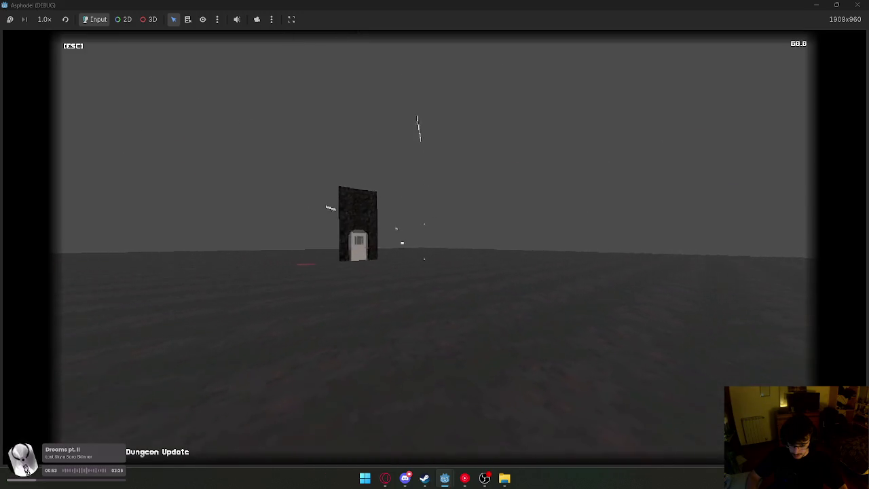
key(super)
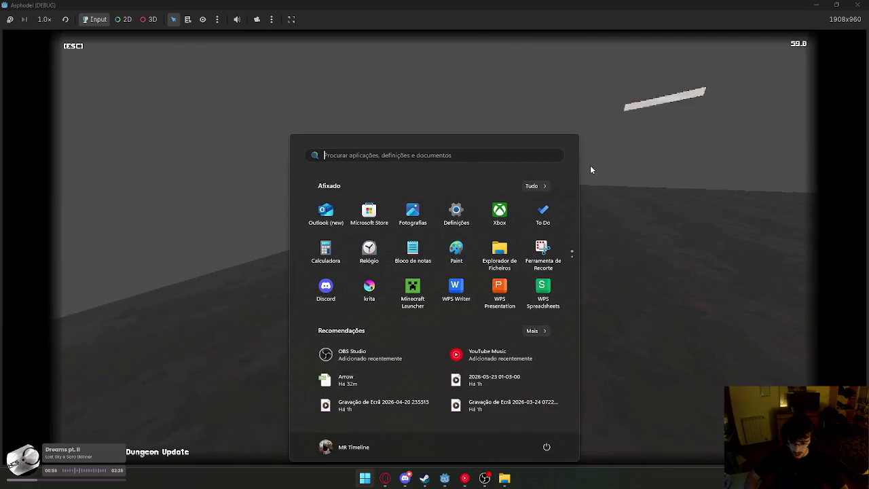
key(Escape)
key(Escape)
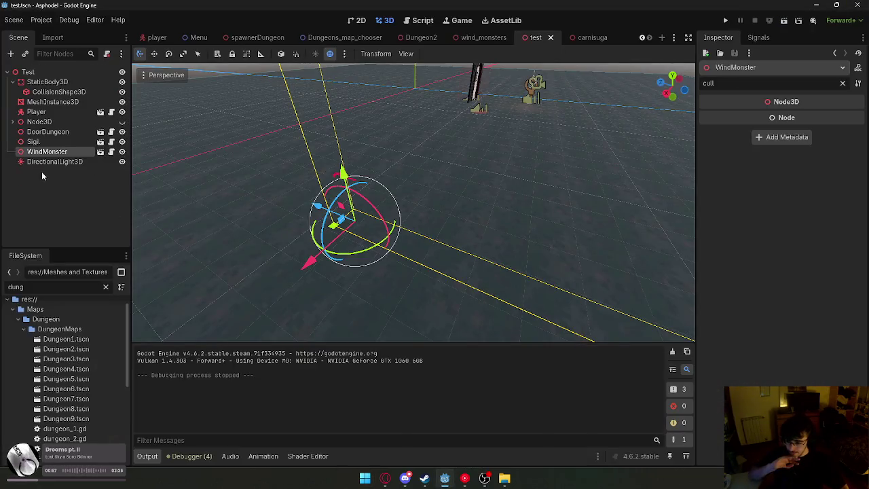
Hide the test scene's DirectionalLight3D and copy WorldEnvironment from Dungeon2.
click(68, 162)
click(122, 162)
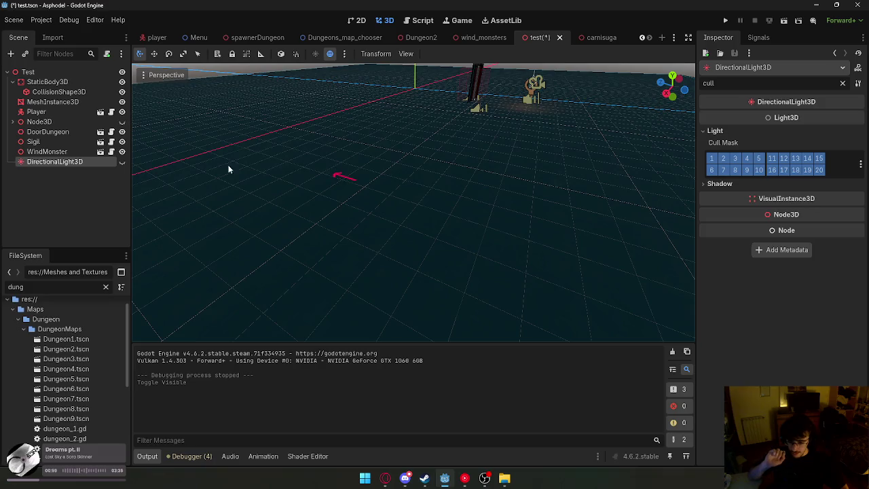
click(424, 38)
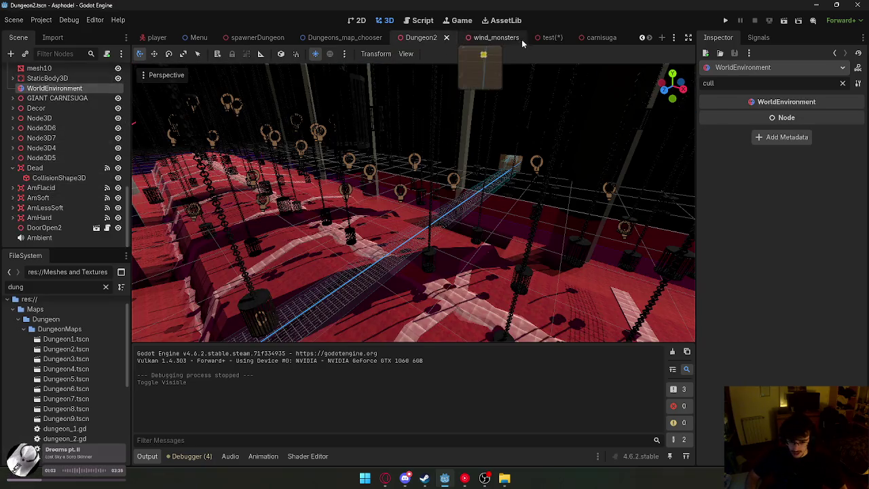
Paste the WorldEnvironment into the test scene, then save and run it.
click(547, 38)
key(ctrl+v)
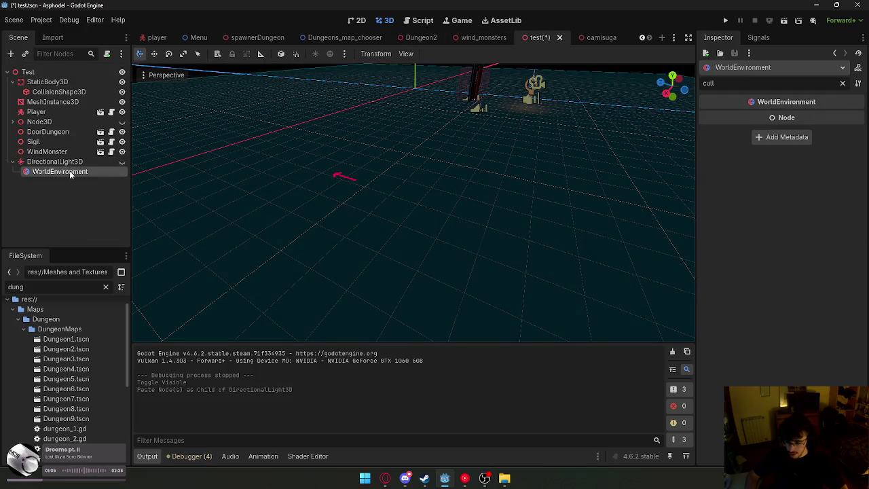
key(ctrl+z)
key(ctrl+v)
click(783, 21)
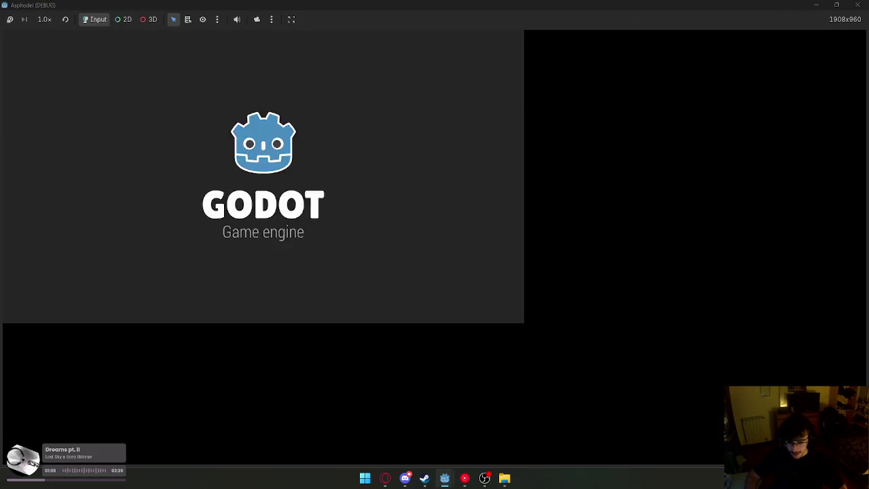
Open the dungeon door with Space, walk into the dark room, then quit the game.
key(w)
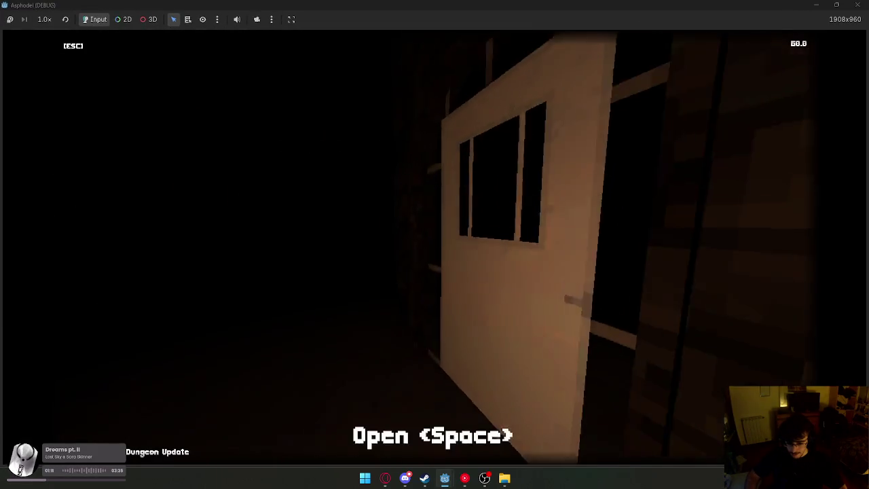
key(space)
key(w)
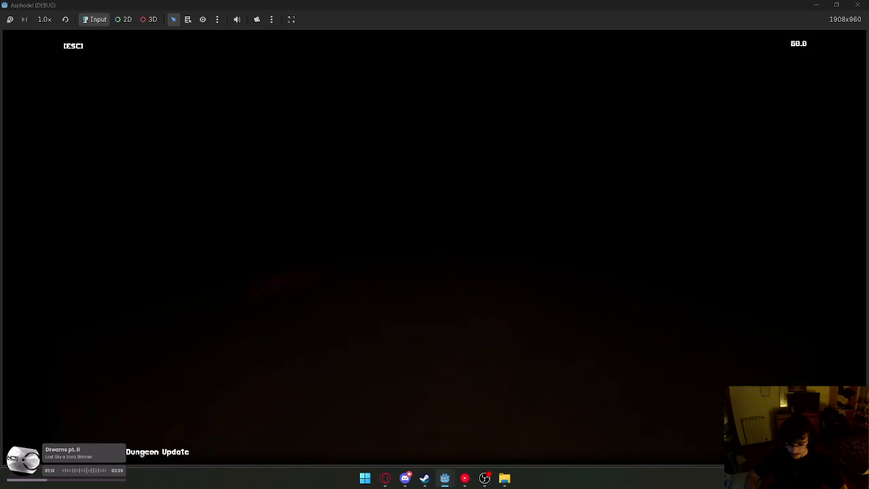
key(w)
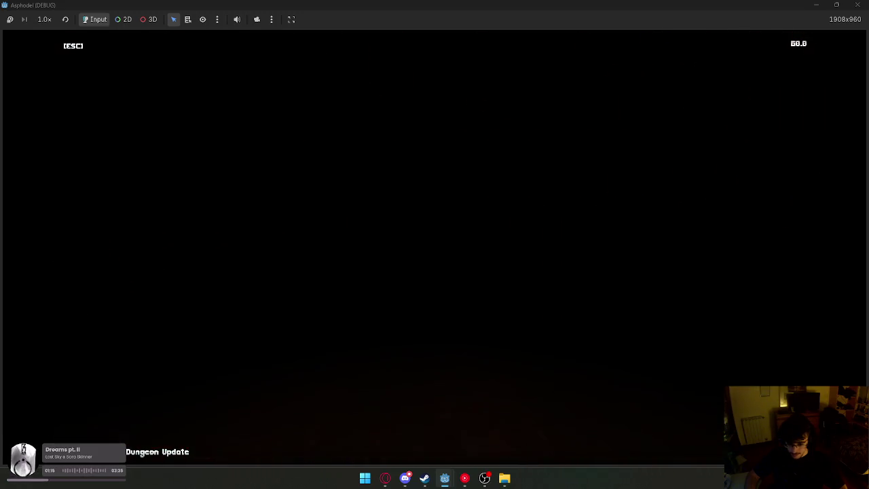
key(w)
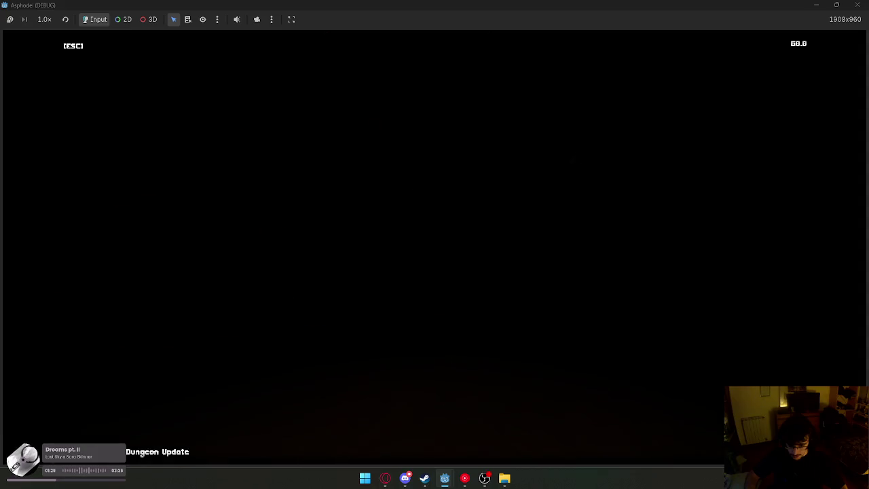
key(super)
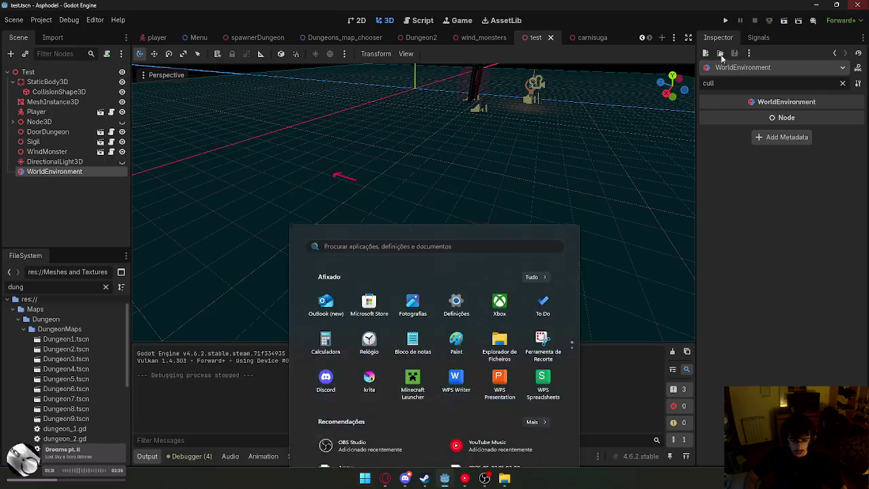
Stop the game and set the wind_monsters particle Amount to 15.
click(100, 152)
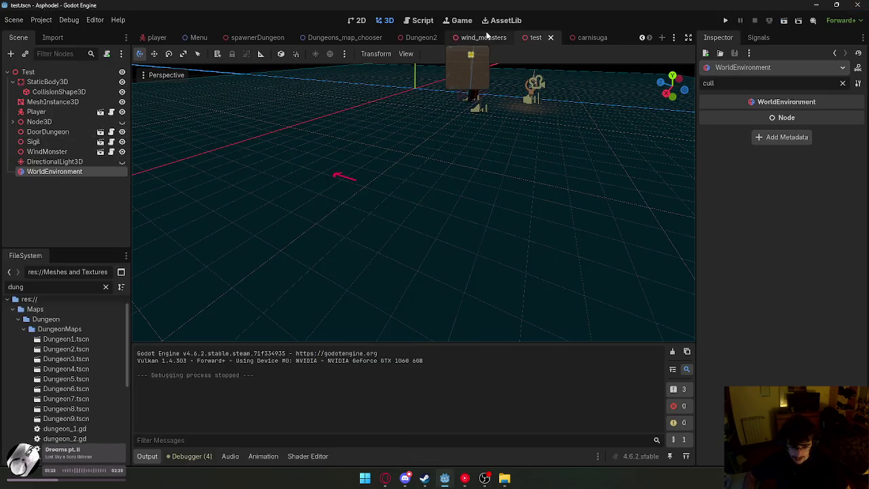
click(483, 37)
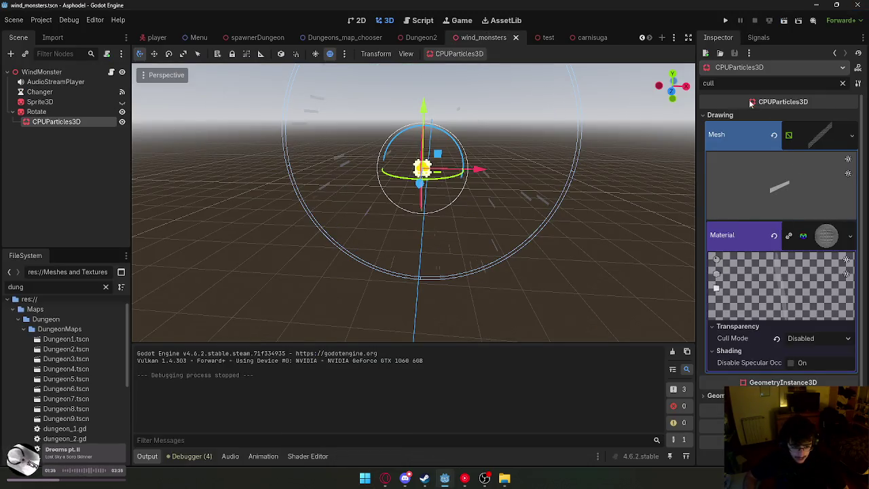
click(746, 117)
key(BackSpace)
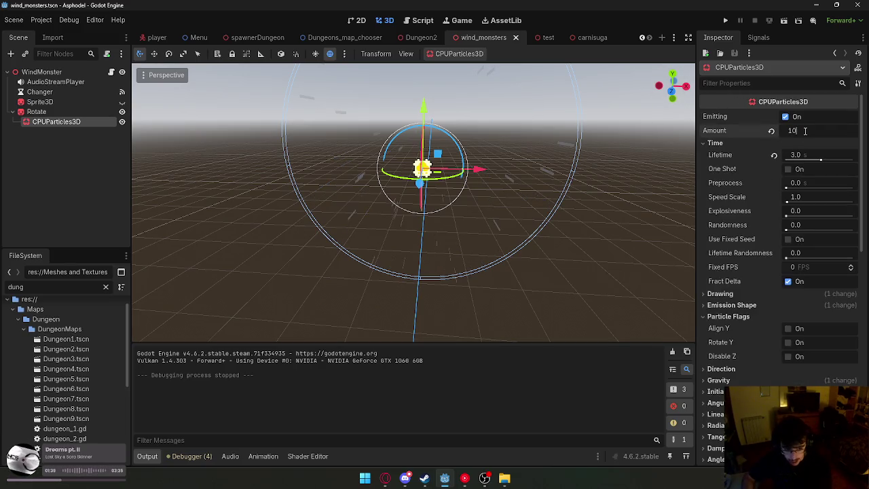
text(15)
key(Return)
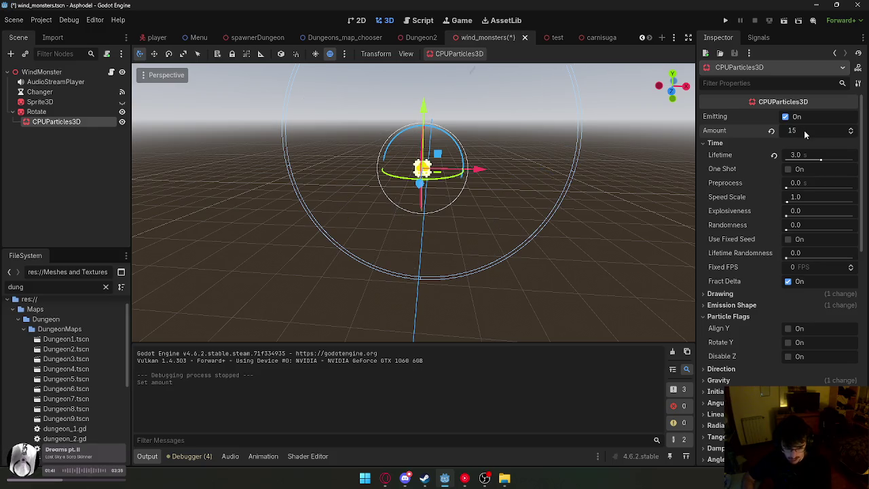
Frame the particle emitter and look through its Inspector properties.
double_click(88, 122)
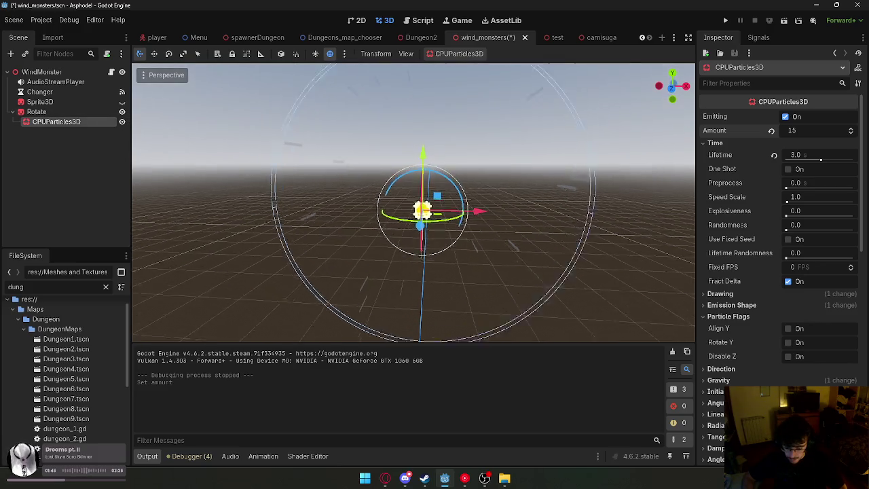
scroll(763, 204, down, 10)
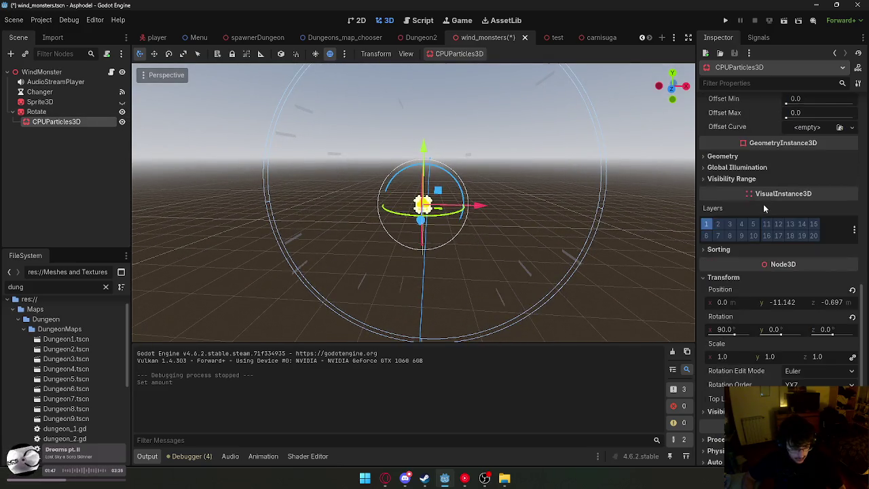
scroll(779, 222, up, 6)
click(754, 207)
click(751, 206)
scroll(759, 196, up, 5)
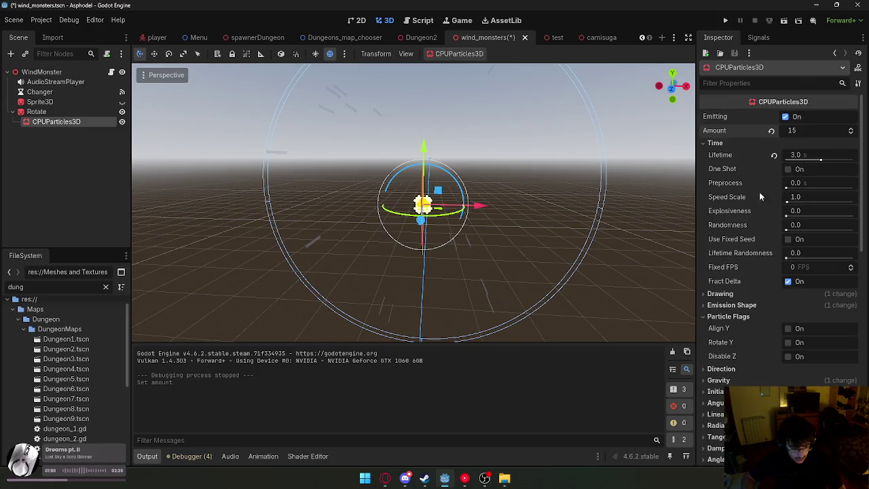
Set the particle streak mesh size to 0.2 × 0.025 m under Drawing.
click(734, 295)
click(815, 384)
click(825, 296)
text(0.025)
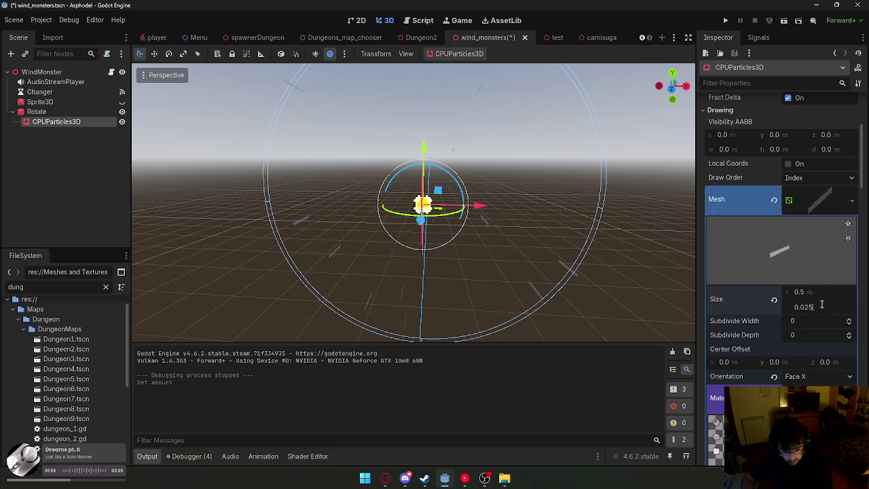
click(818, 292)
text(0.)
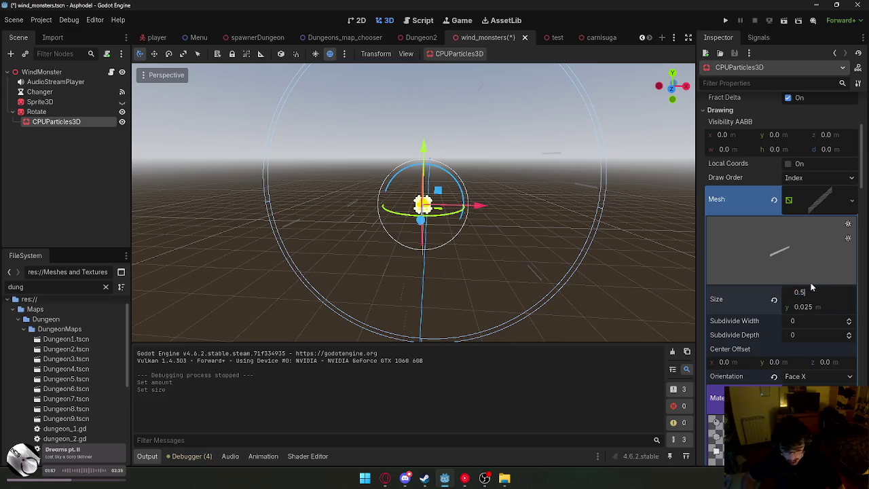
text(025)
key(Return)
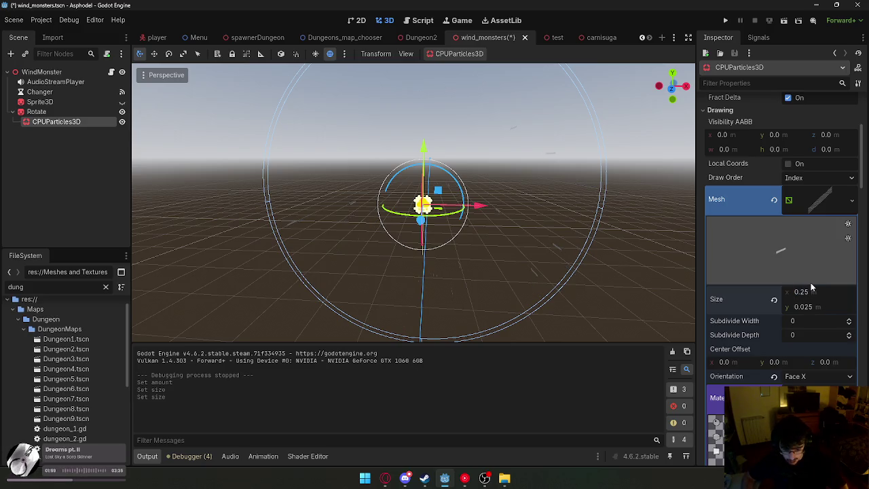
Inspect the shortened streaks, undo a stray size edit, and save wind_monsters.
click(589, 253)
drag(589, 252, 353, 232)
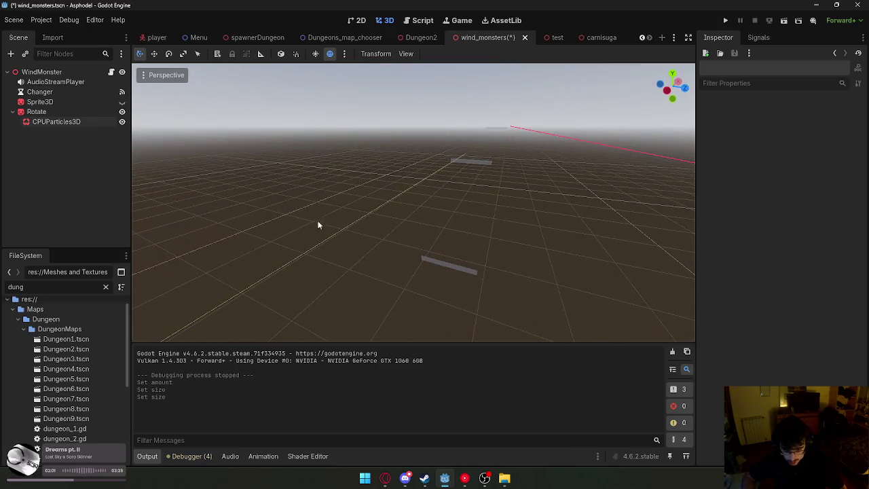
click(96, 123)
click(846, 292)
text(0.1)
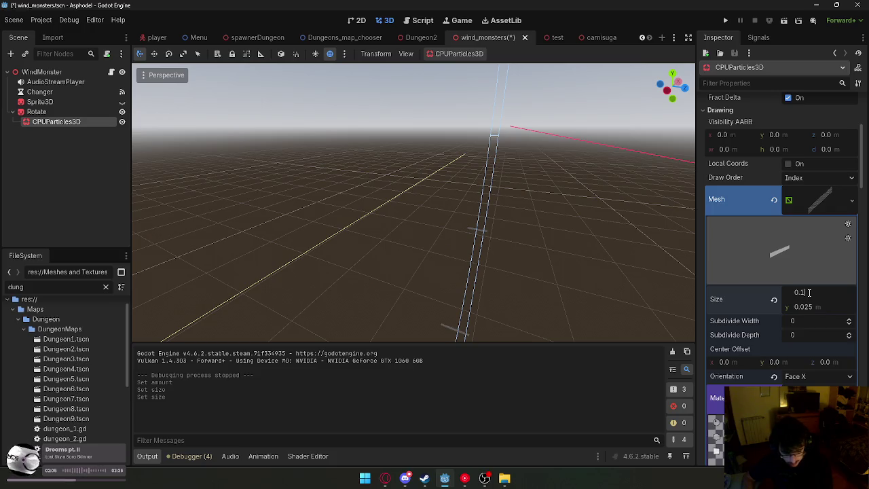
key(ctrl+z)
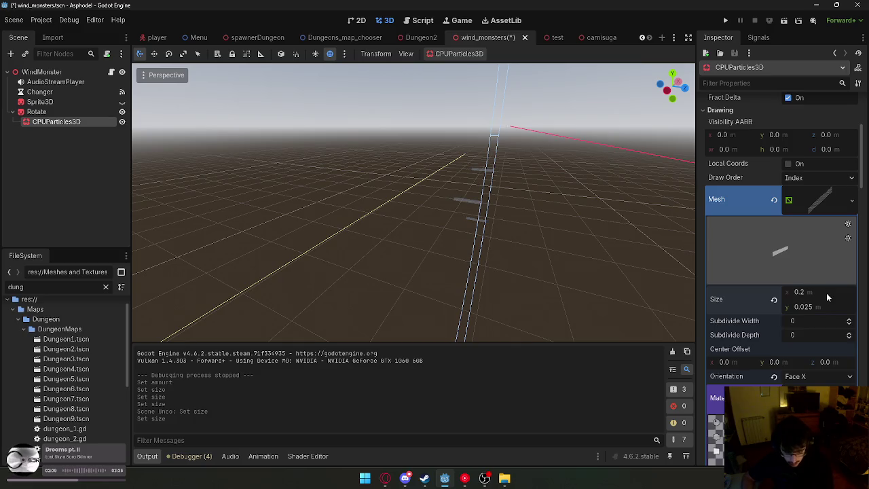
right_click(502, 38)
click(543, 49)
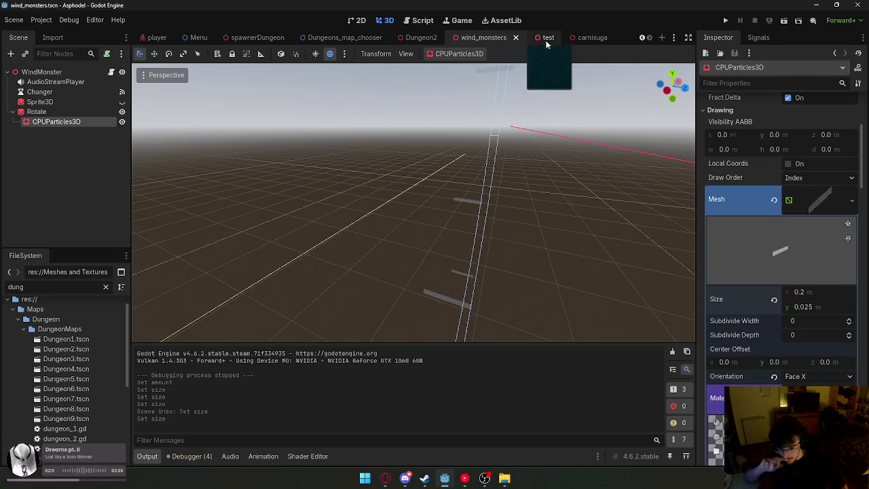
Run the test scene, open and close the dungeon door, then stop the game.
click(546, 38)
click(770, 21)
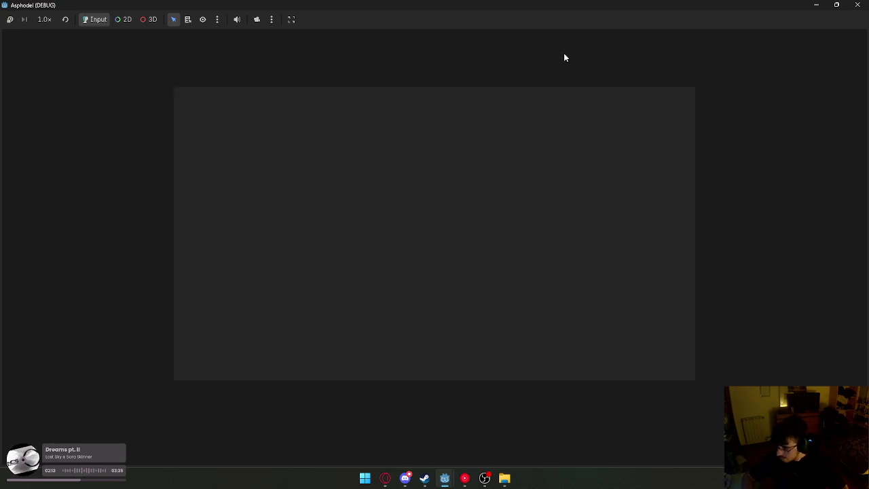
key(w)
key(space)
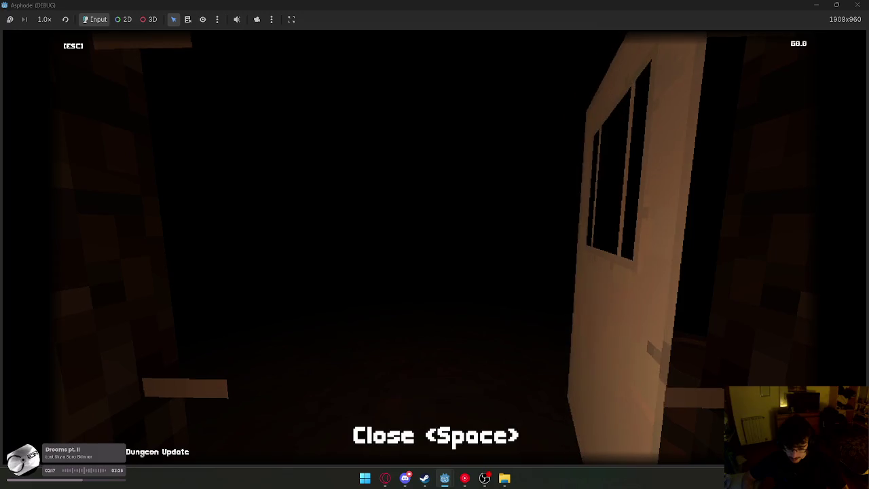
key(space)
key(space)
key(space)
key(space)
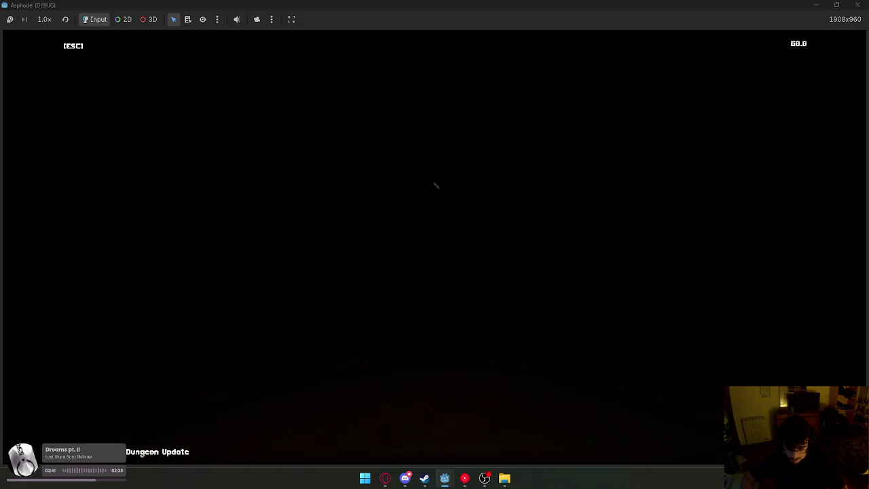
key(super)
key(Escape)
key(Escape)
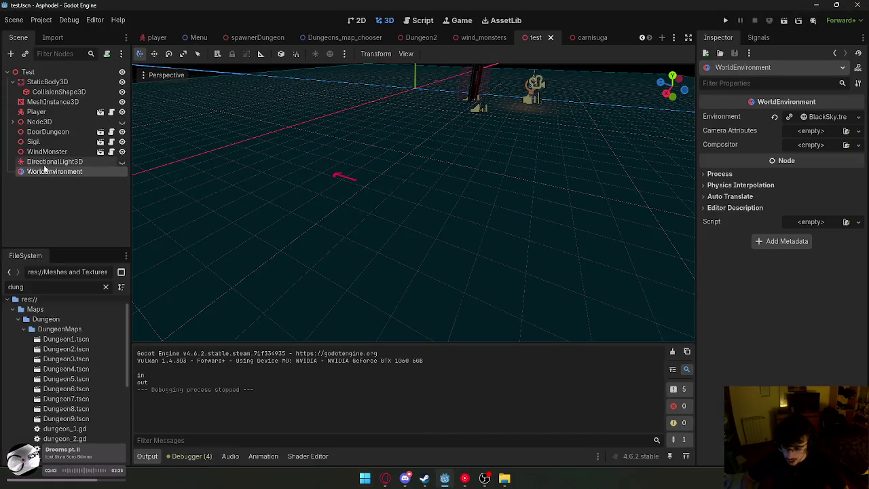
Lower the wind particles' albedo alpha to a semi-transparent white, then return to test.
click(49, 164)
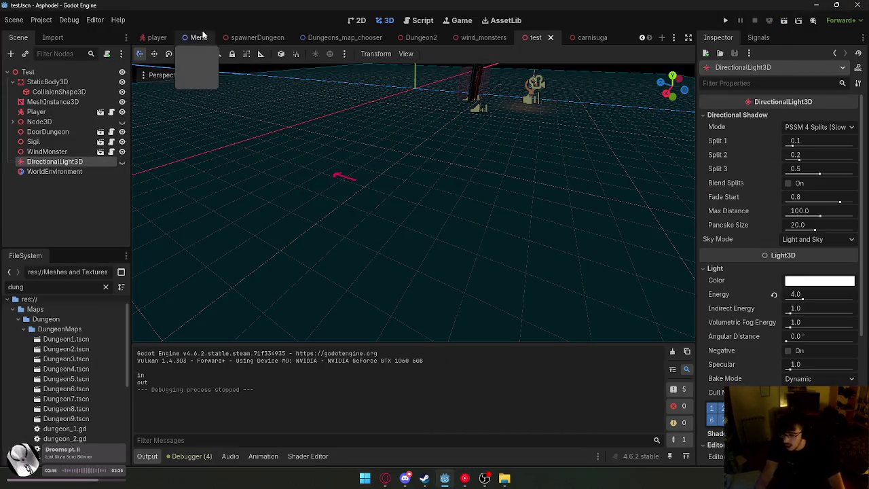
click(484, 37)
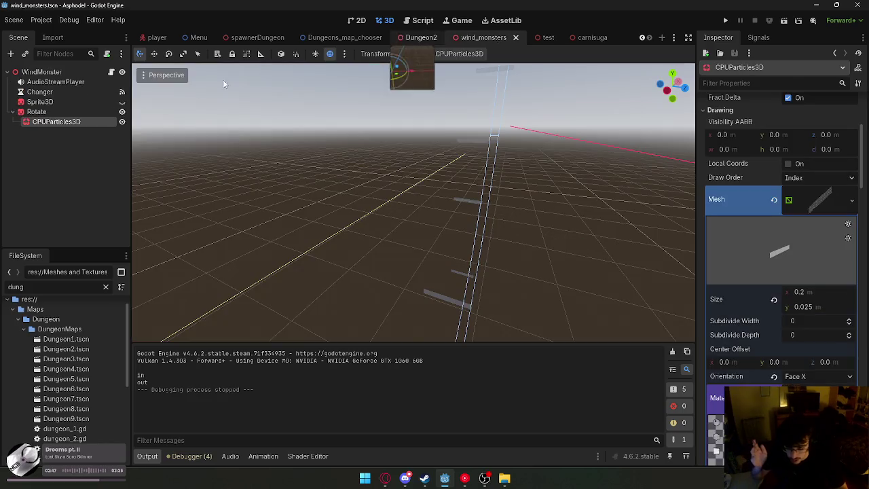
scroll(762, 288, down, 10)
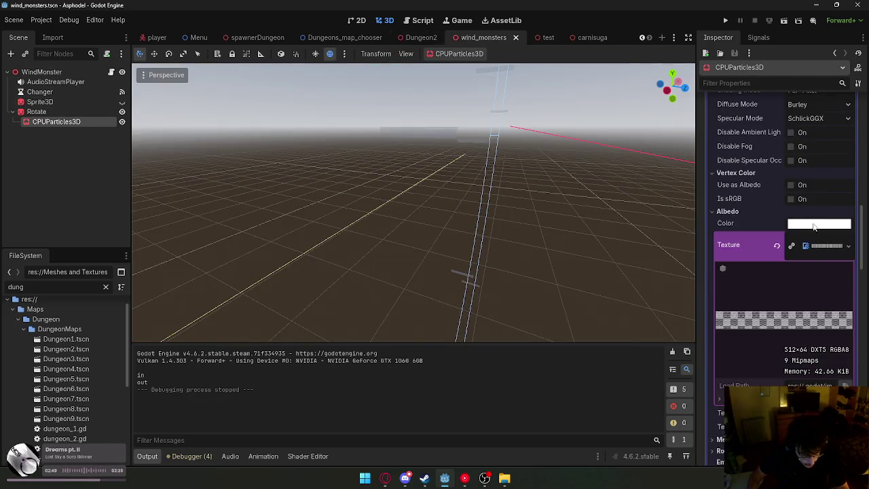
click(816, 228)
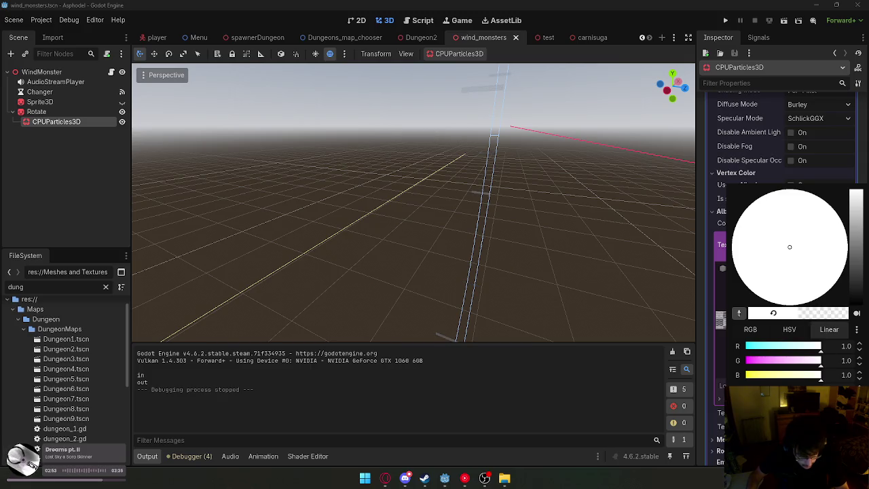
click(617, 400)
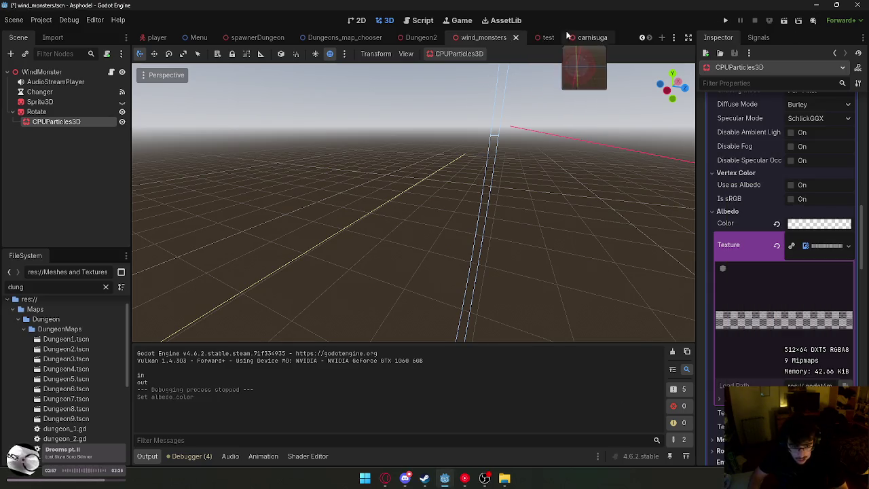
click(547, 38)
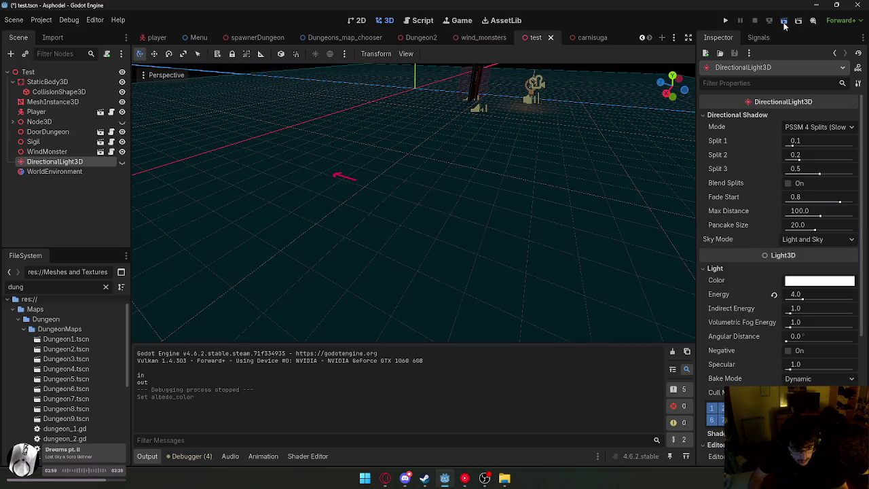
Playtest the fainter wind particles, then bring the Godot editor back to the front.
click(784, 22)
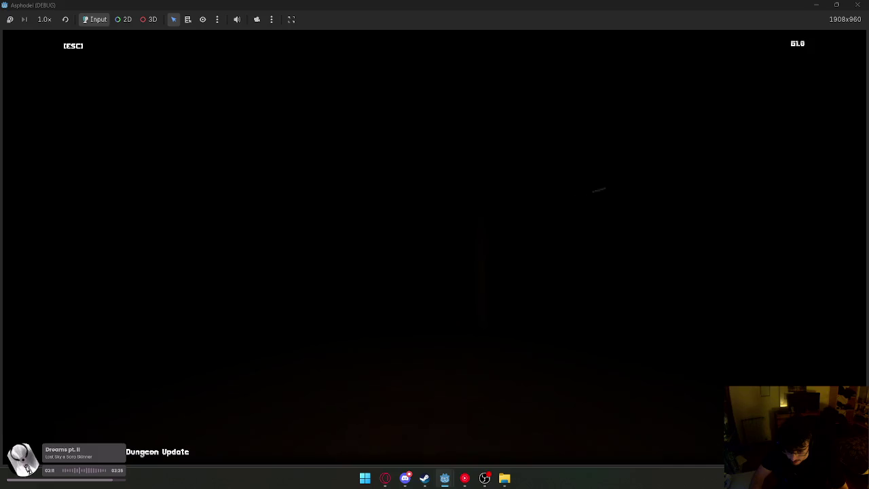
key(super)
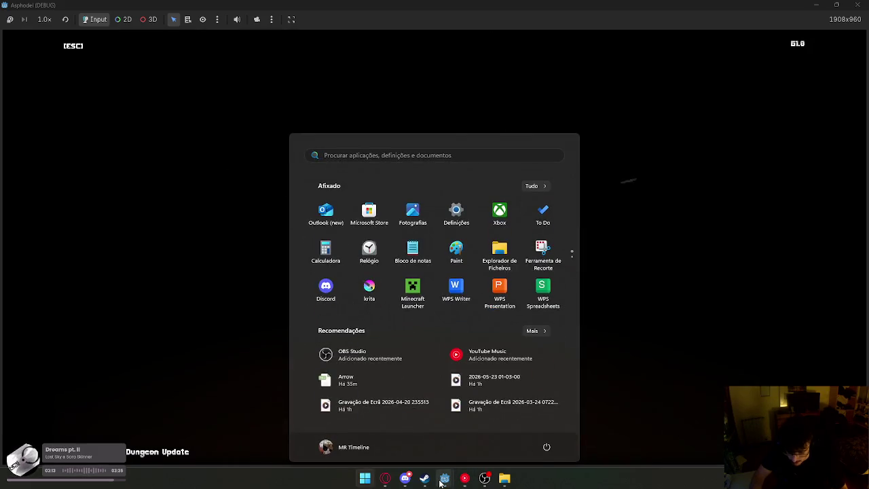
mouse_move(444, 478)
click(430, 456)
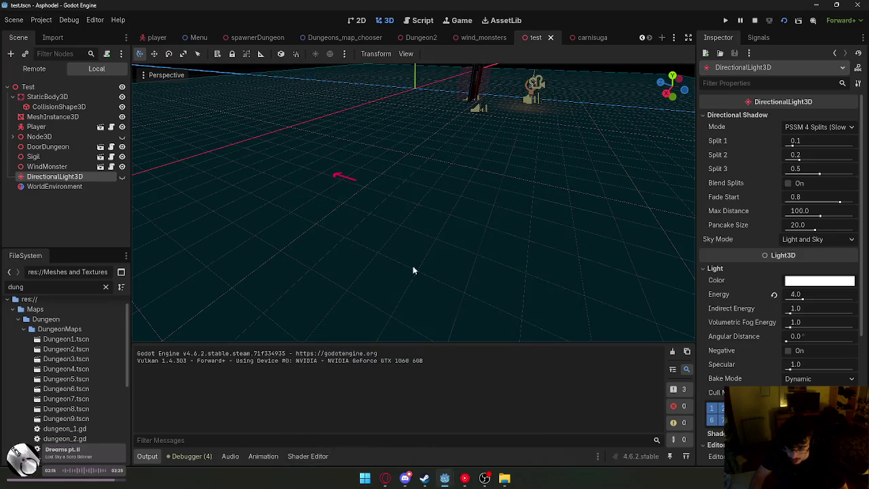
In wind_monsters, set the CPUParticles3D Preprocess to 1.0 s using the Inspector filter 'pre'.
click(423, 21)
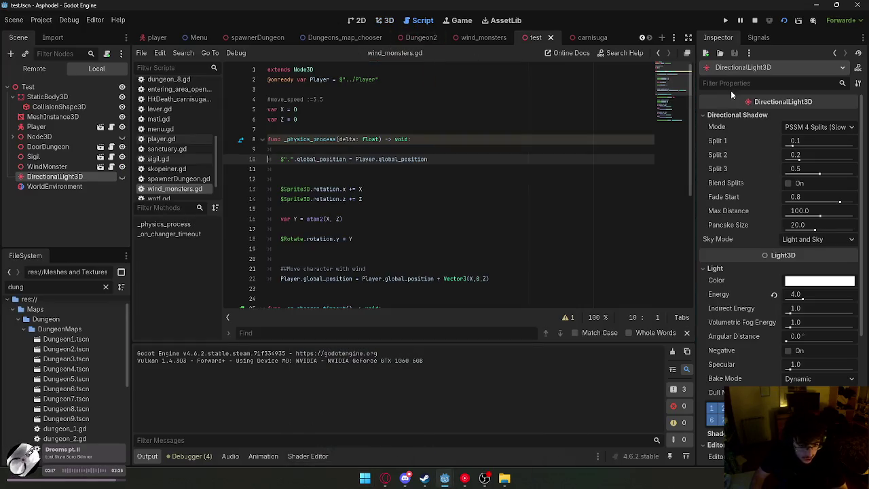
text(p)
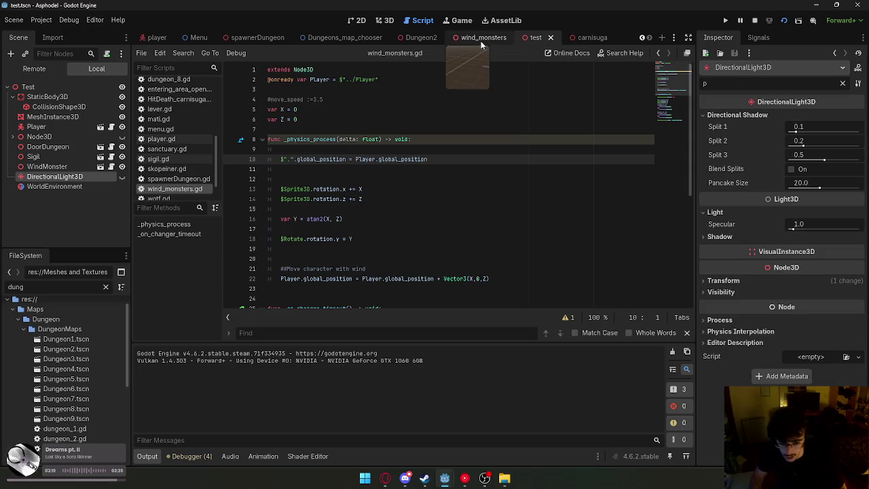
click(480, 37)
click(92, 136)
click(774, 82)
text(re)
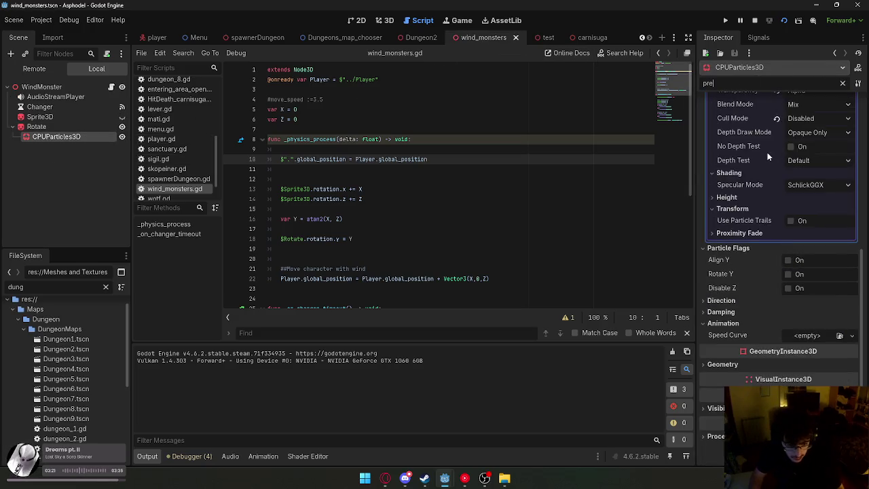
click(804, 129)
text(1)
key(Return)
Playtest the test scene: walk up to the door, open it, back away, then quit.
click(784, 21)
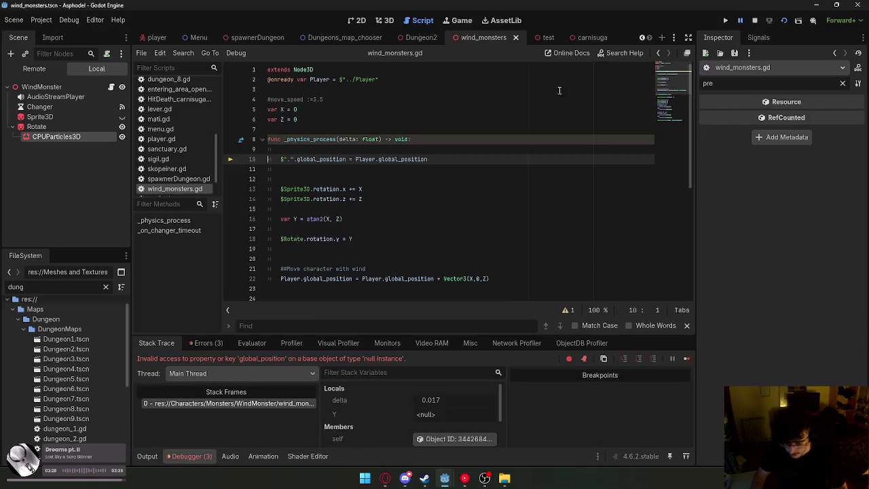
click(562, 41)
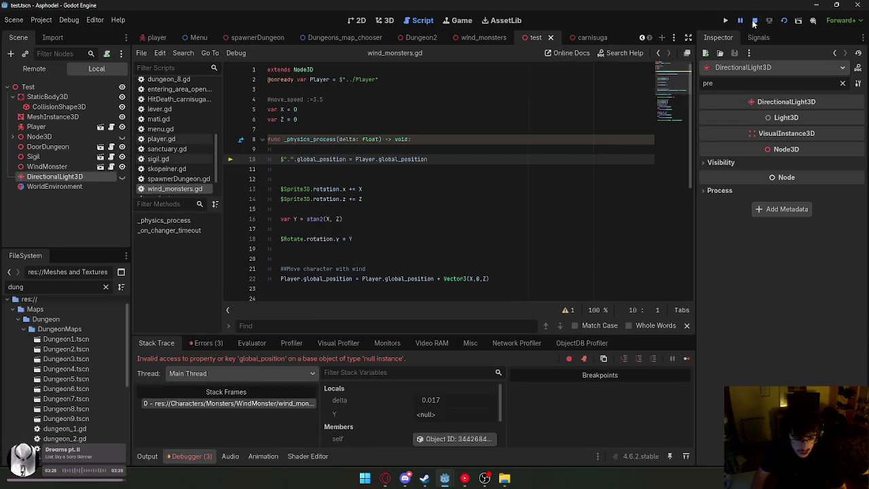
click(783, 23)
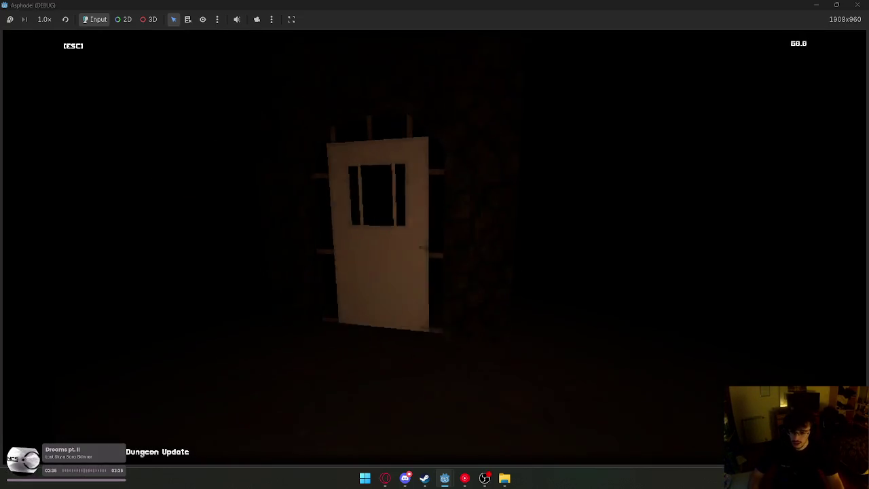
key(w)
key(space)
key(s)
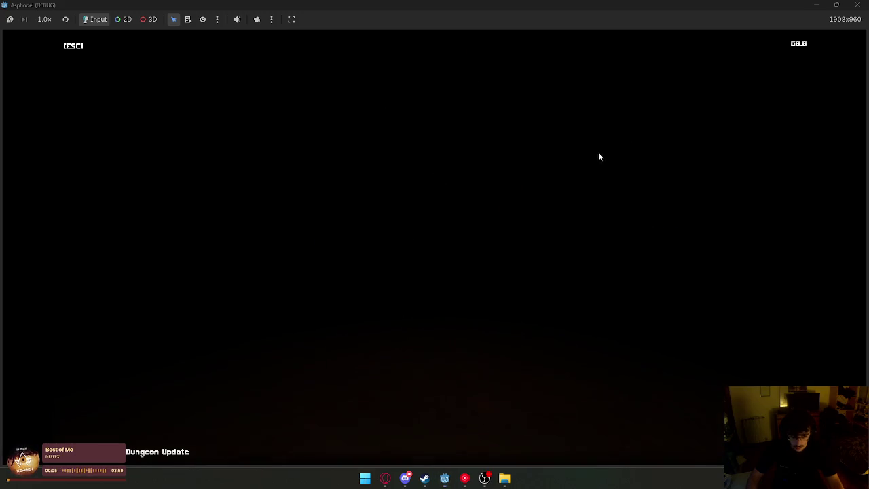
key(super)
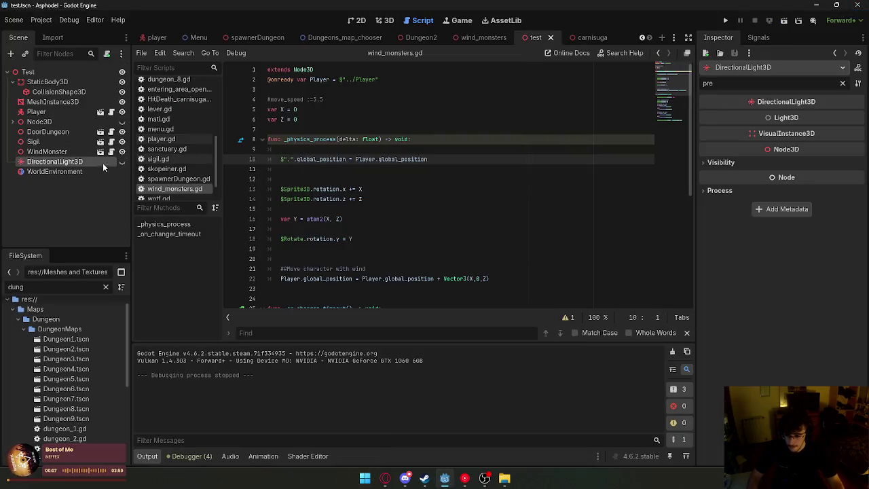
Set the CPUParticles3D Preprocess to 2.0 s and clear the Inspector search filter.
click(495, 42)
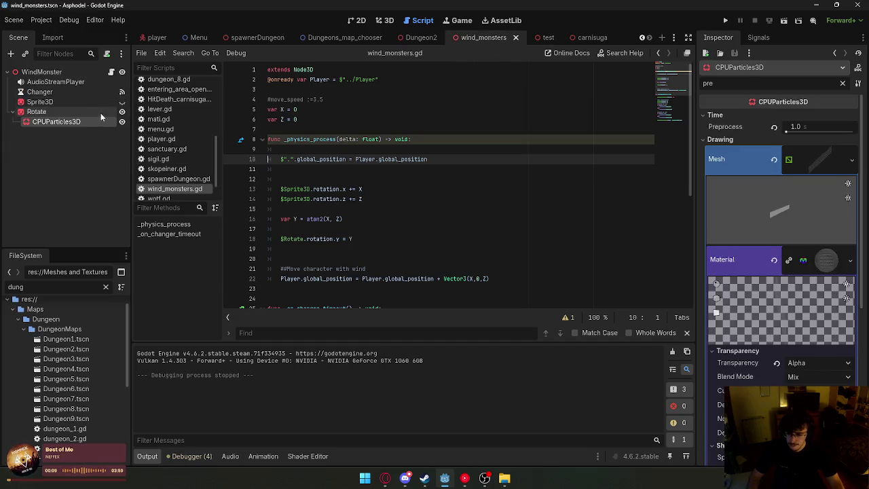
click(796, 126)
text(2)
key(Return)
click(753, 87)
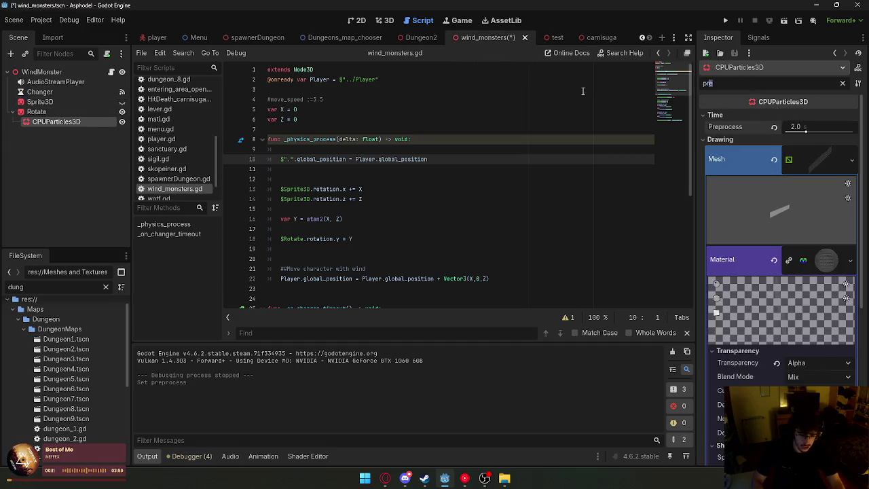
key(ctrl+a)
key(BackSpace)
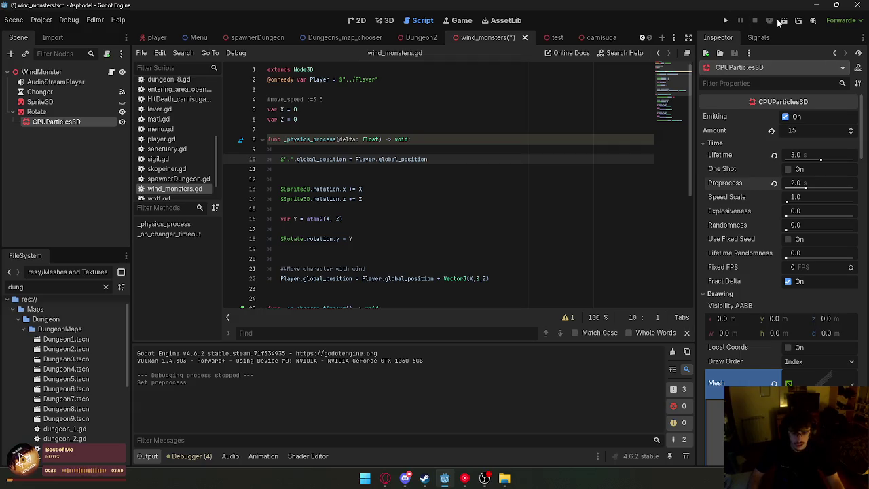
Run the game again, restart it after an error, walk around, then quit to the editor.
click(779, 22)
mouse_move(474, 482)
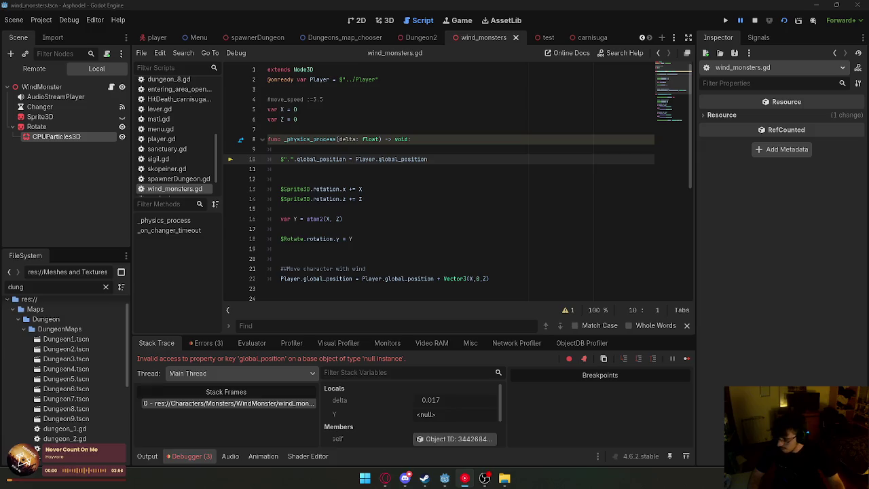
click(769, 23)
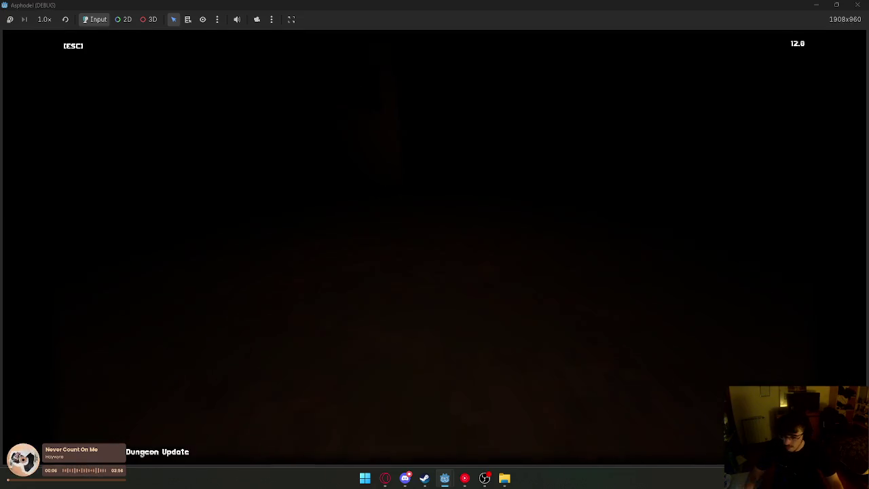
key(super)
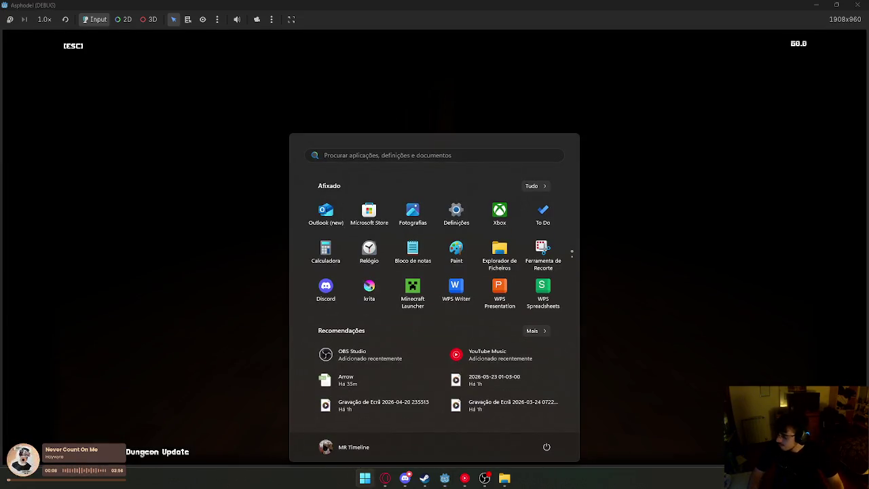
key(super)
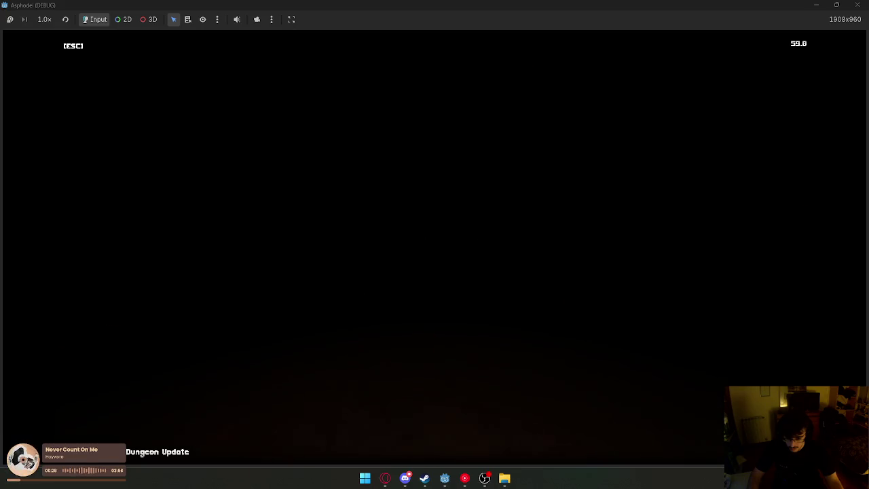
key(super)
key(Escape)
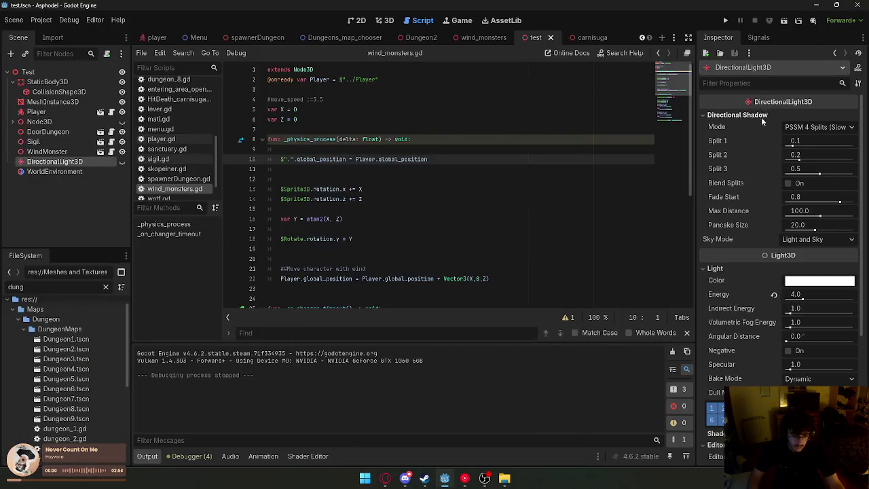
Set the wind_monsters CPUParticles3D Amount to 20 and save the scene.
click(41, 151)
click(34, 161)
click(477, 37)
click(66, 122)
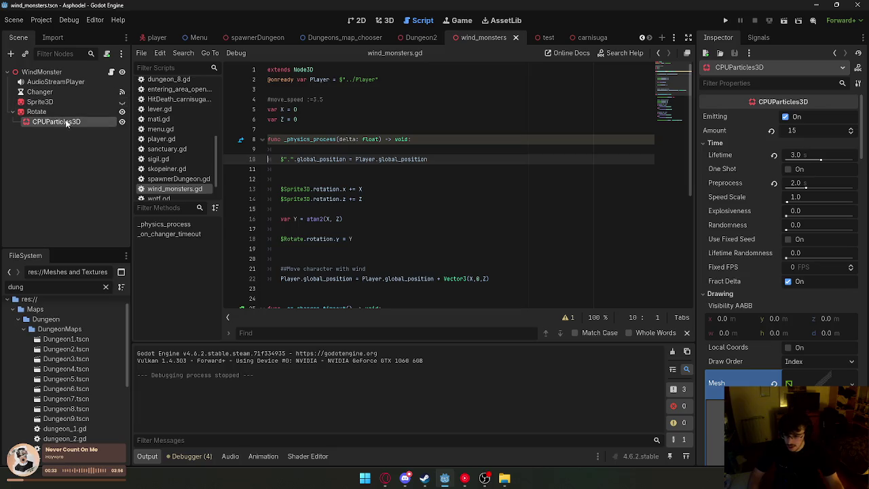
click(815, 130)
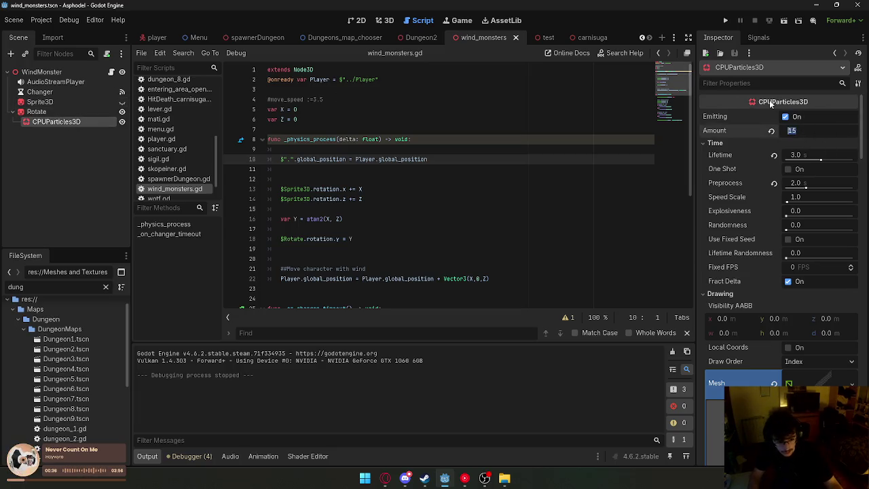
text(1)
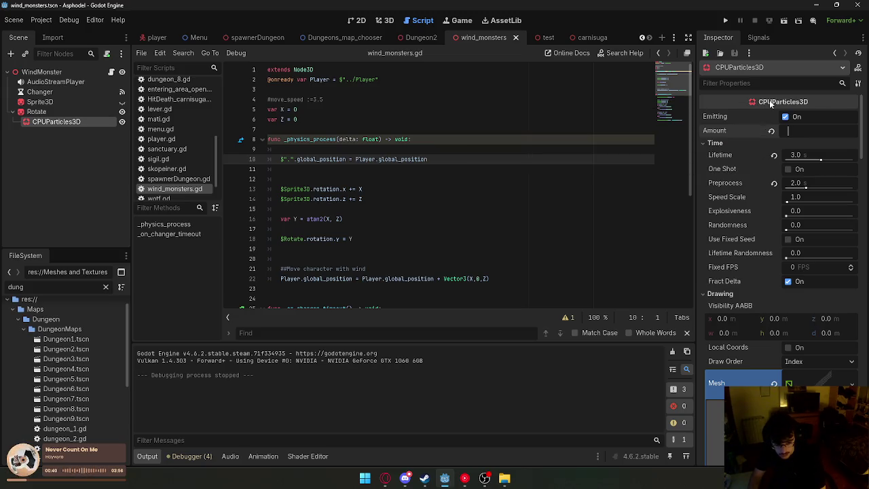
text(20)
key(Return)
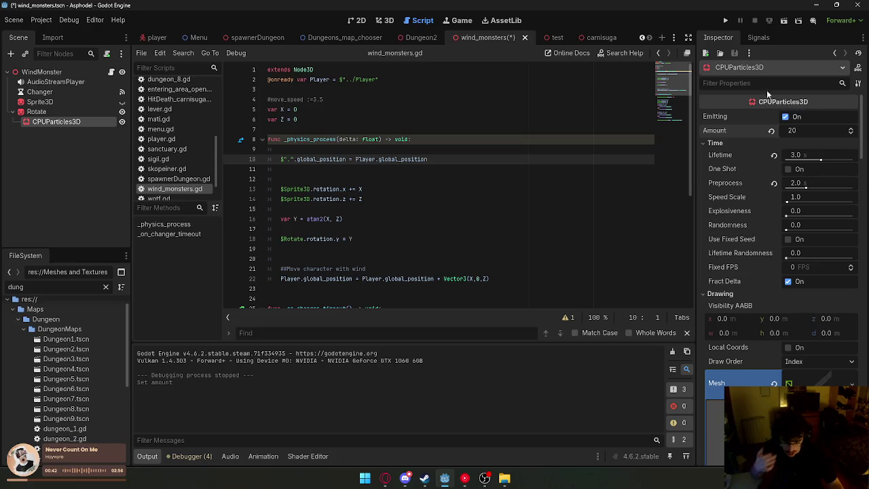
right_click(502, 38)
click(516, 54)
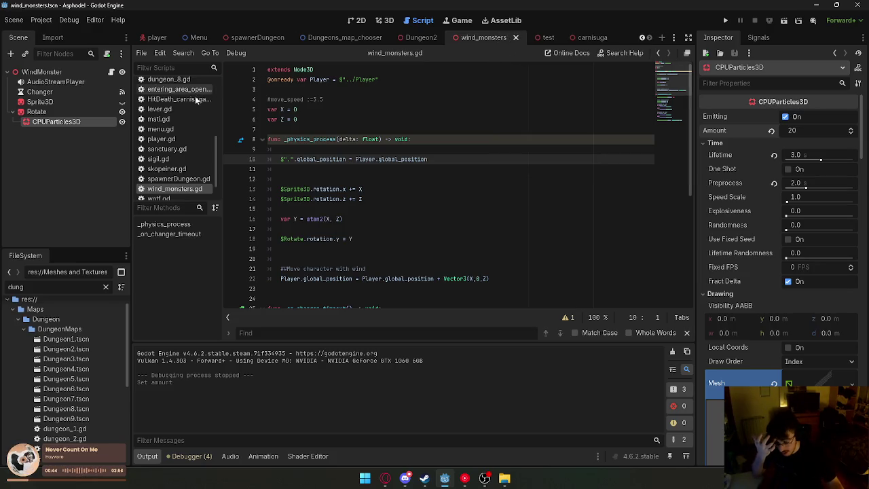
Set the particle Mesh Size y to 0.01 and save wind_monsters again.
scroll(747, 206, down, 3)
scroll(747, 206, down, 3)
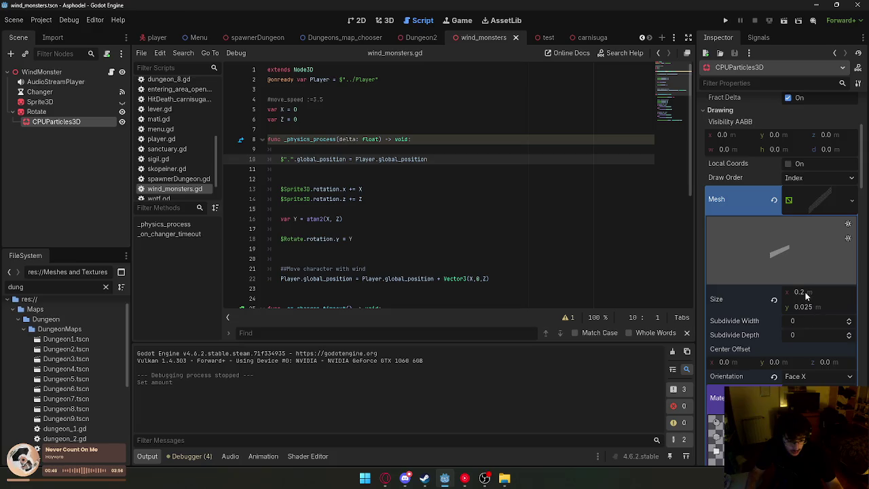
text(0.01)
key(Return)
right_click(529, 41)
click(547, 58)
Playtest the test scene, opening the door and walking through the dark room, then quit.
click(553, 37)
click(783, 20)
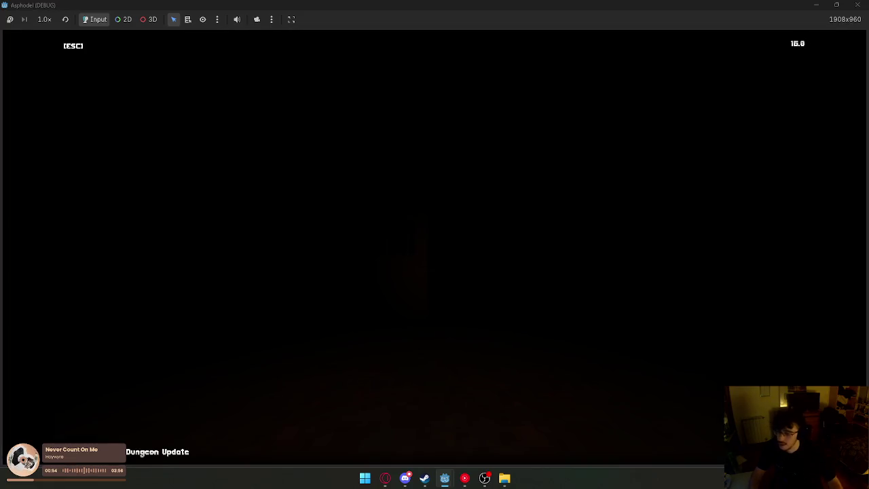
key(super)
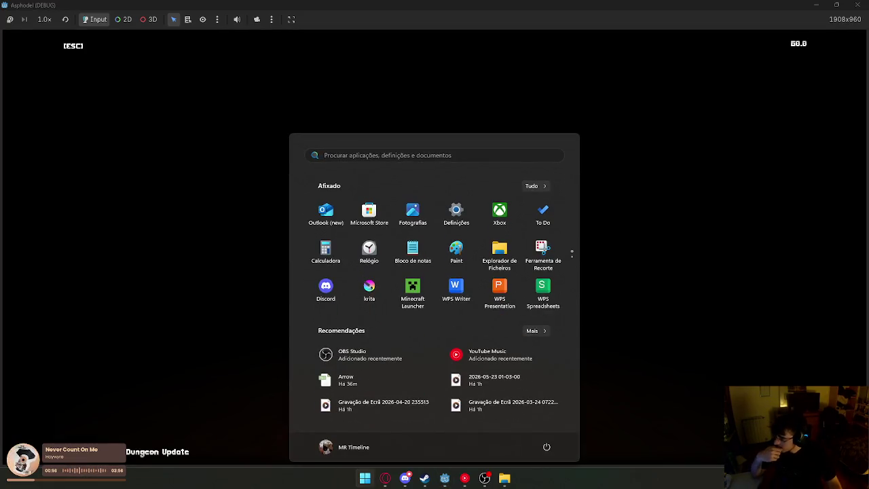
key(super)
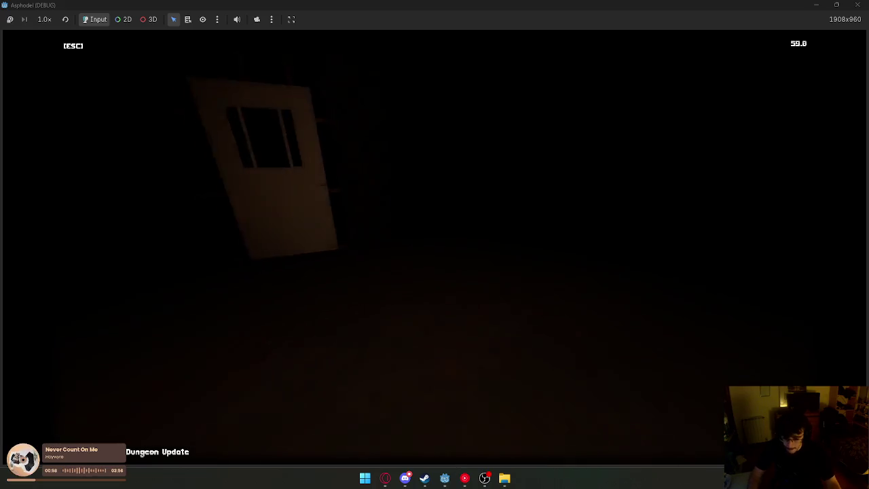
key(w)
key(space)
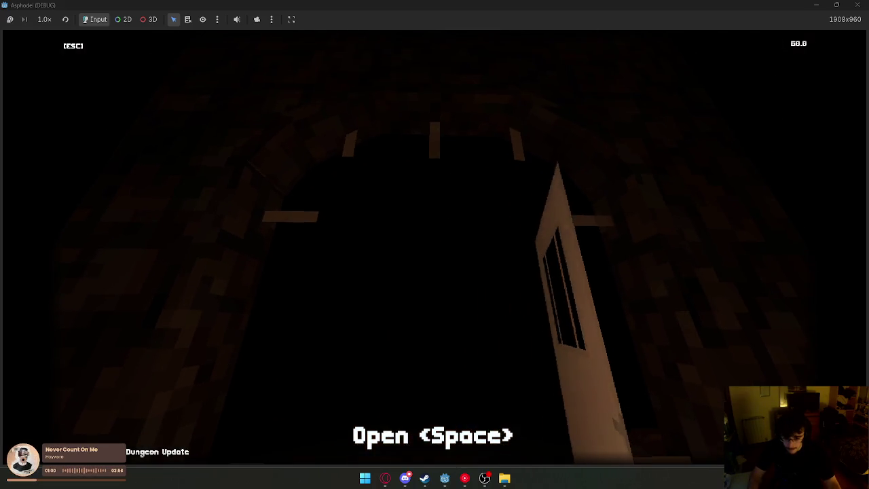
key(s)
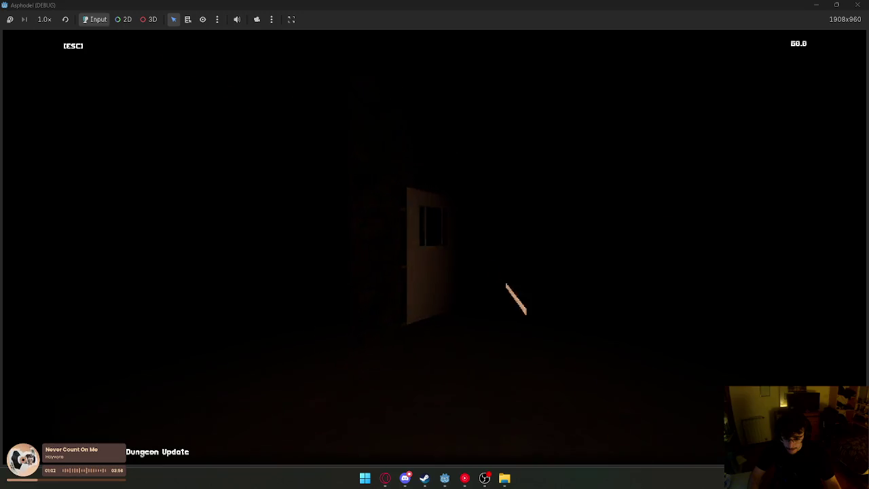
key(s)
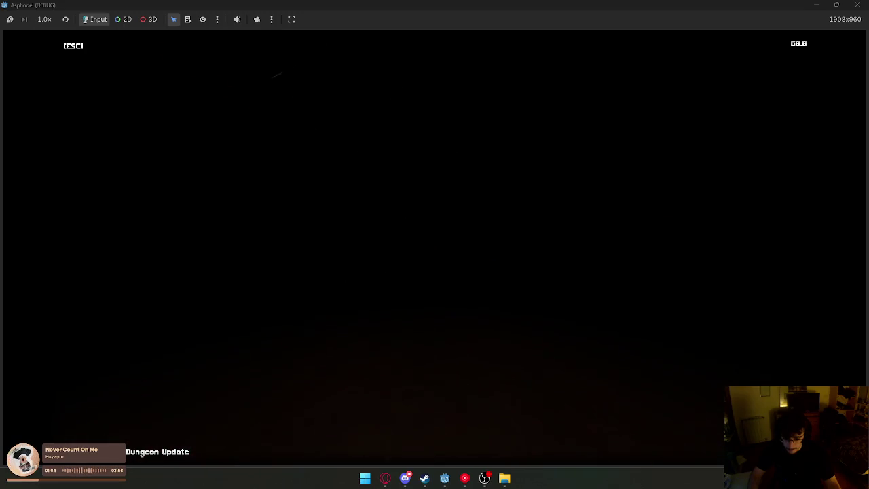
key(w)
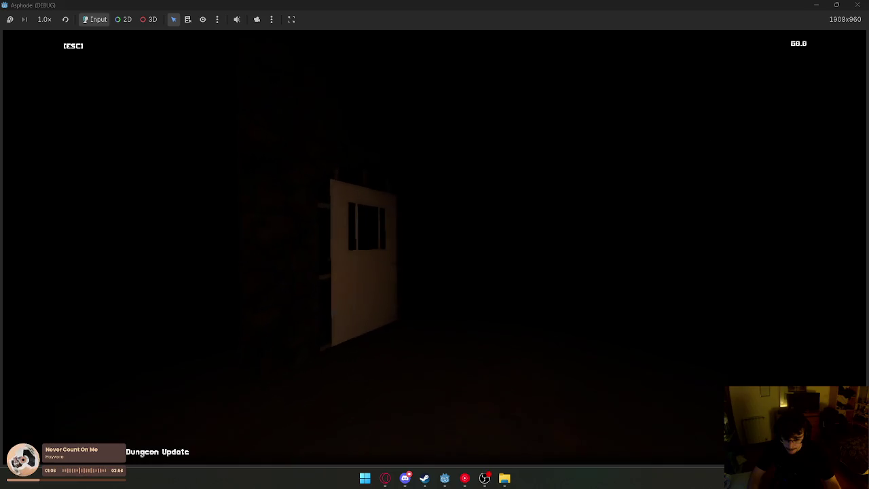
key(w)
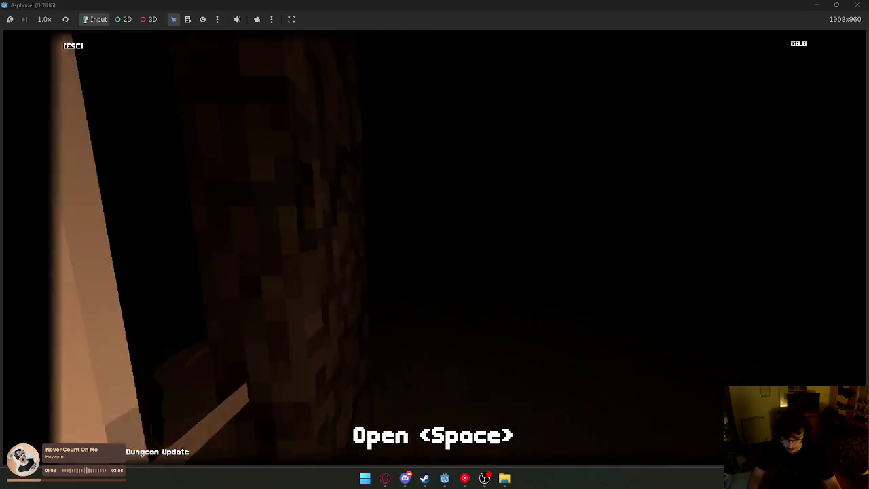
key(space)
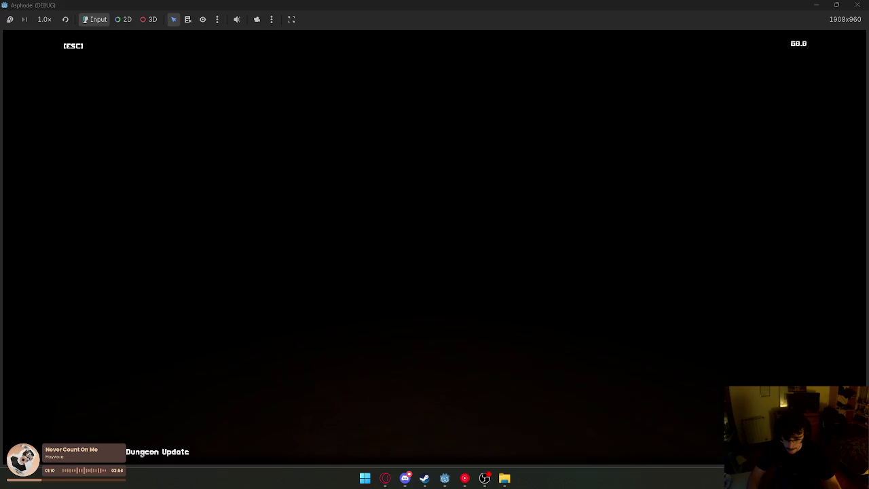
key(super)
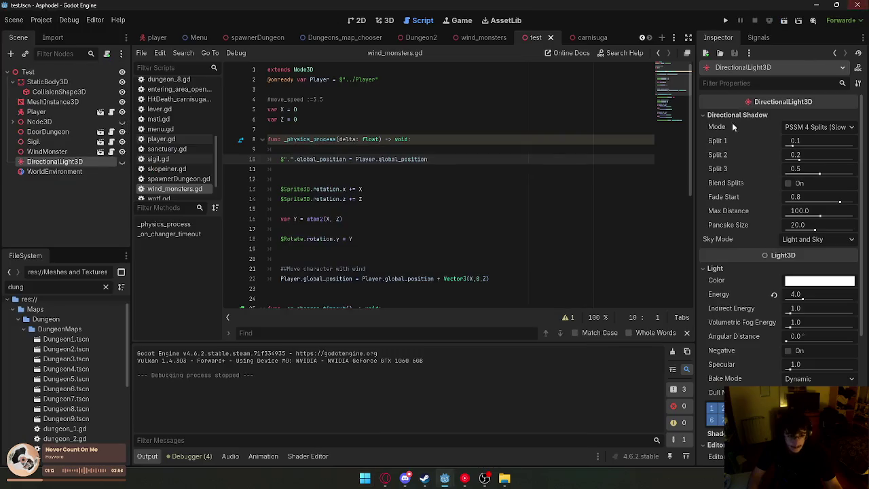
Change the CPUParticles3D Mesh Size x to 0.15 m, then save wind_monsters from its tab menu.
click(483, 39)
scroll(771, 156, up, 3)
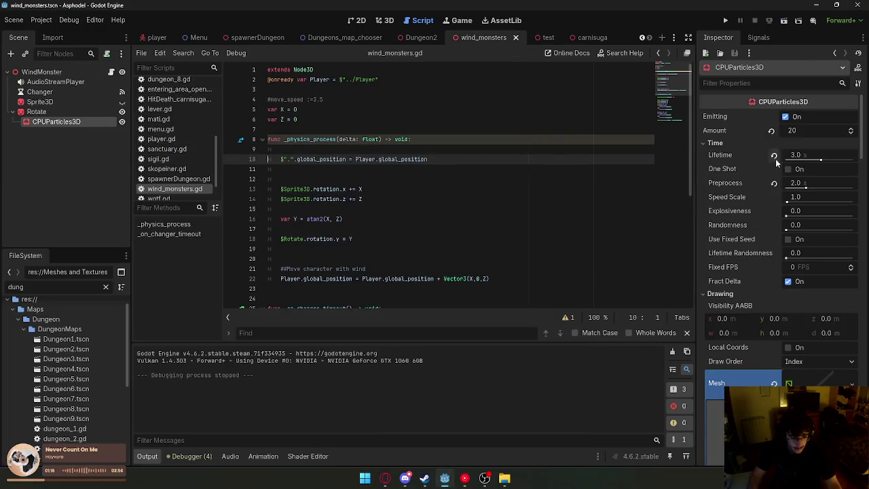
scroll(810, 171, down, 5)
scroll(810, 172, down, 1)
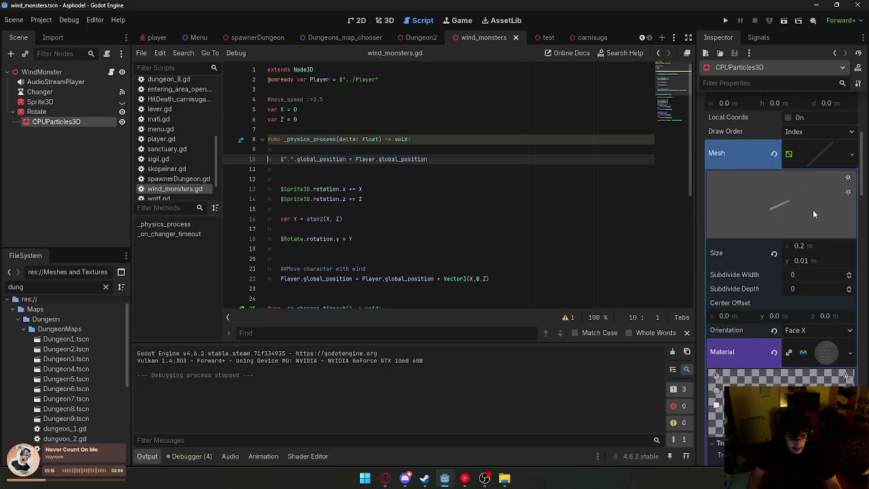
click(826, 247)
text(1)
key(Return)
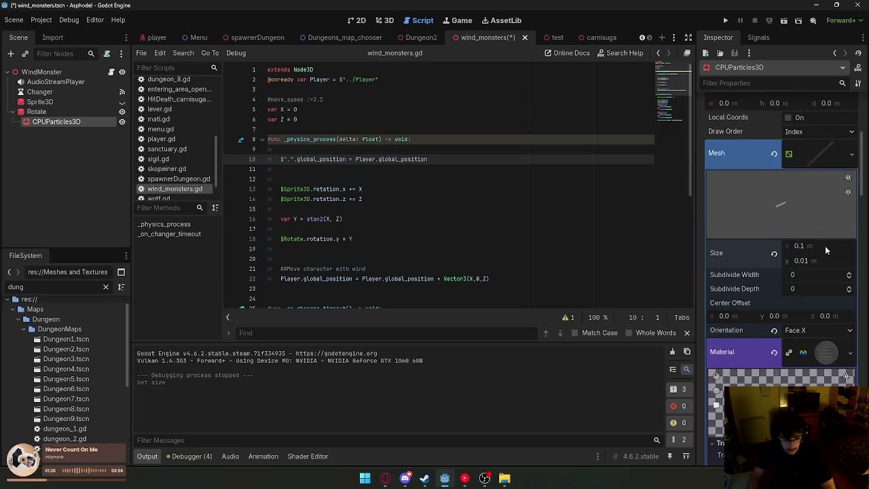
key(ctrl+z)
click(829, 242)
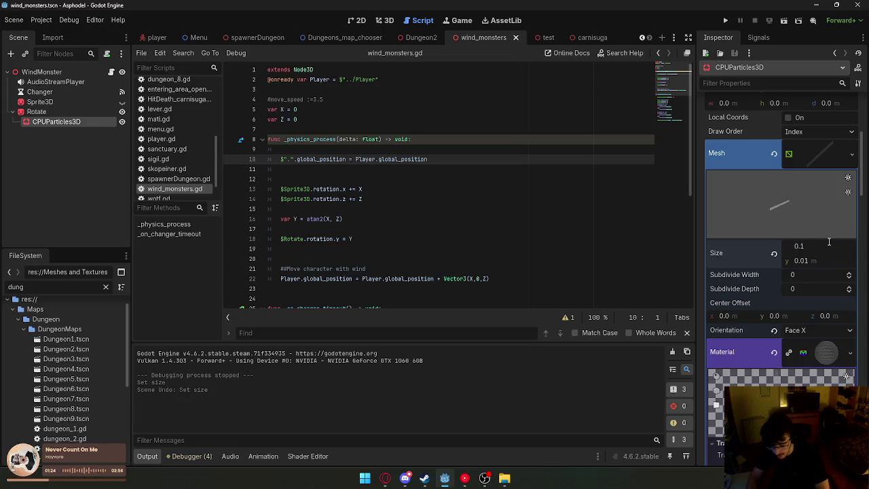
text(8)
key(Return)
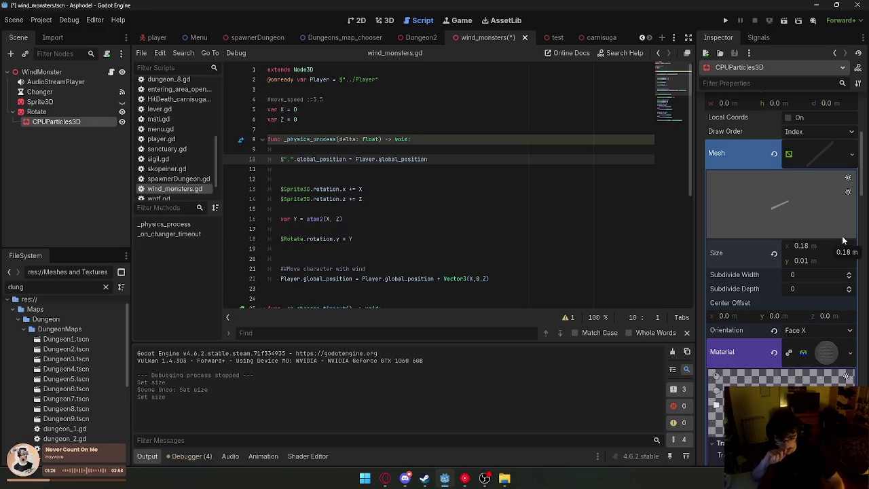
click(829, 246)
text(0.15)
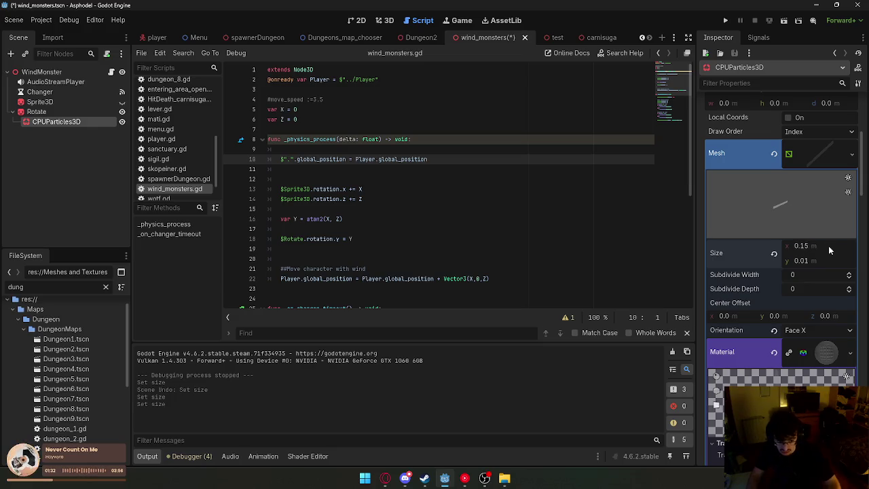
right_click(489, 39)
click(508, 60)
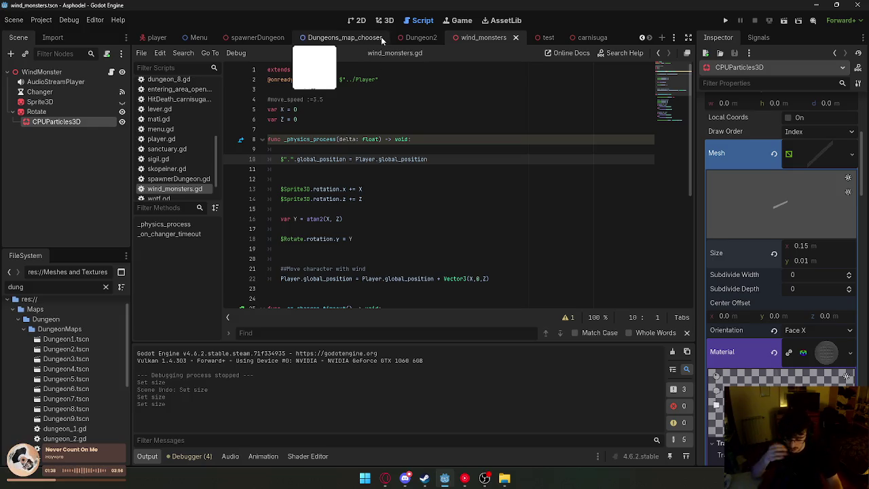
From the test scene, run the game, open the door with Space, then stop the debug run.
right_click(469, 38)
click(473, 57)
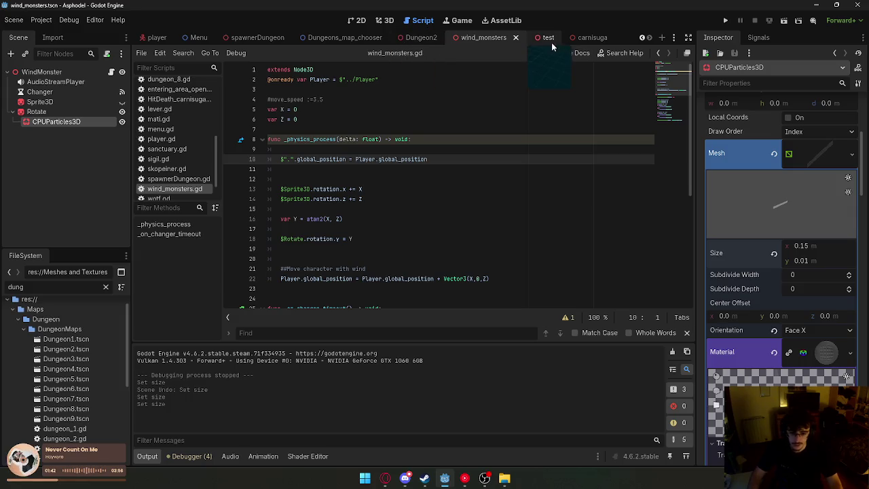
click(549, 41)
click(786, 21)
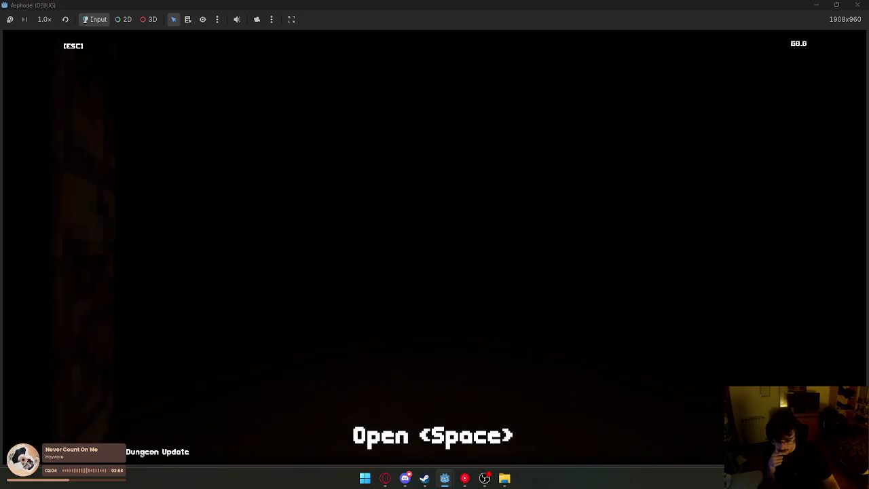
key(space)
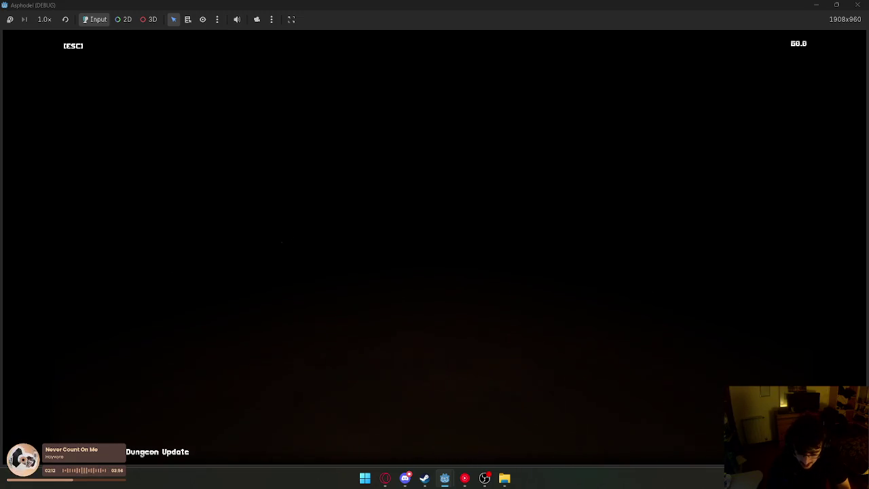
key(super)
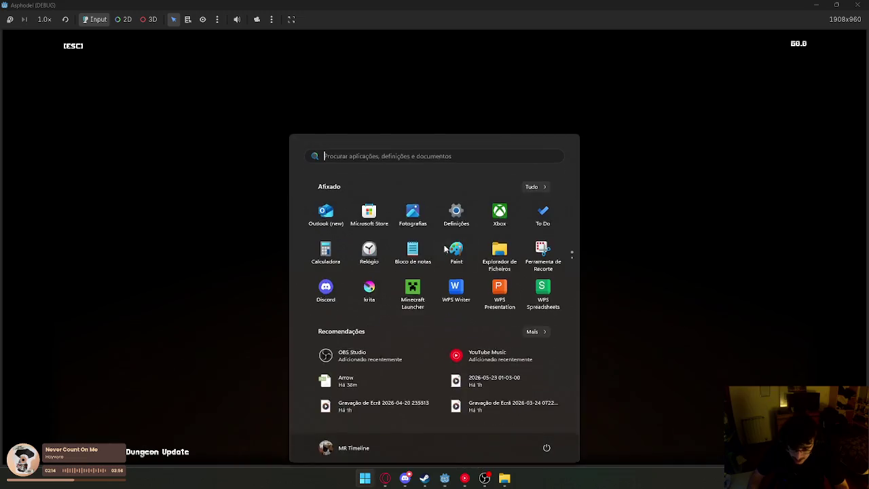
click(644, 116)
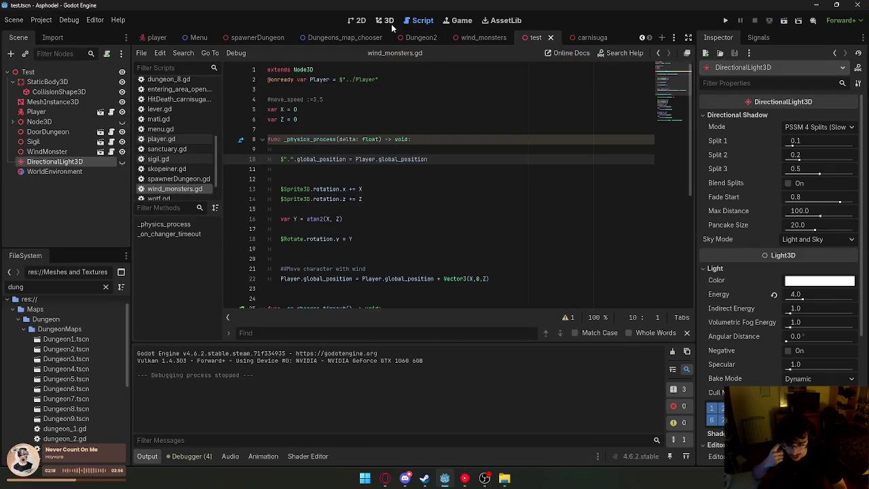
Show DirectionalLight3D, delete the WorldEnvironment node, and save the test scene.
click(347, 129)
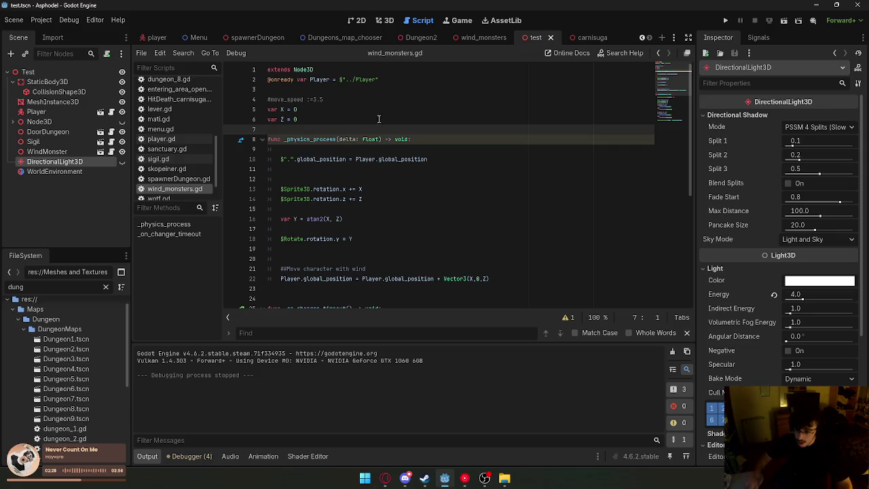
click(69, 171)
key(Delete)
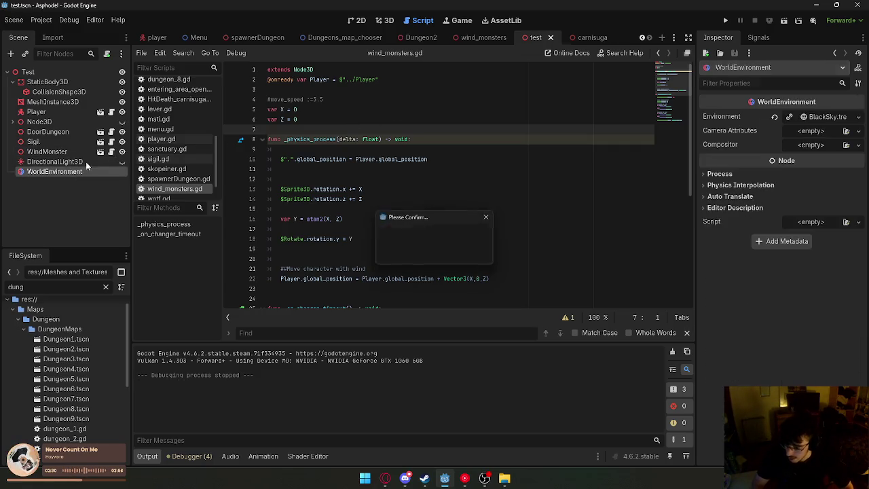
key(Return)
click(122, 162)
right_click(542, 39)
click(567, 53)
Switch to the 3D view and bring up the wind_monsters scene.
click(380, 21)
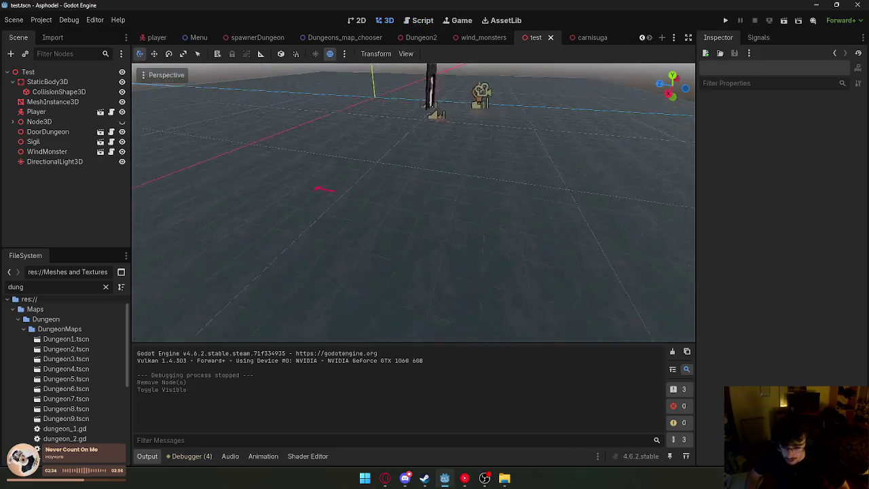
click(479, 38)
scroll(773, 192, up, 10)
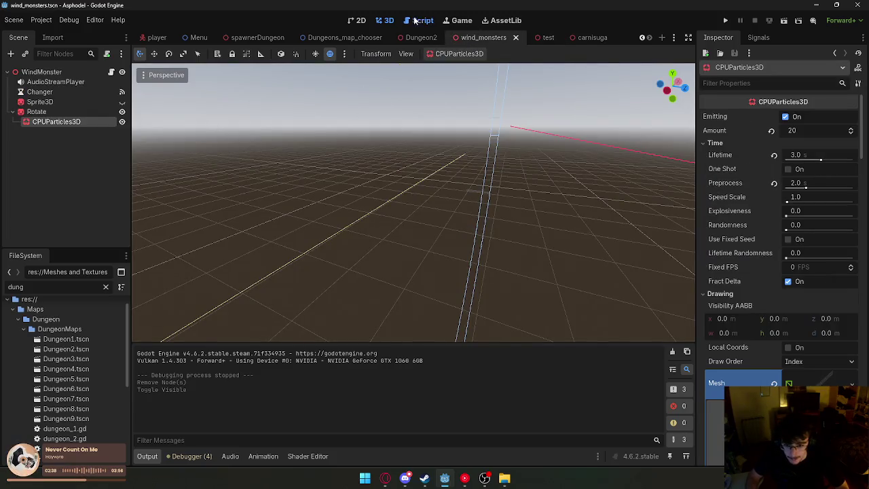
Add CPUParticles3D.emitting = false before emitting = true on line 26, then run the test scene.
click(422, 20)
mouse_move(76, 122)
mouse_down()
mouse_move(306, 170)
mouse_move(359, 151)
mouse_move(309, 110)
mouse_up()
scroll(305, 169, down, 5)
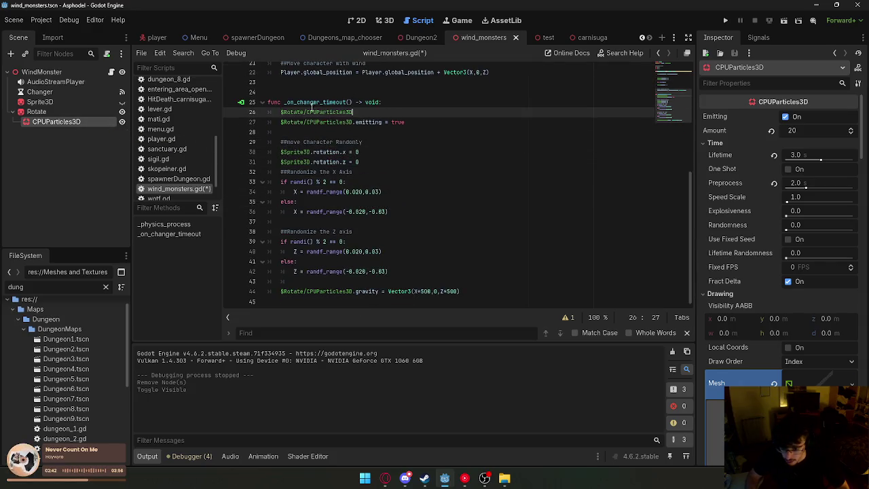
text(emitting = fa)
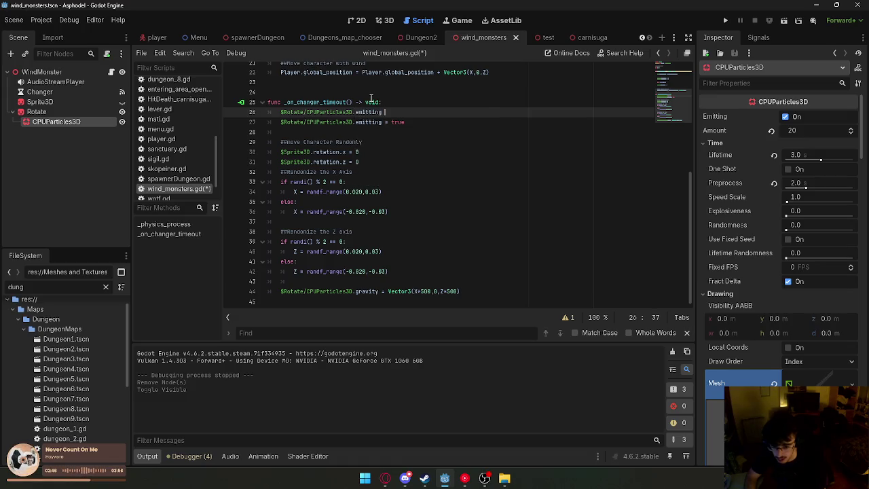
text(l)
key(Return)
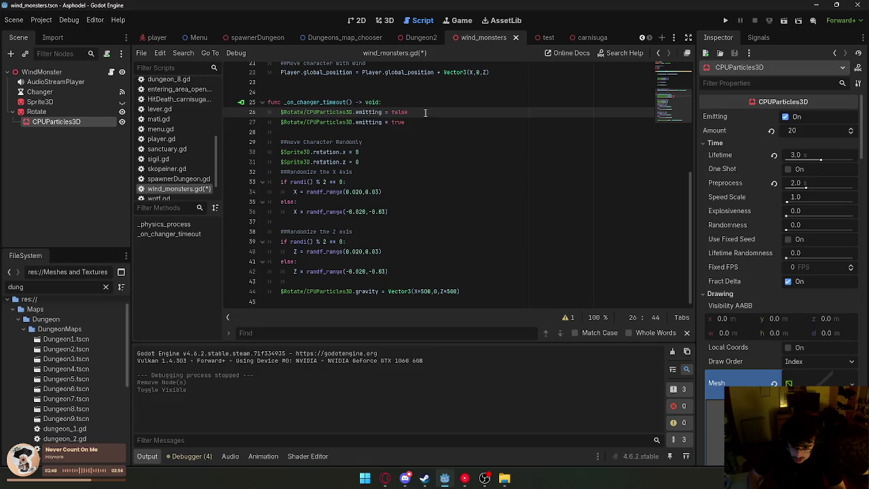
drag(406, 123, 297, 122)
click(414, 112)
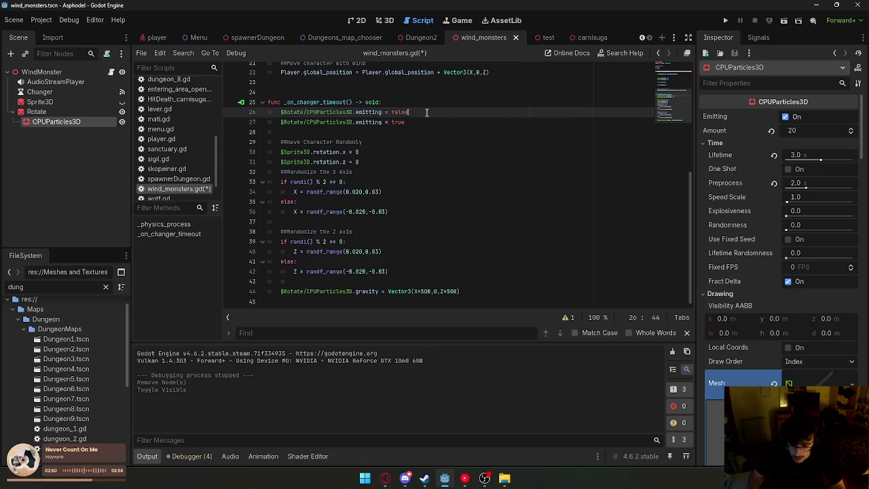
scroll(454, 113, up, 3)
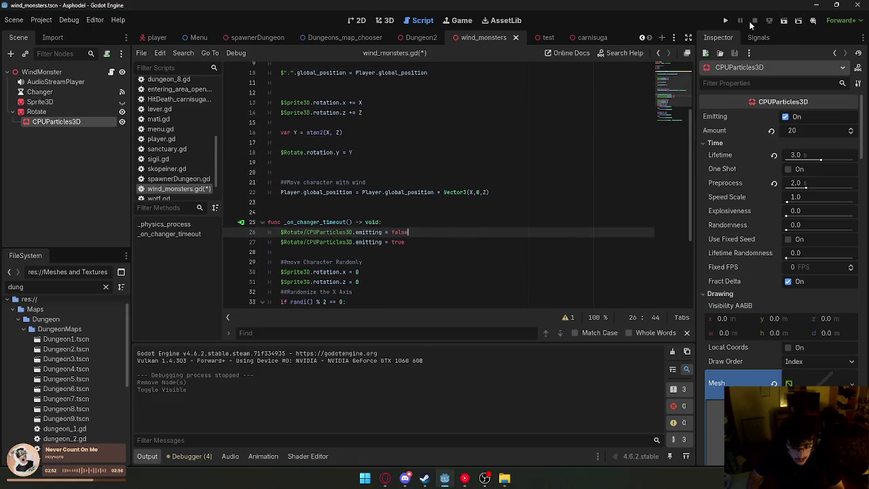
click(537, 38)
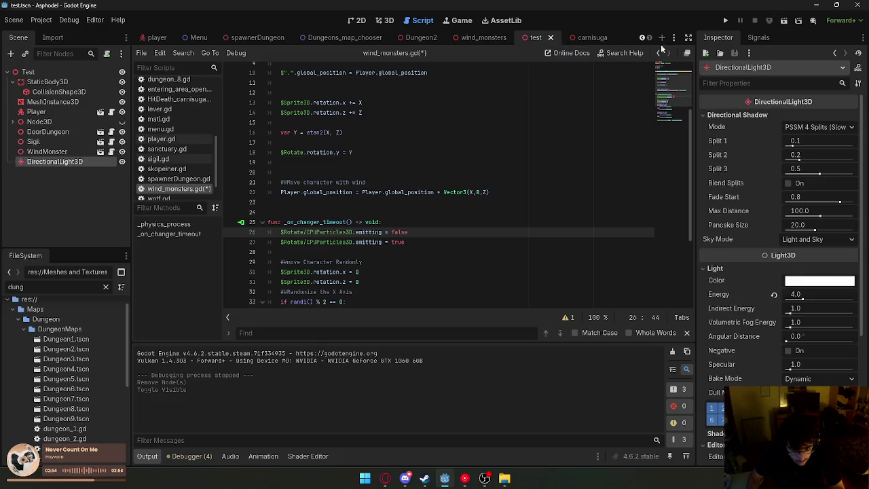
click(782, 24)
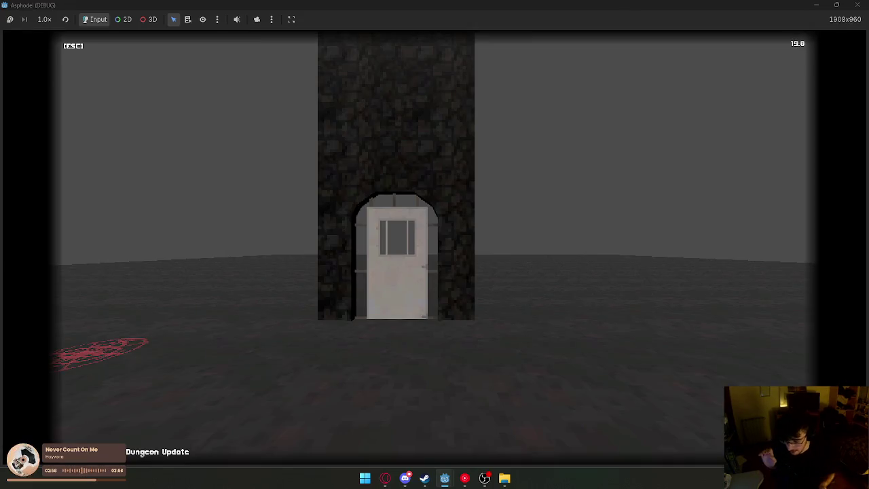
key(a)
key(w)
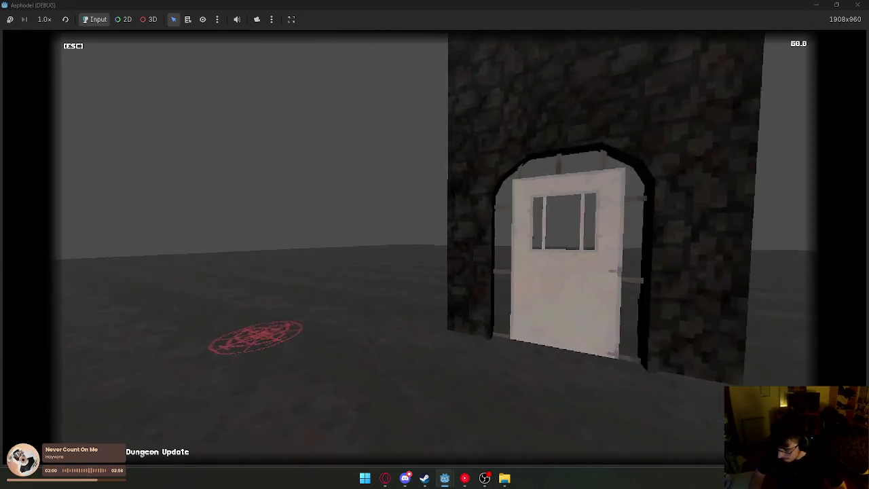
key(w)
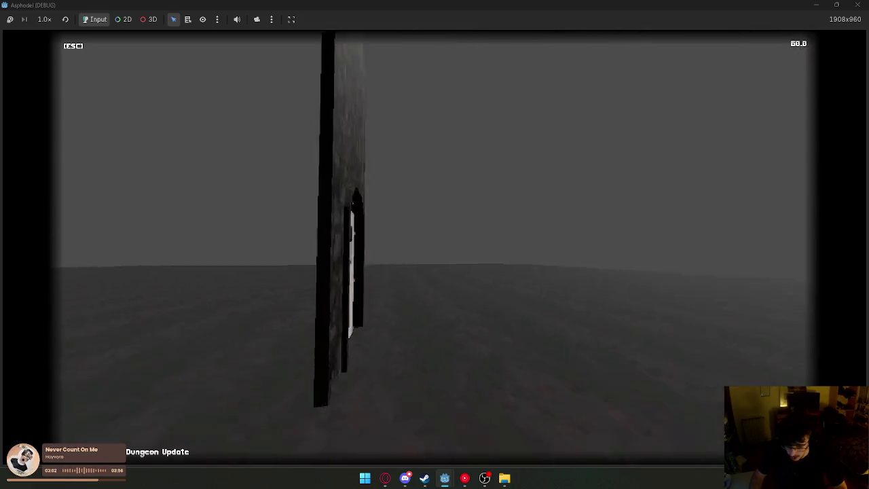
key(s)
key(w)
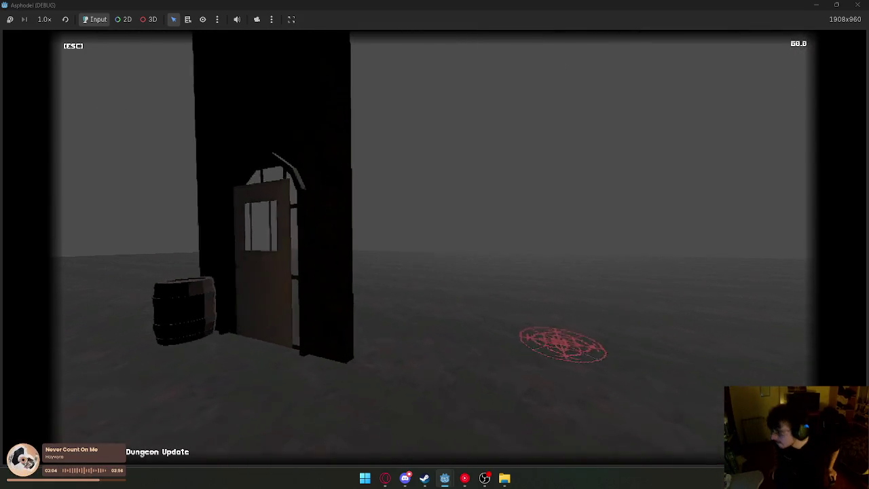
key(w)
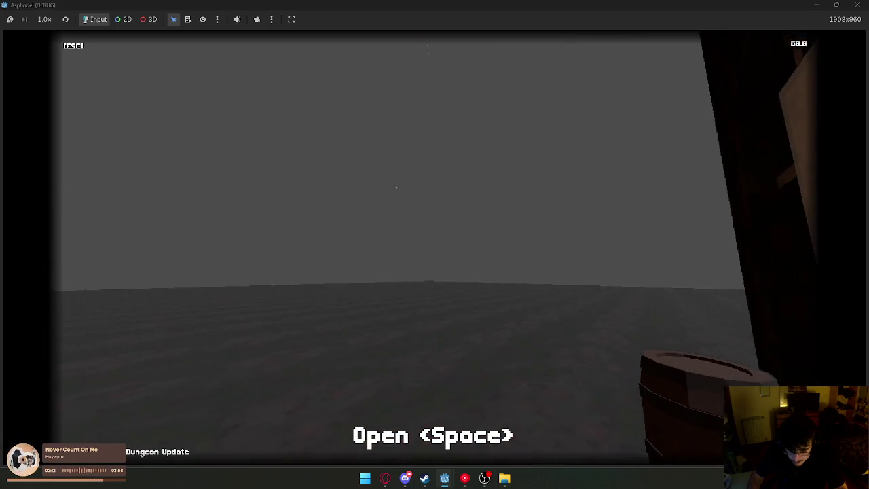
key(s)
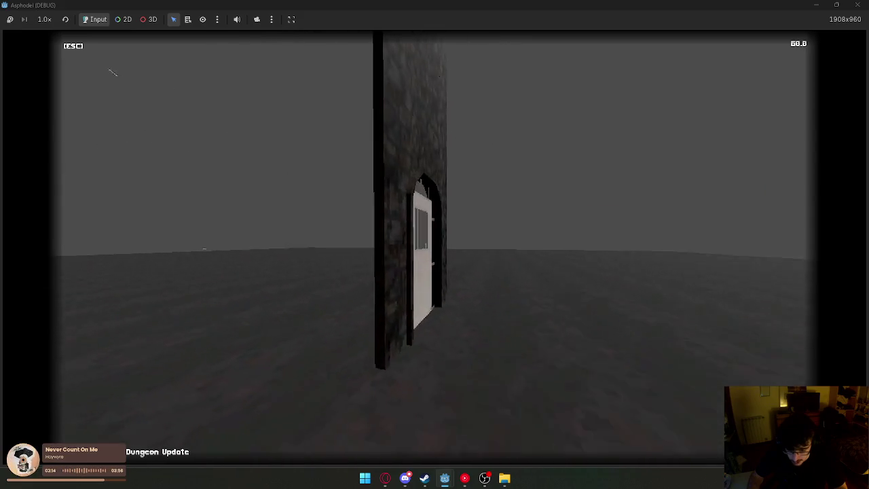
key(s)
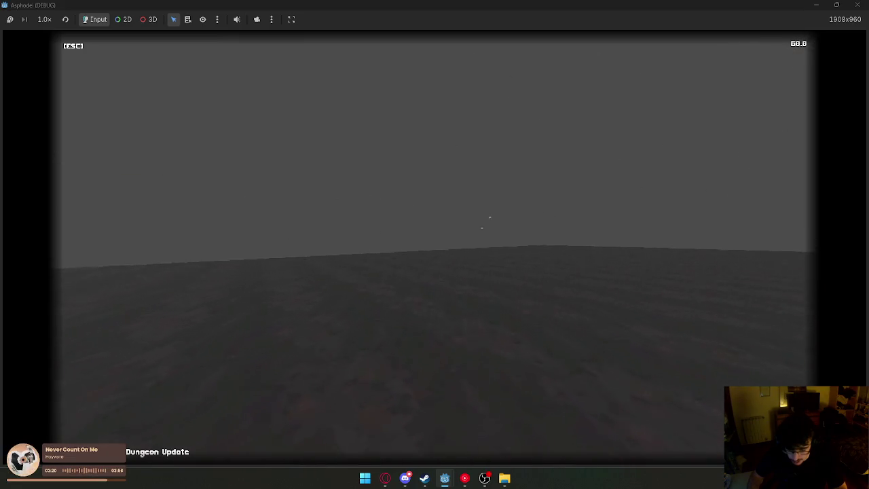
key(super)
key(Escape)
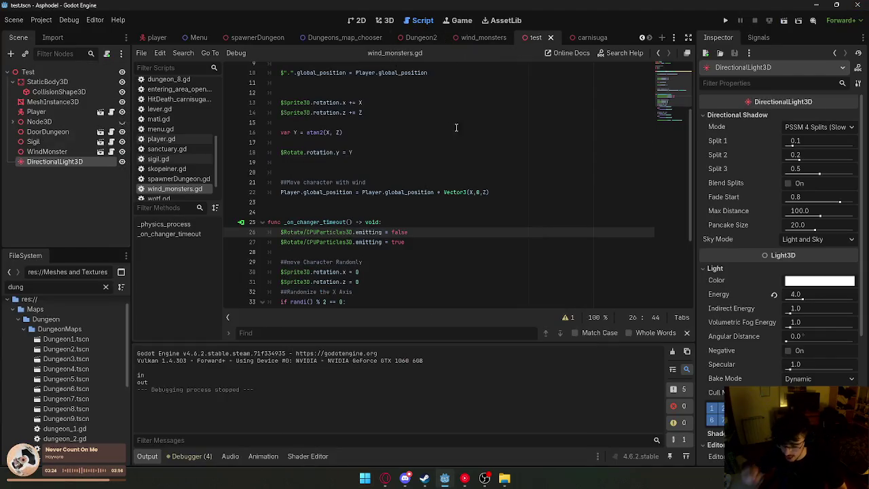
Delete the emitting = false line from the timeout handler, then switch to the wind_monsters scene.
drag(408, 233, 281, 233)
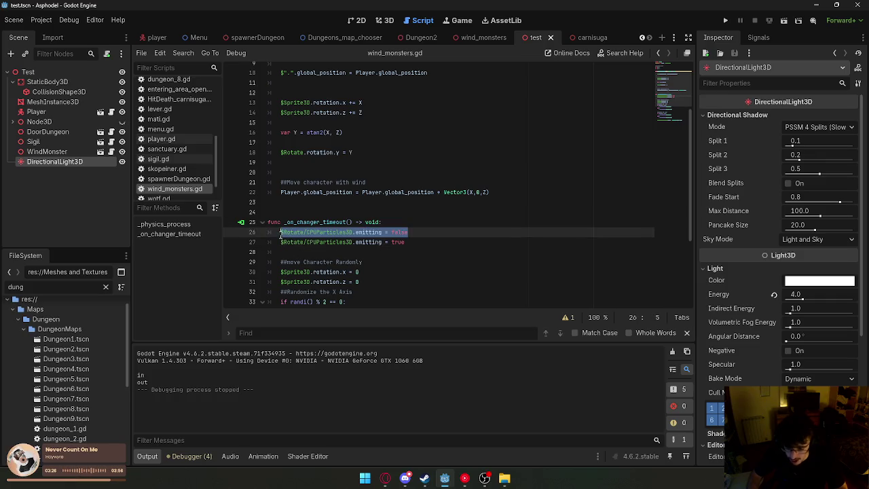
key(BackSpace)
key(BackSpace)
key(BackSpace)
scroll(382, 215, down, 2)
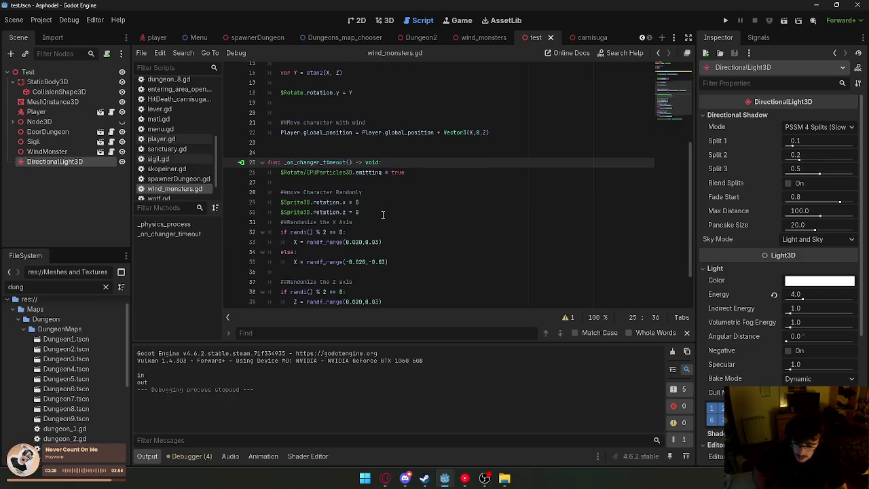
scroll(382, 214, down, 2)
drag(421, 125, 280, 124)
click(435, 114)
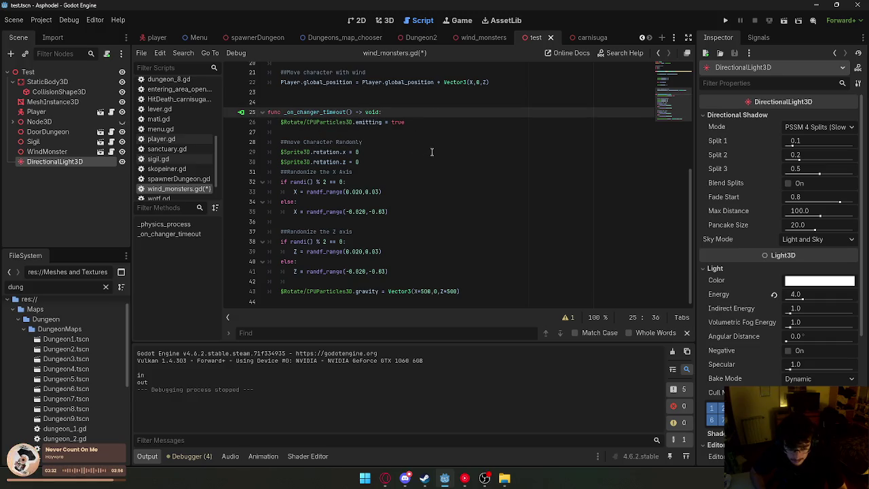
scroll(430, 152, up, 6)
scroll(436, 191, down, 3)
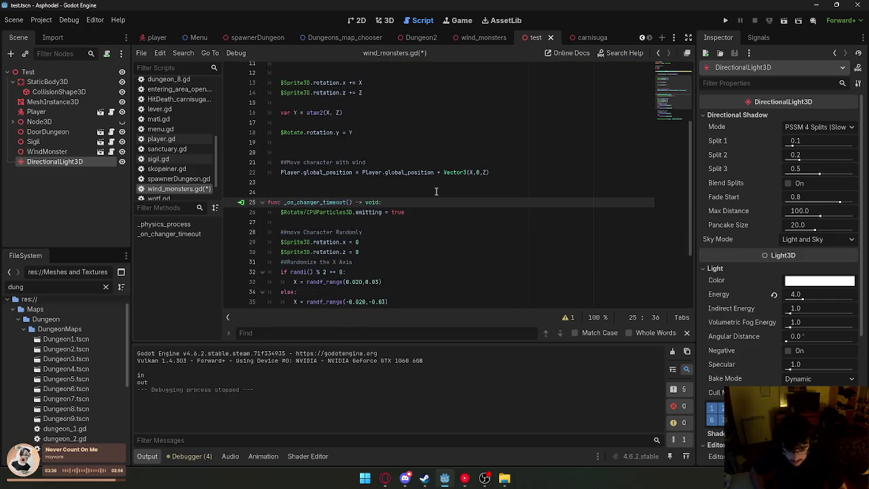
scroll(412, 206, up, 1)
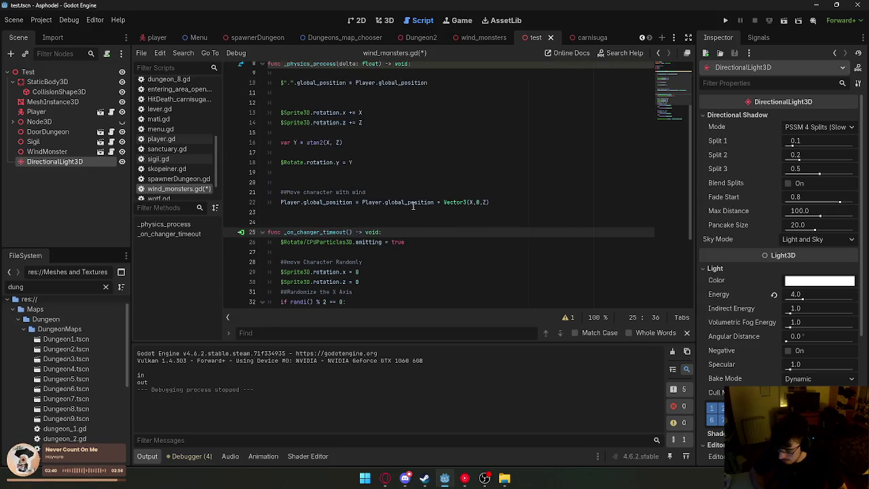
drag(404, 242, 281, 242)
click(422, 243)
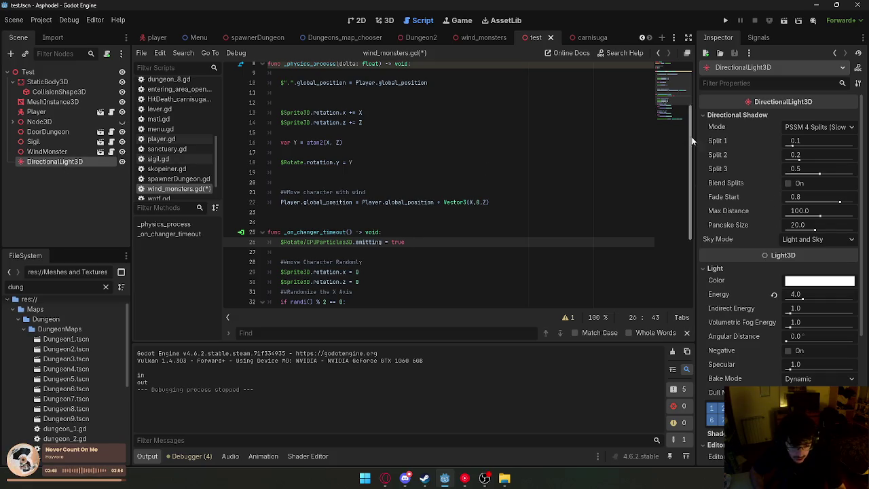
click(480, 37)
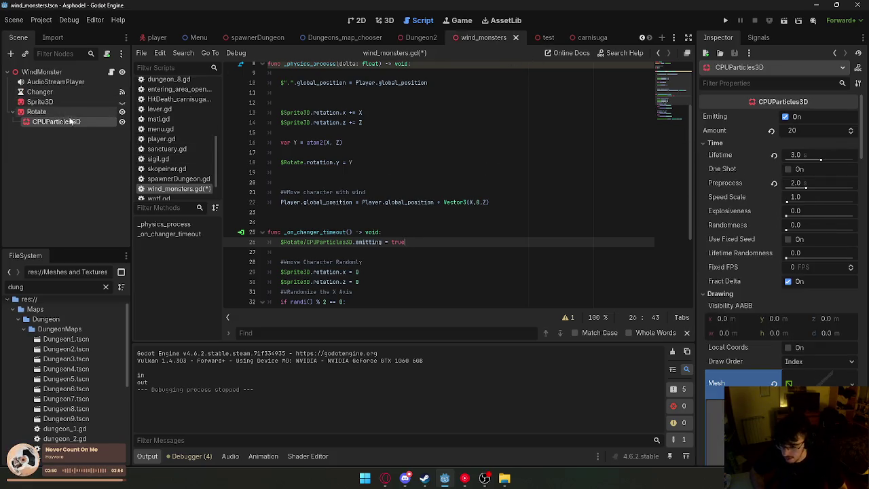
Uncheck CPUParticles3D Emitting, delete empty line 20, and save the wind_monsters script.
click(786, 116)
click(579, 179)
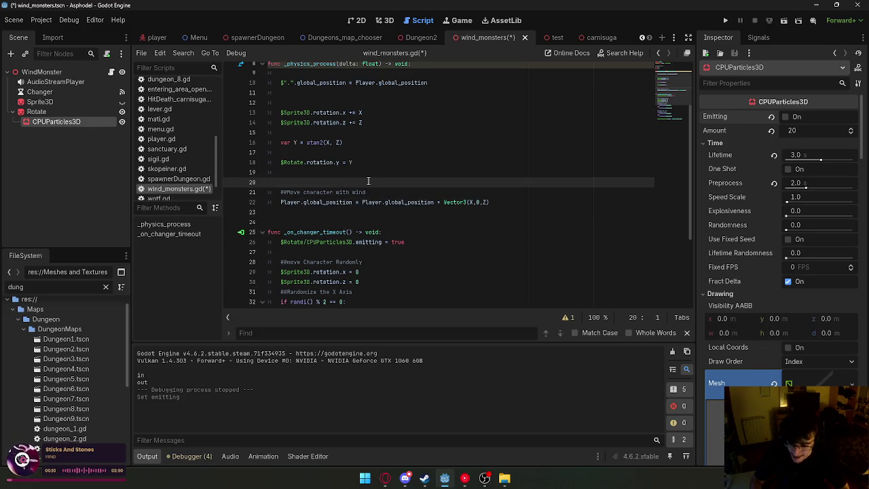
key(BackSpace)
scroll(370, 182, up, 2)
scroll(380, 184, down, 5)
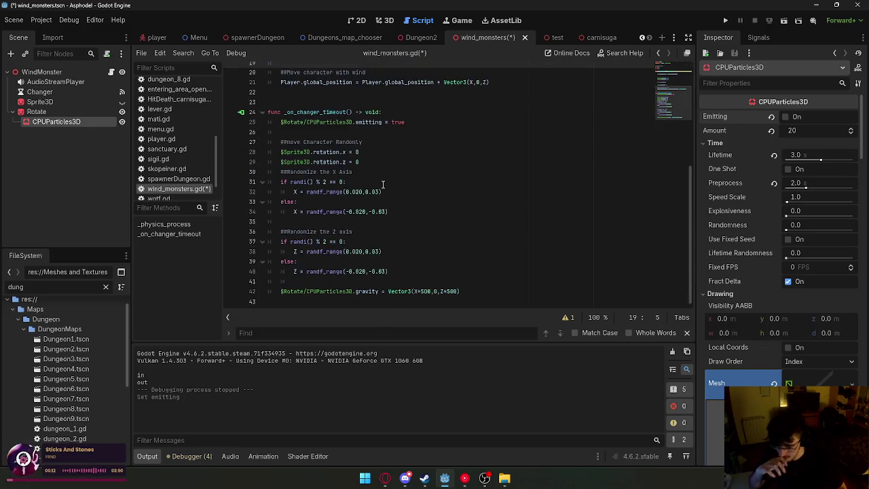
scroll(383, 184, up, 5)
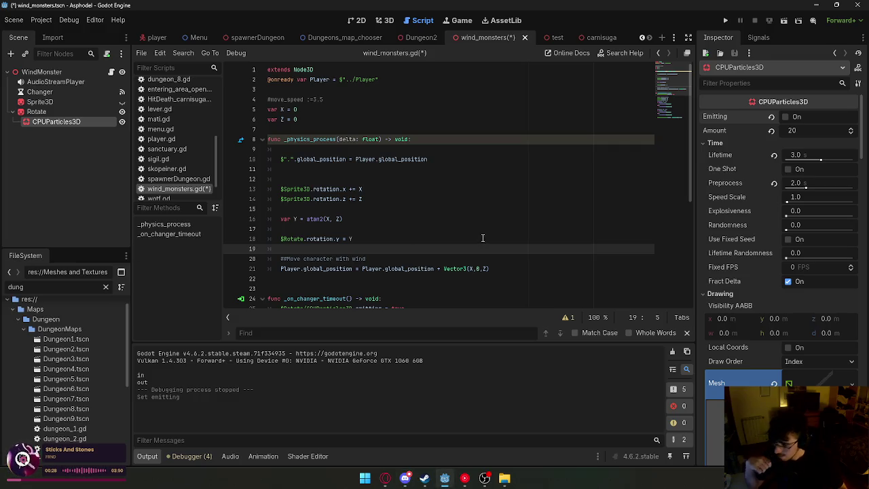
click(542, 207)
right_click(513, 38)
click(526, 57)
Review the script, save the wind_monsters scene, and switch to the Dungeon2 tab.
scroll(485, 130, down, 3)
click(478, 149)
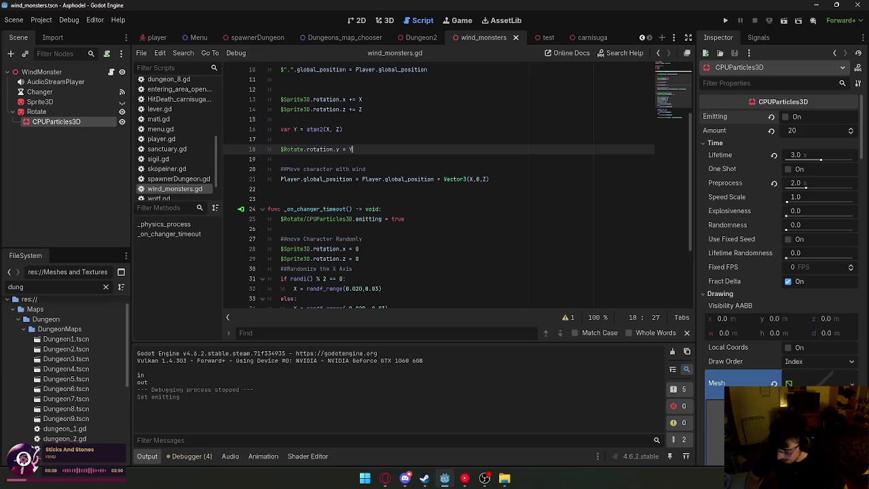
click(323, 251)
scroll(381, 247, down, 3)
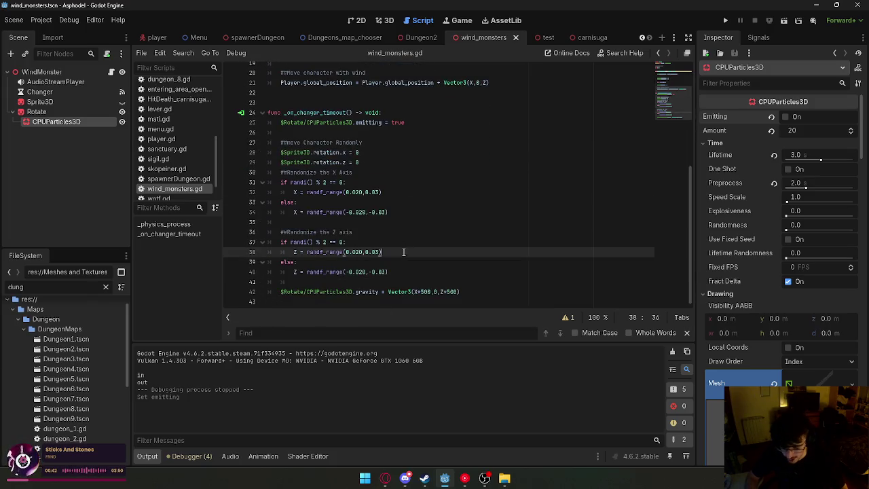
click(401, 271)
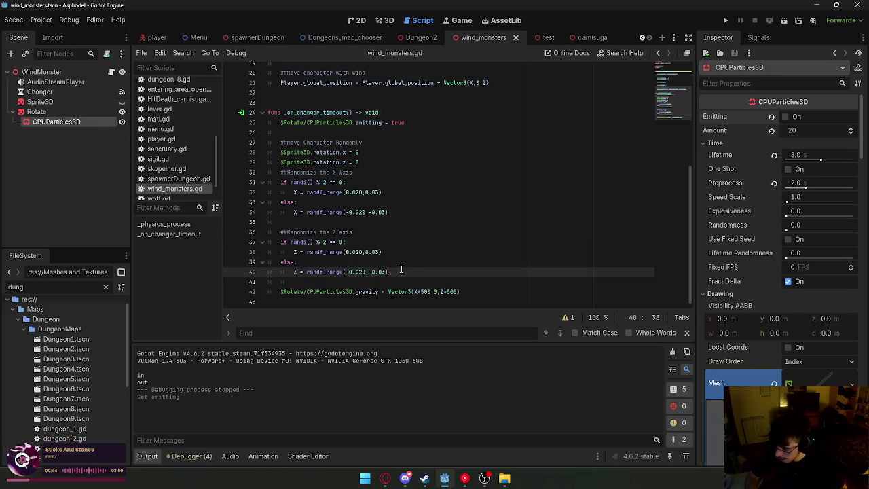
scroll(380, 217, up, 6)
click(368, 176)
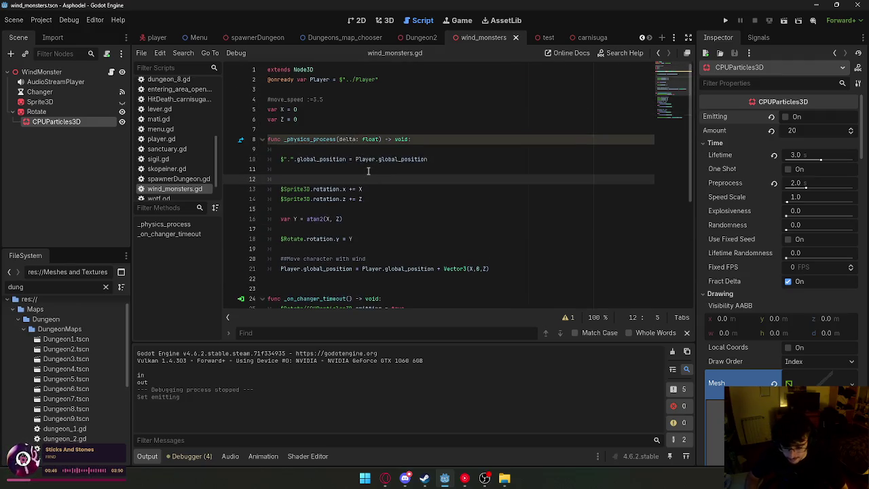
right_click(478, 38)
click(516, 63)
click(413, 40)
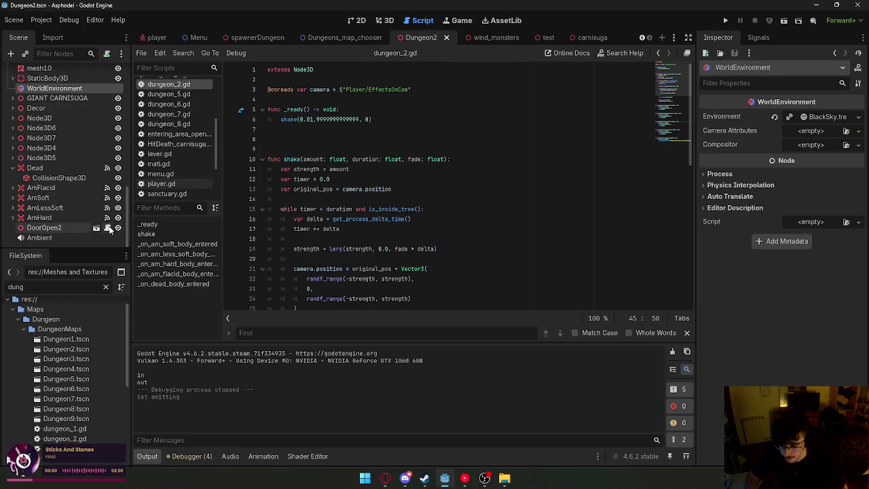
In wind_monsters, select the Changer timer, inspect its signal connections, and start adding a node.
click(480, 39)
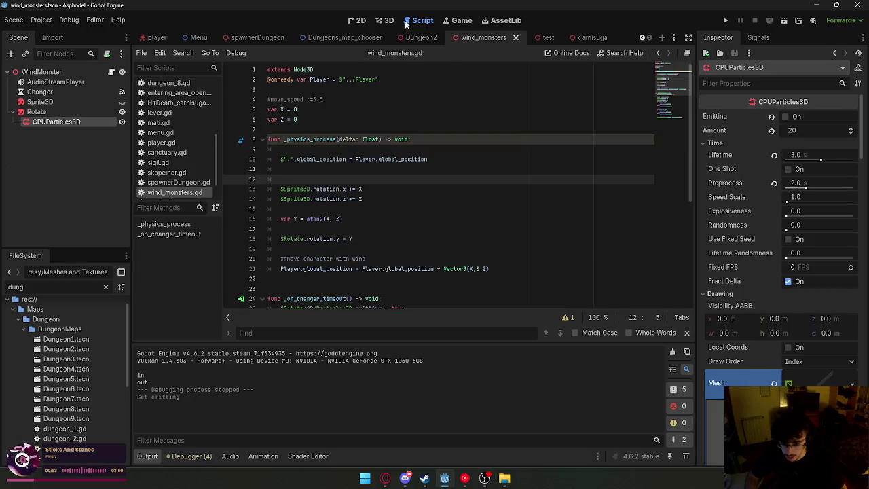
click(40, 92)
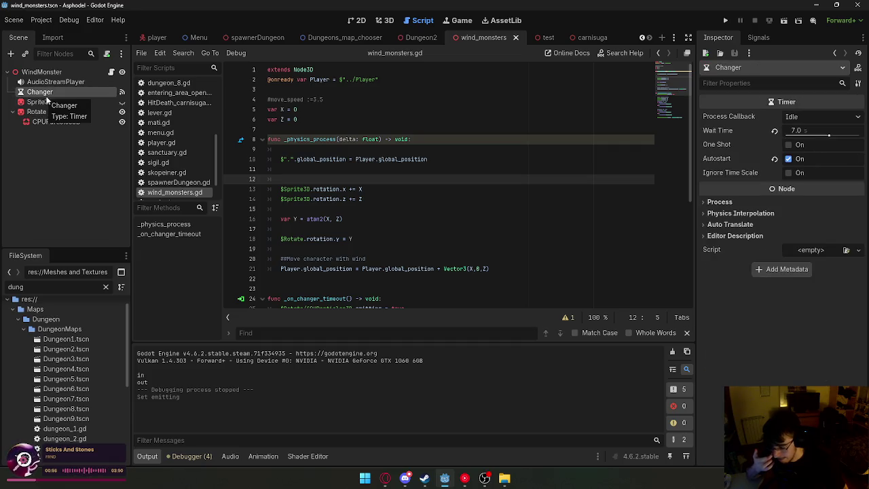
click(760, 39)
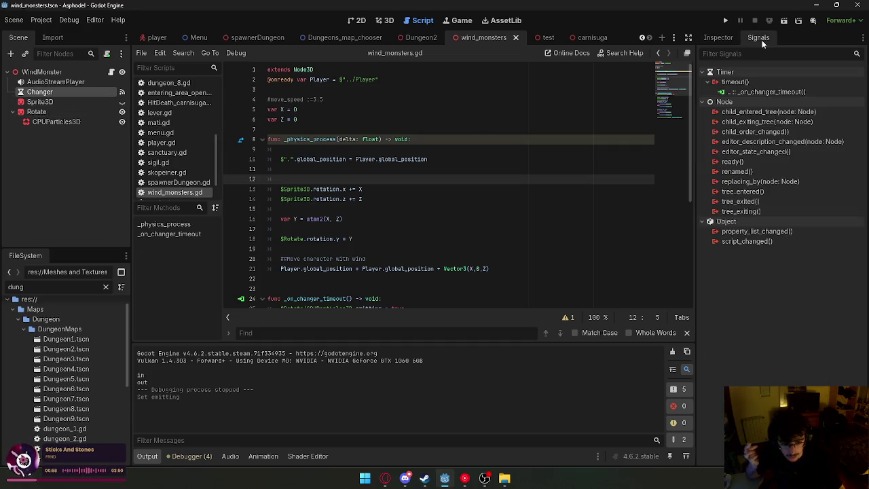
scroll(564, 175, down, 2)
scroll(564, 175, down, 5)
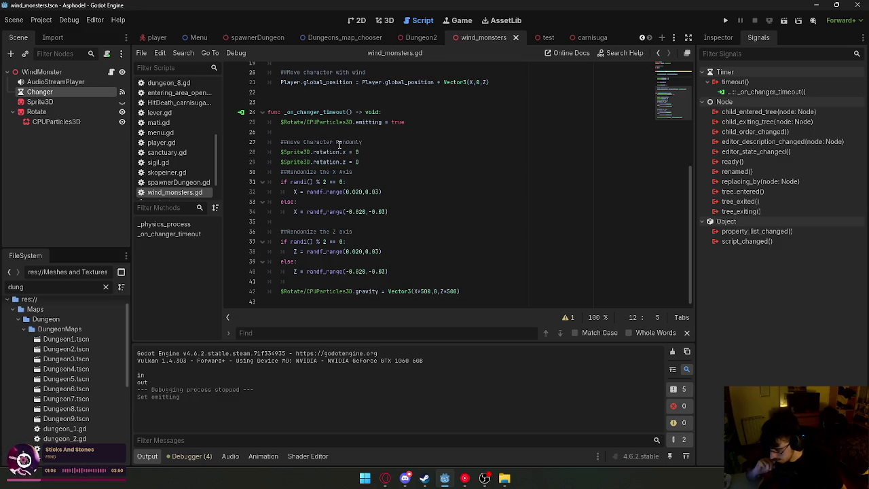
click(10, 54)
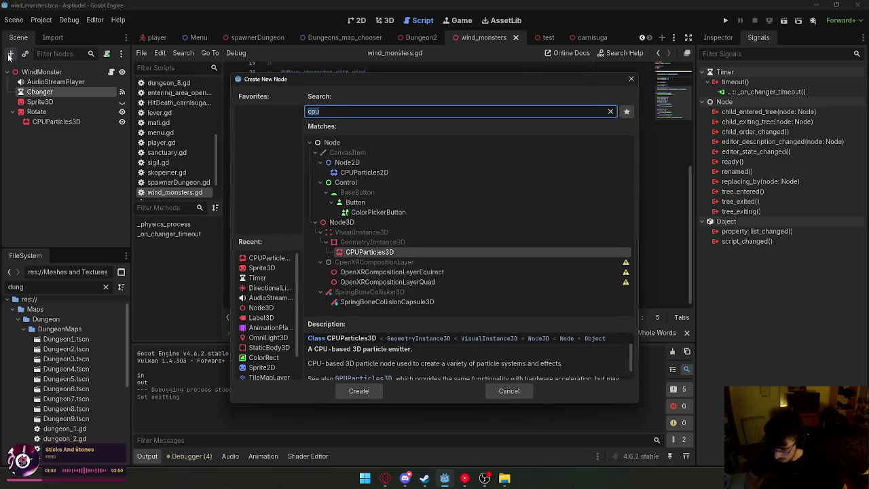
Add a Timer node directly under WindMonster and enable One Shot in the Inspector.
text(timer)
click(359, 390)
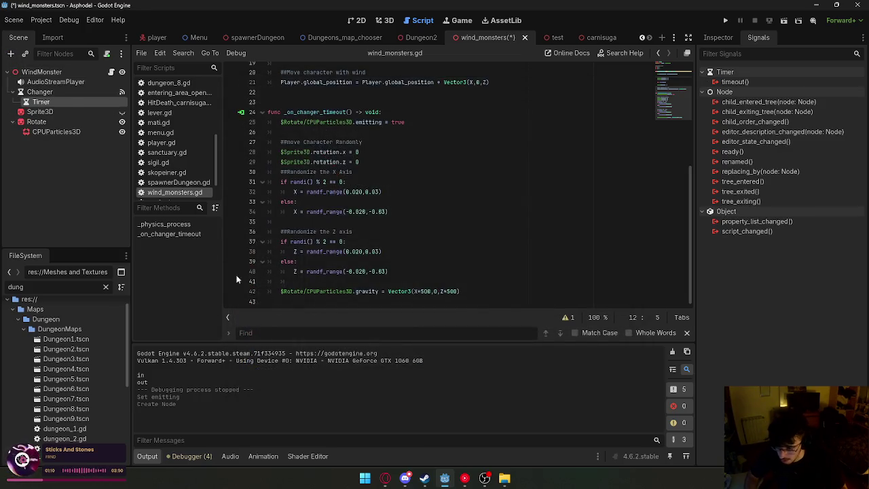
drag(53, 103, 55, 93)
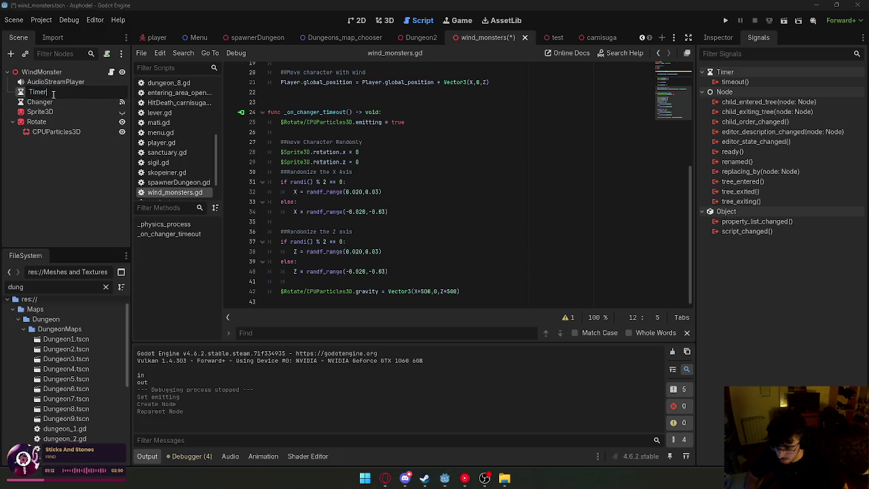
click(54, 93)
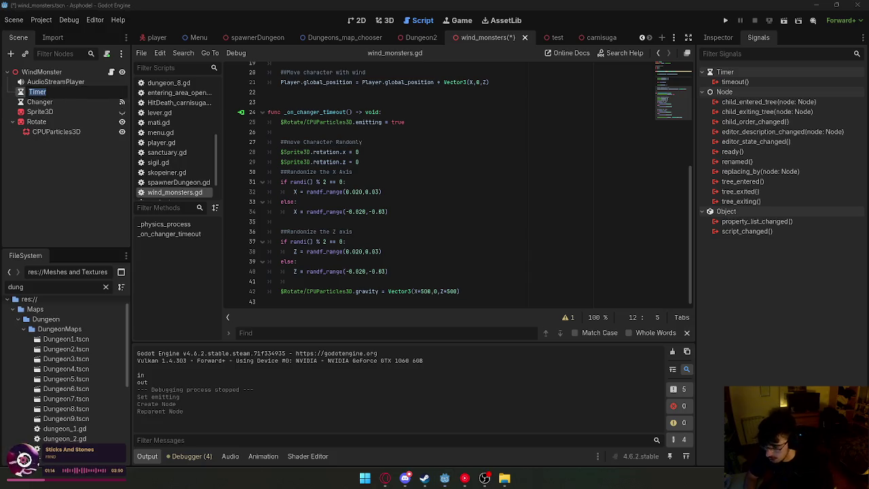
click(718, 39)
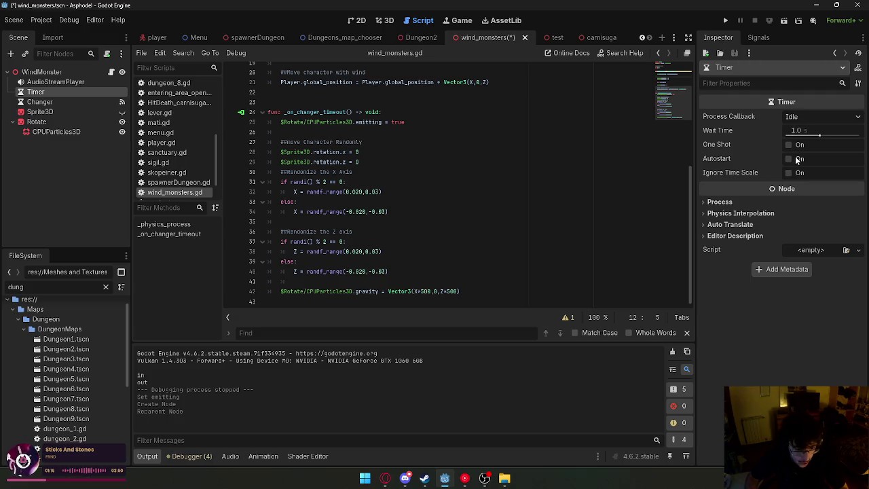
click(801, 145)
click(803, 159)
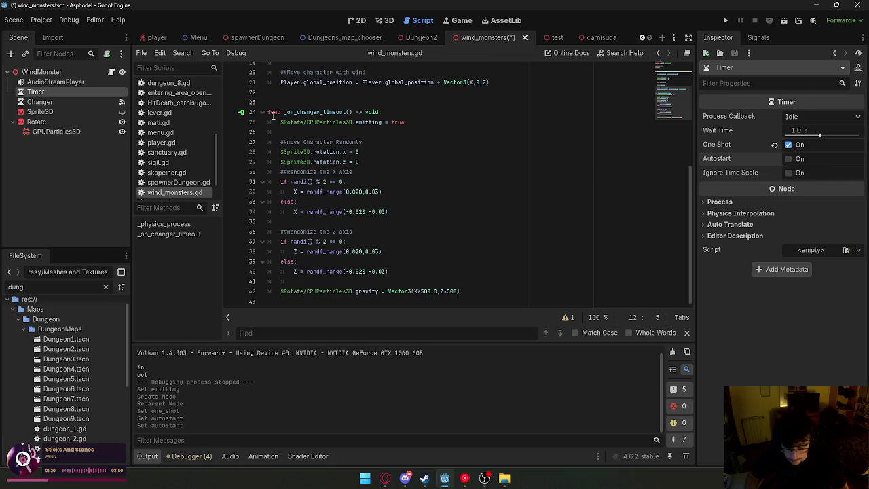
Make the Changer timer one-shot as well.
click(80, 101)
click(801, 159)
click(800, 144)
click(494, 211)
scroll(171, 165, down, 1)
Begin connecting the new Timer's timeout() signal from the Signals dock.
mouse_move(57, 91)
mouse_down()
mouse_move(382, 225)
mouse_move(42, 101)
mouse_up()
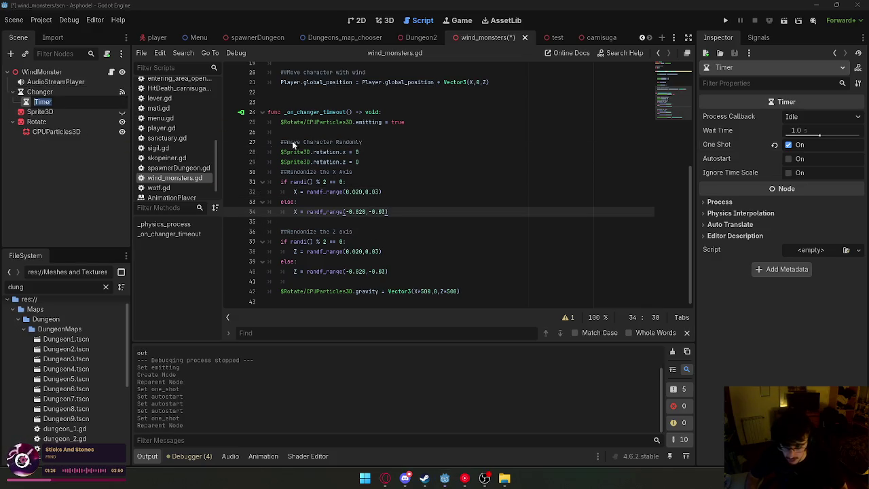
key(ctrl+z)
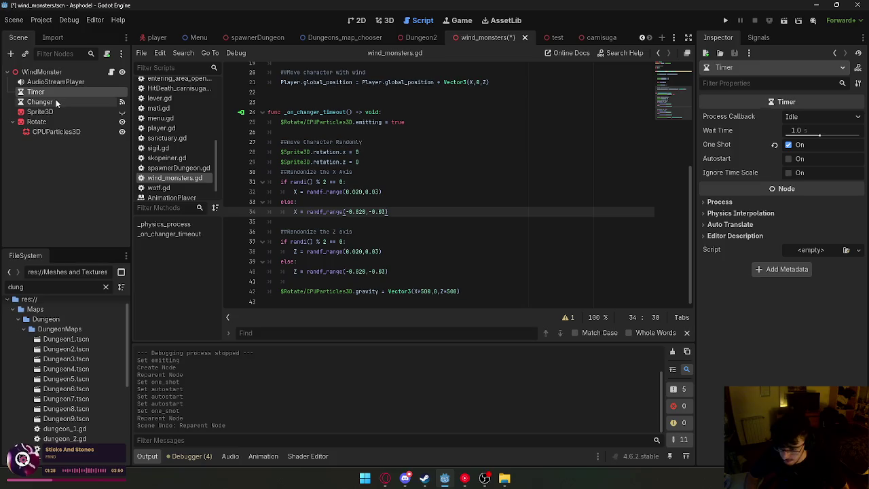
click(55, 100)
click(753, 38)
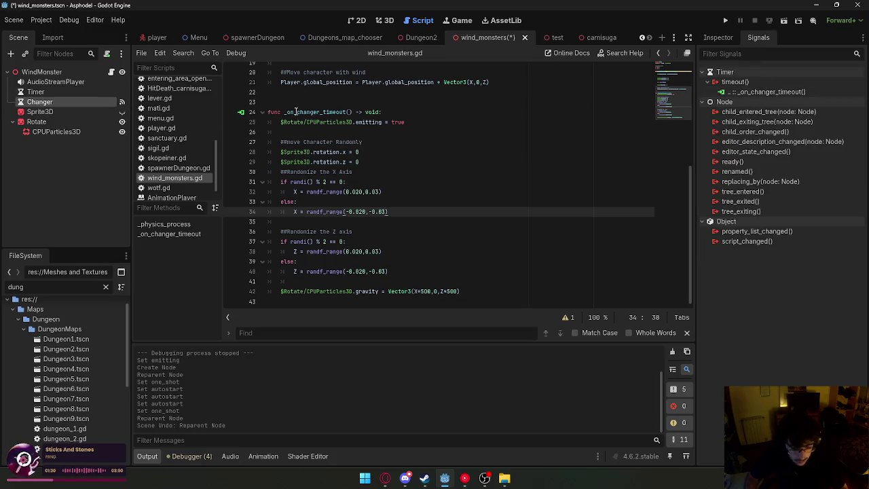
click(61, 92)
double_click(750, 80)
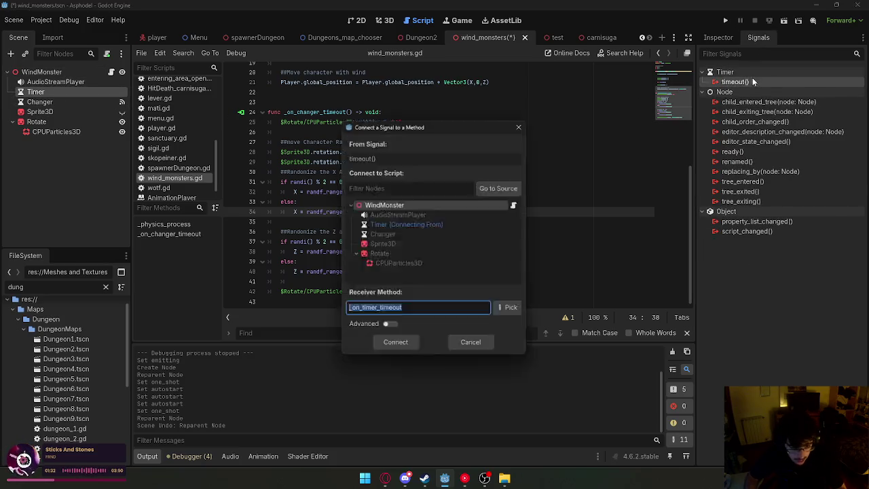
Connect timeout to a new _on_timer_timeout function, remove its pass line, and insert $Changer.
click(394, 343)
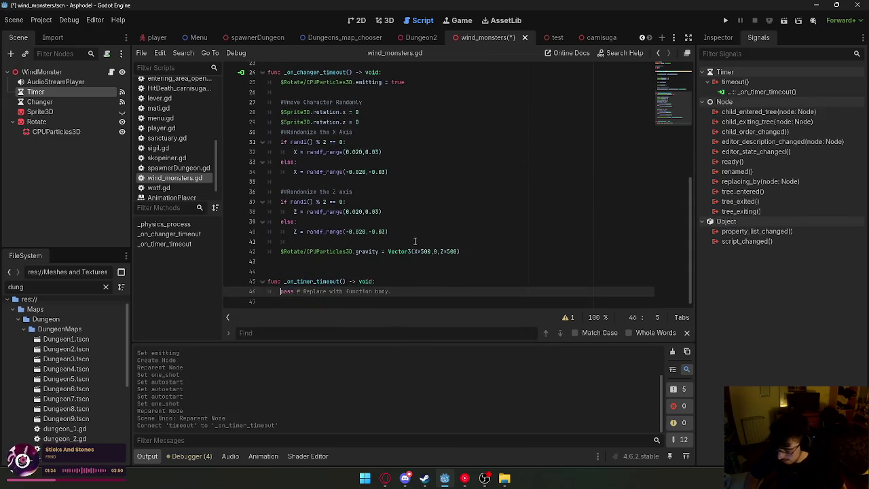
drag(396, 292, 279, 291)
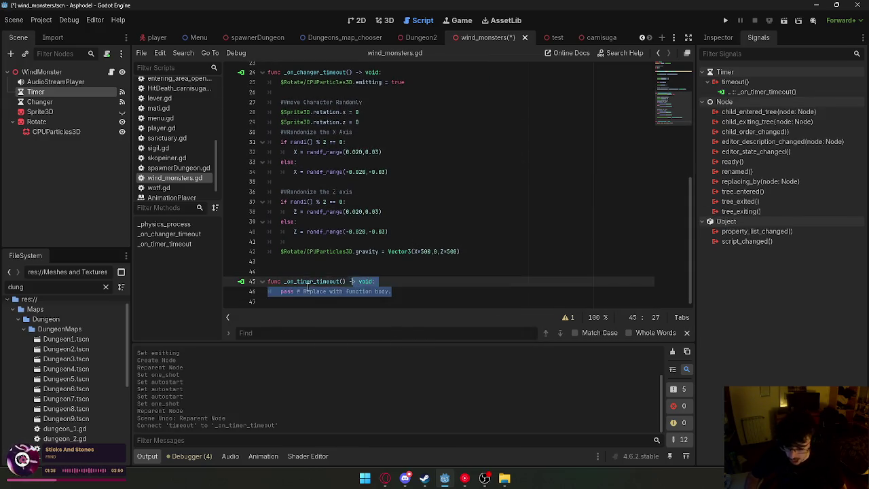
key(BackSpace)
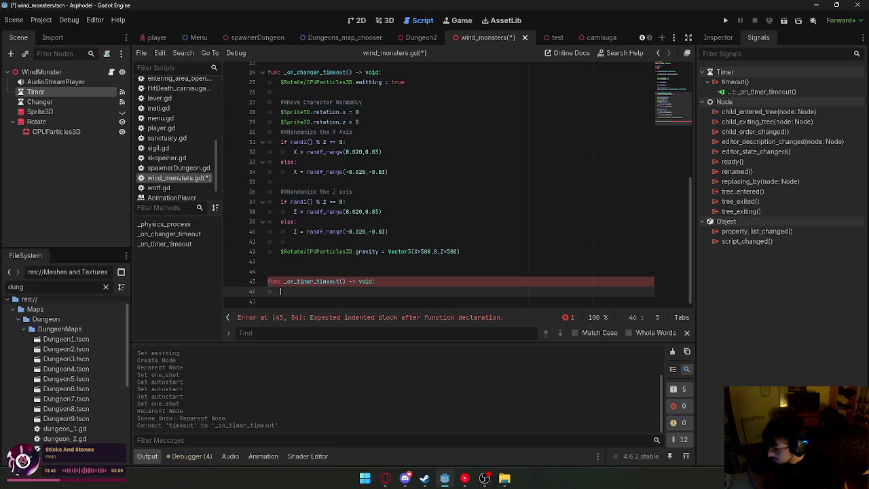
key(alt+Tab)
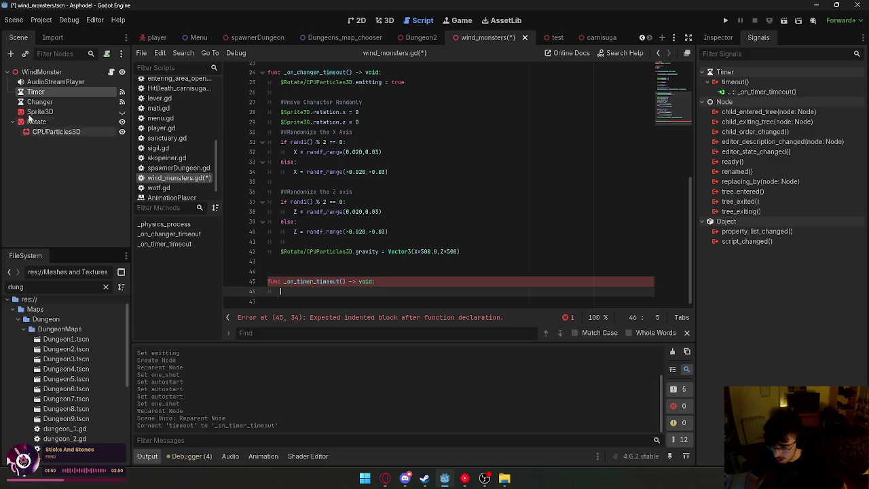
click(71, 101)
click(68, 94)
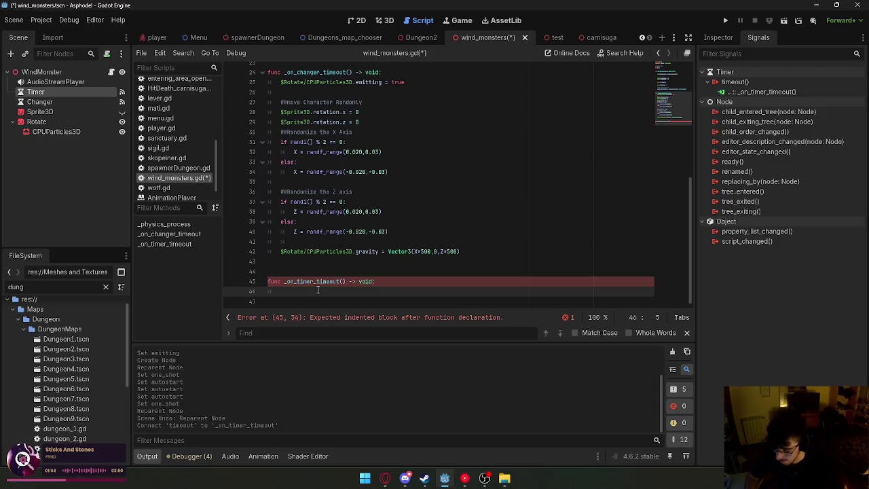
drag(38, 102, 309, 292)
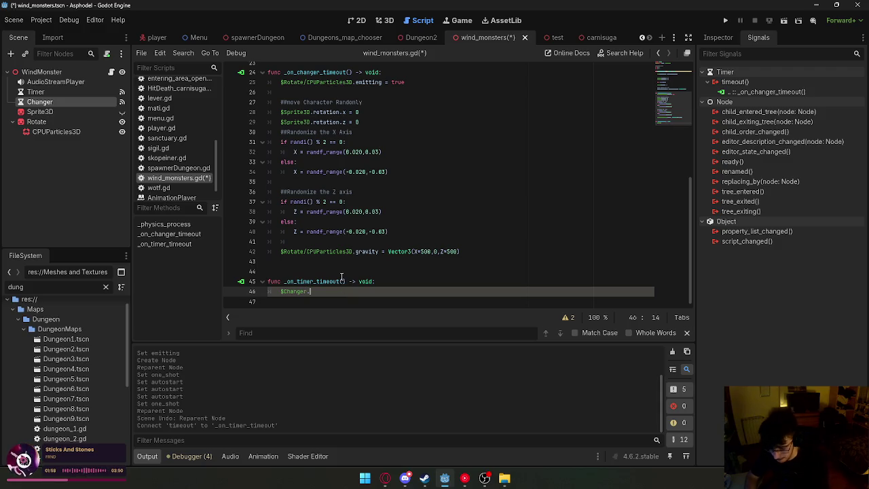
Complete the handler's line as $Changer.start().
text(timer)
key(BackSpace)
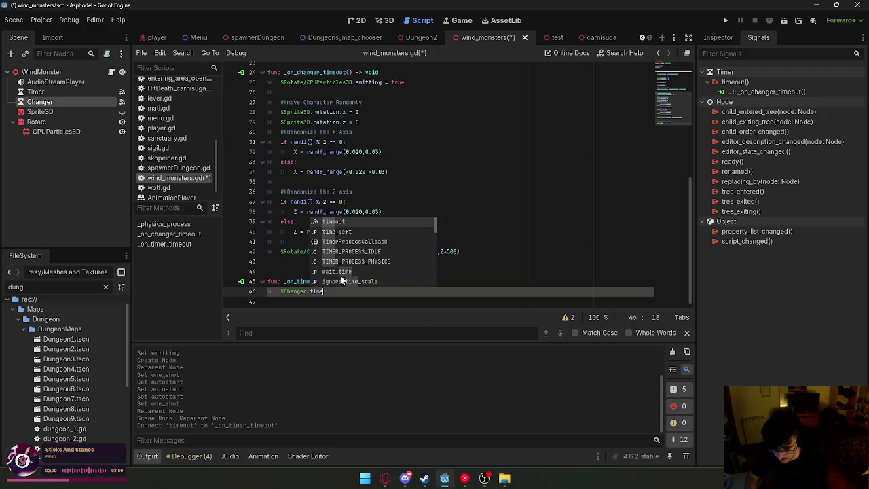
key(BackSpace)
key(BackSpace)
key(BackSpace)
text(start()
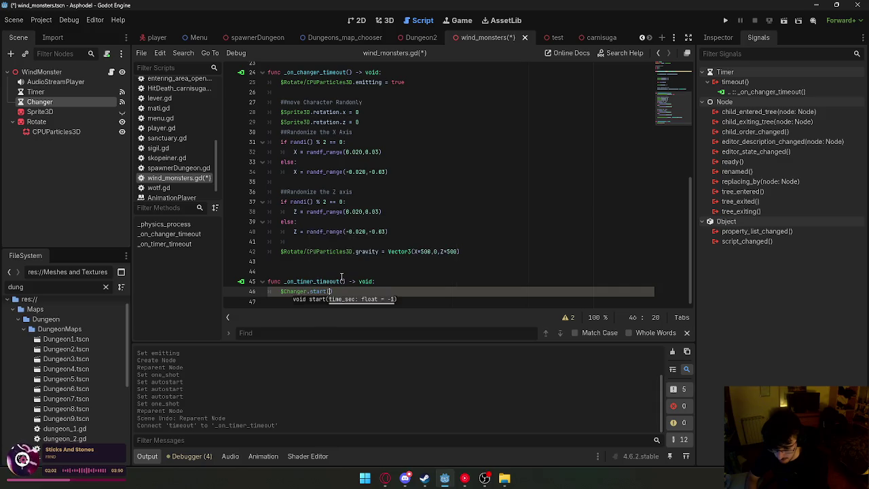
drag(334, 291, 340, 261)
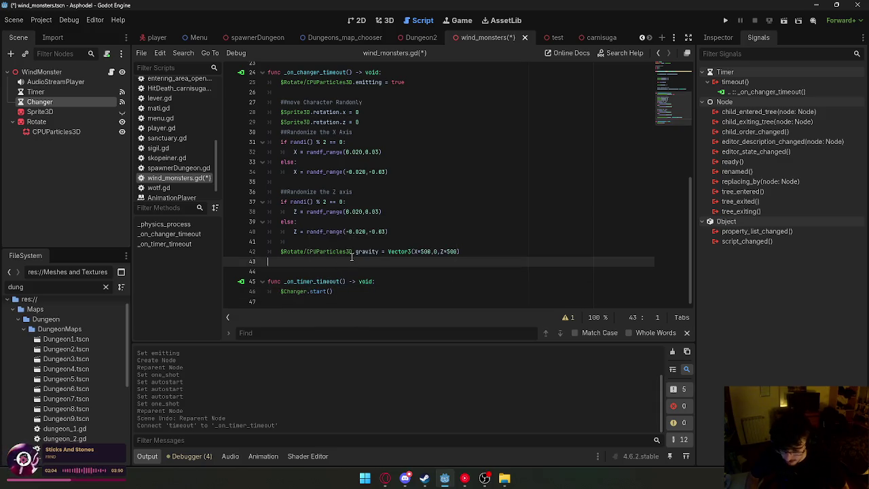
key(BackSpace)
key(ctrl+z)
Move the particle emitting code into _on_timer_timeout and tidy its lines.
click(479, 252)
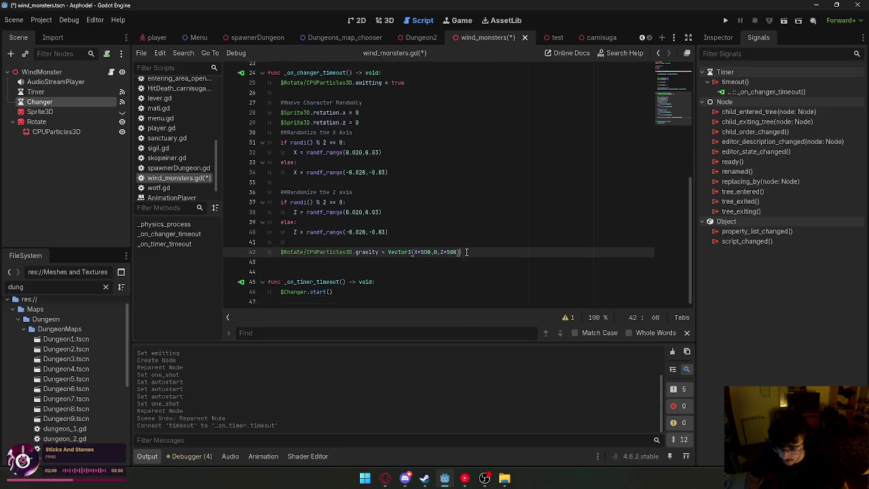
mouse_move(466, 252)
mouse_down()
mouse_move(295, 172)
mouse_move(281, 82)
mouse_move(349, 291)
mouse_up()
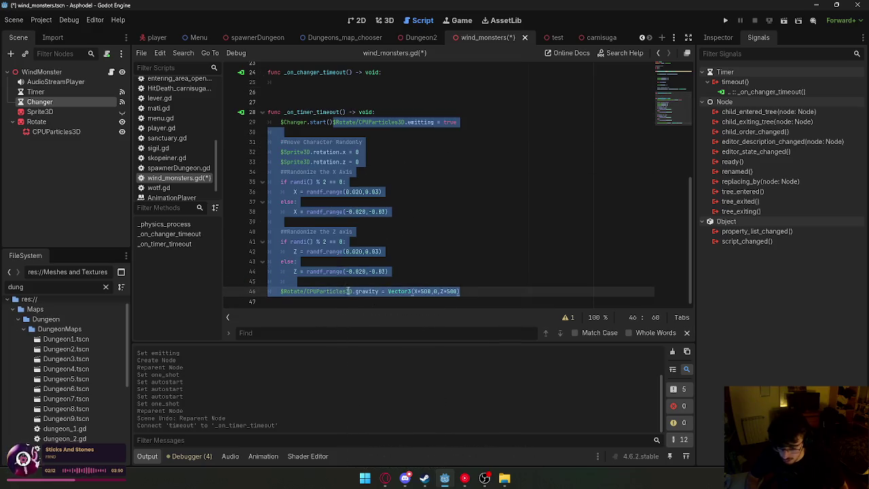
click(317, 163)
click(334, 122)
key(Return)
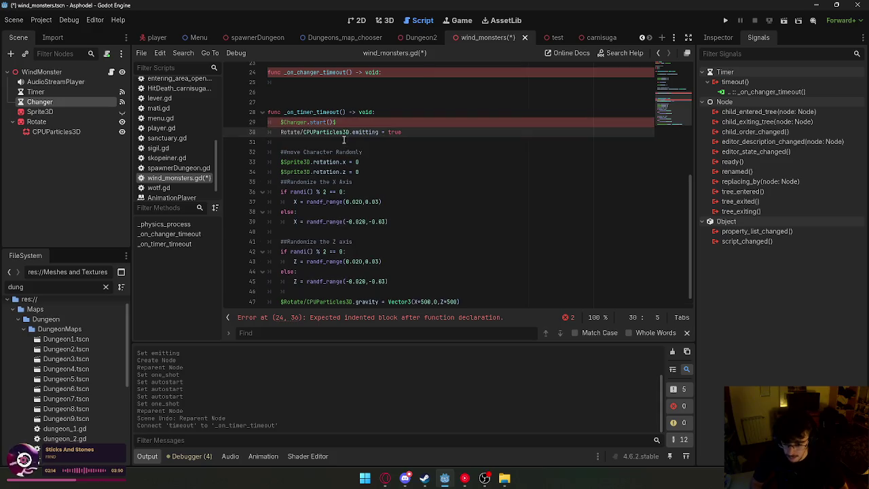
key(BackSpace)
key(Left)
key(Return)
key(Return)
click(368, 124)
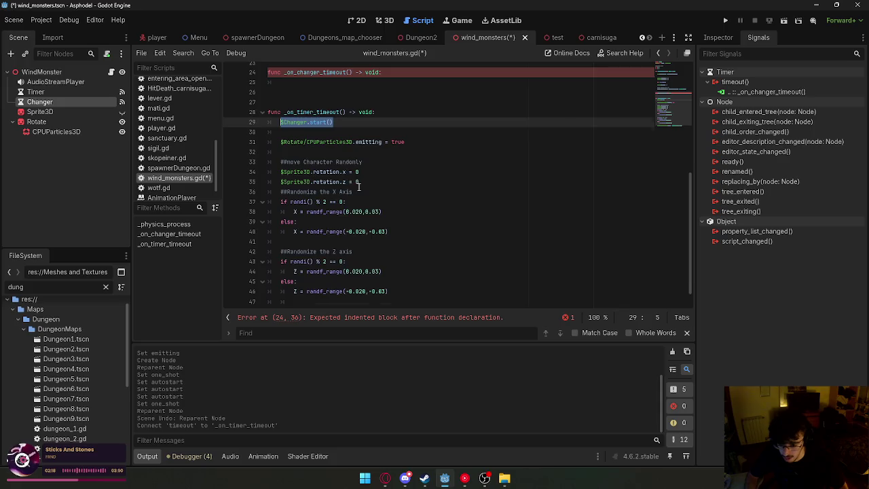
Move the start call to the end of the timer handler and add $Timer.start() to _on_changer_timeout.
scroll(359, 187, up, 2)
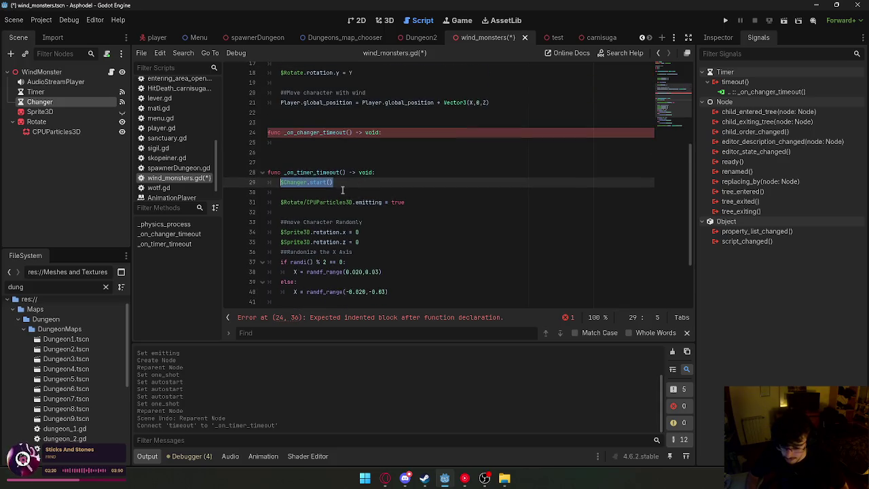
key(BackSpace)
key(BackSpace)
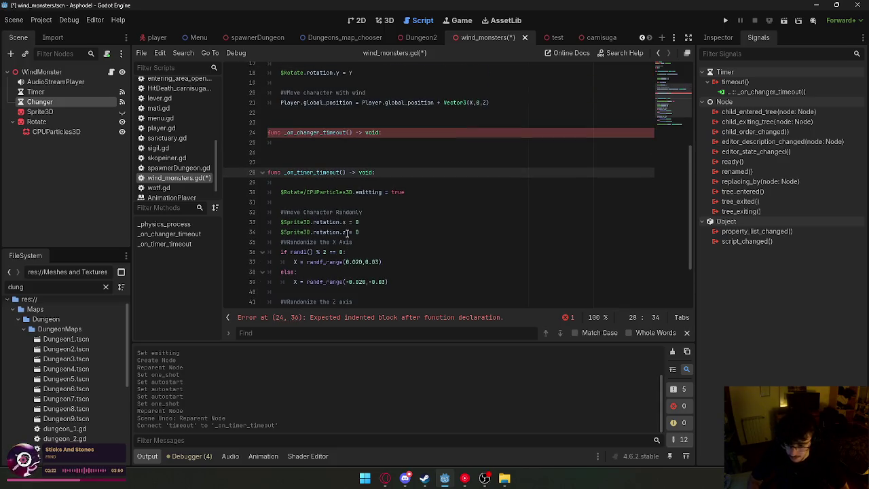
scroll(347, 233, down, 3)
click(473, 292)
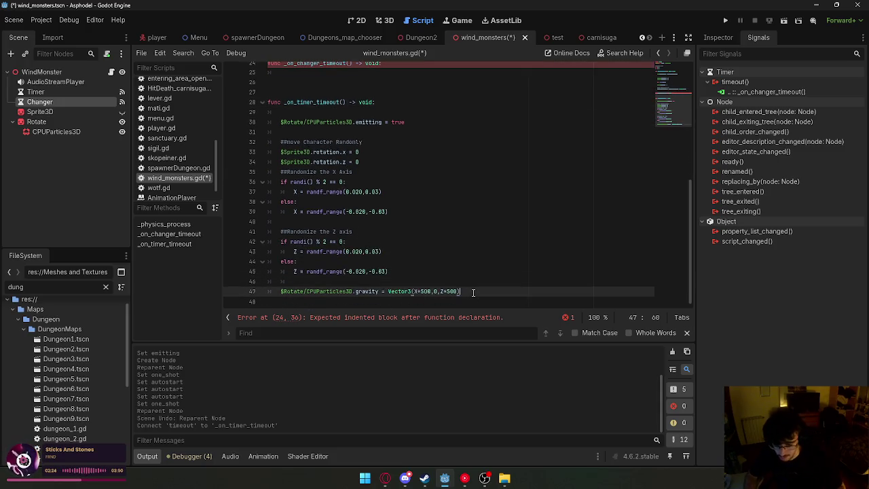
key(Return)
key(Return)
scroll(368, 203, up, 4)
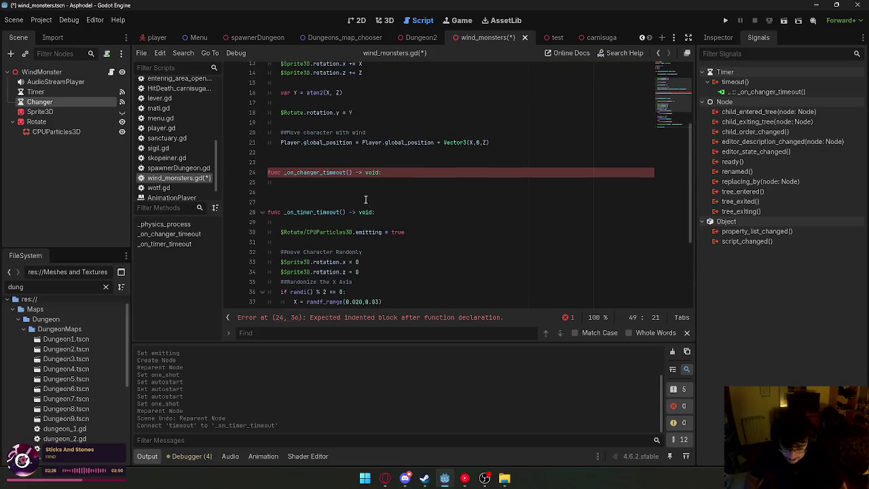
click(354, 186)
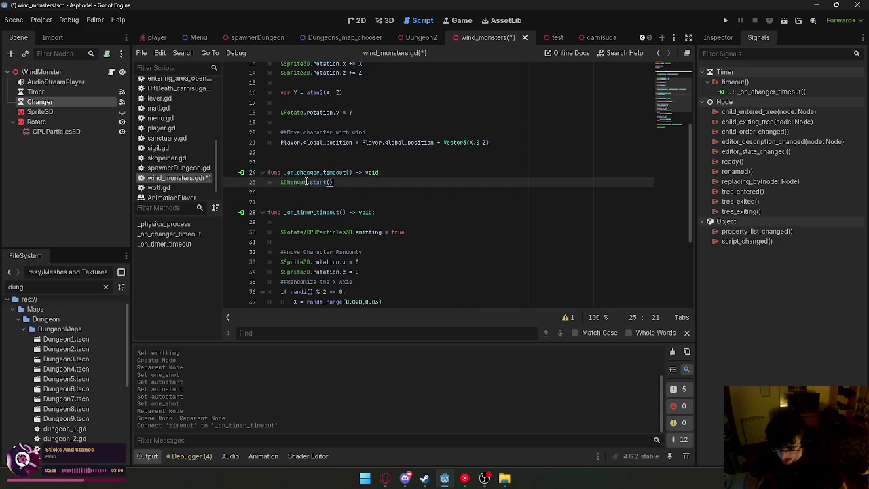
text(i)
key(Return)
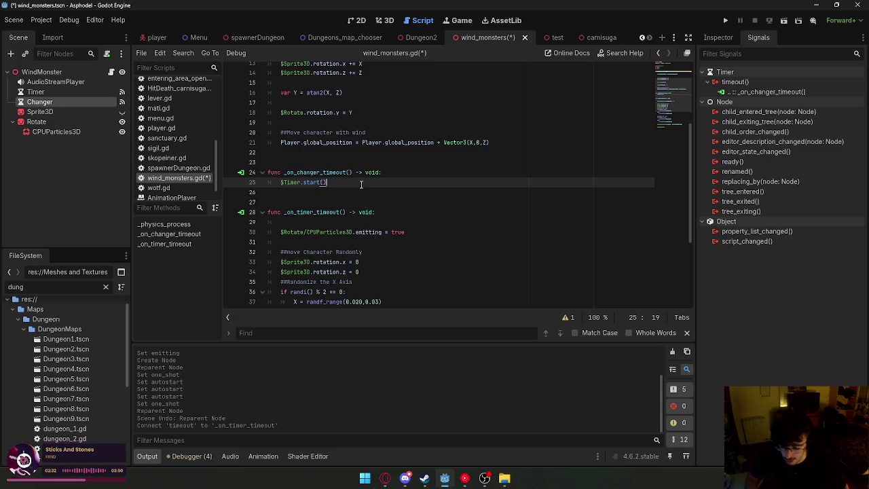
Paste the emitting line into _on_changer_timeout, setting emitting to false.
click(397, 172)
triple_click(414, 232)
key(ctrl+c)
click(407, 174)
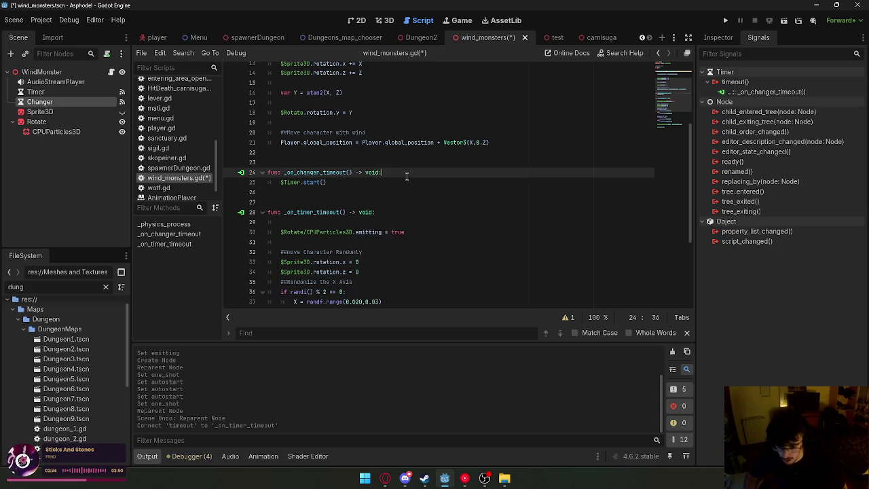
key(Return)
key(ctrl+v)
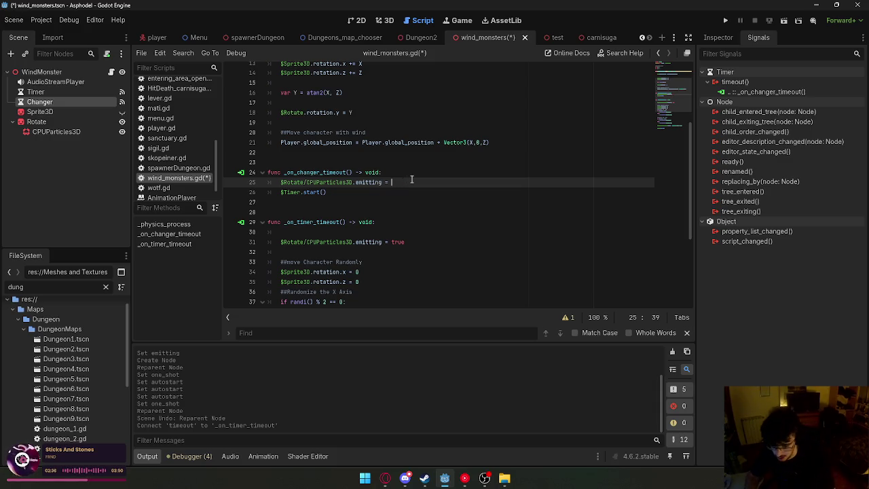
text(false)
key(Return)
click(415, 183)
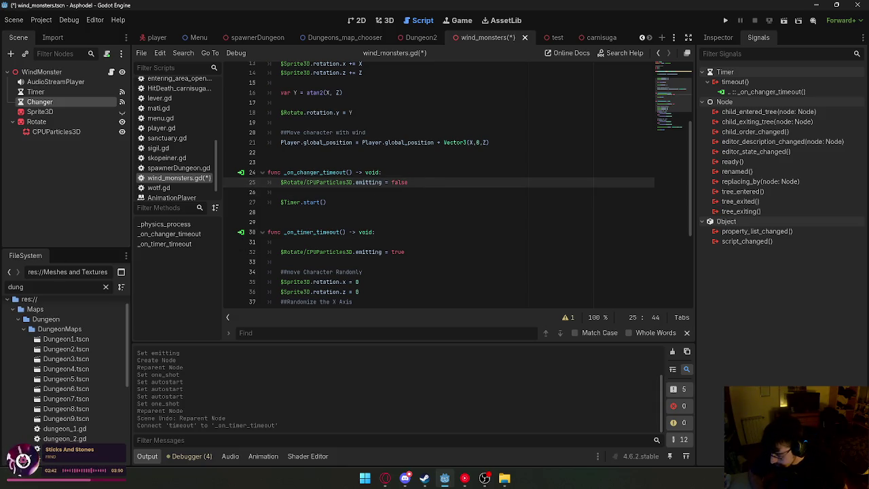
Save the wind_monsters scene.
right_click(70, 104)
click(38, 153)
right_click(475, 38)
click(492, 49)
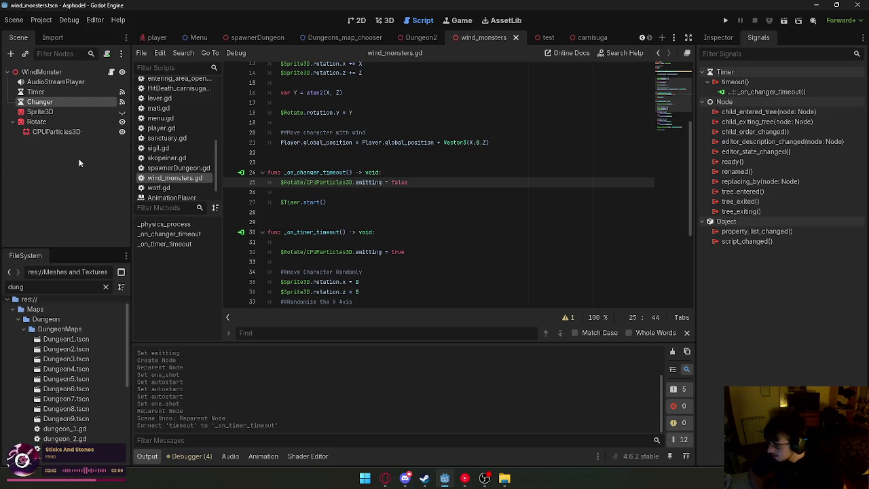
click(385, 20)
Give the Rotate sprite a semi-transparent Modulate colour.
click(419, 21)
click(385, 20)
click(422, 20)
click(428, 140)
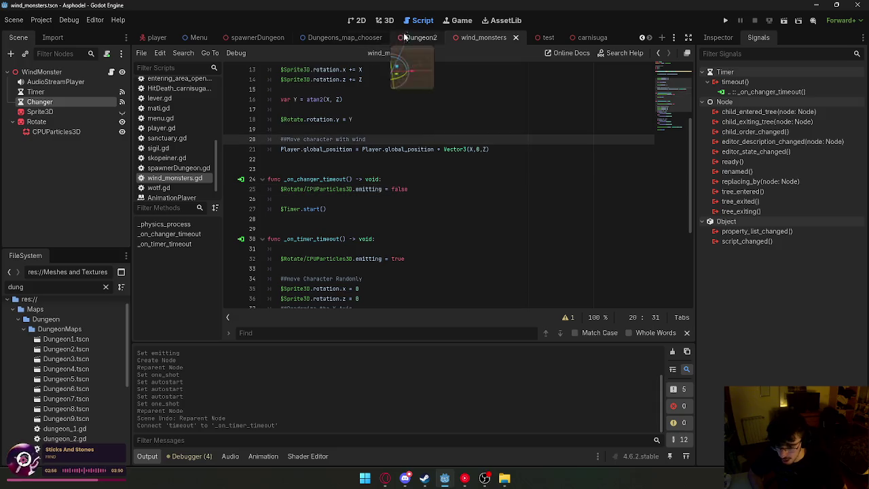
click(388, 21)
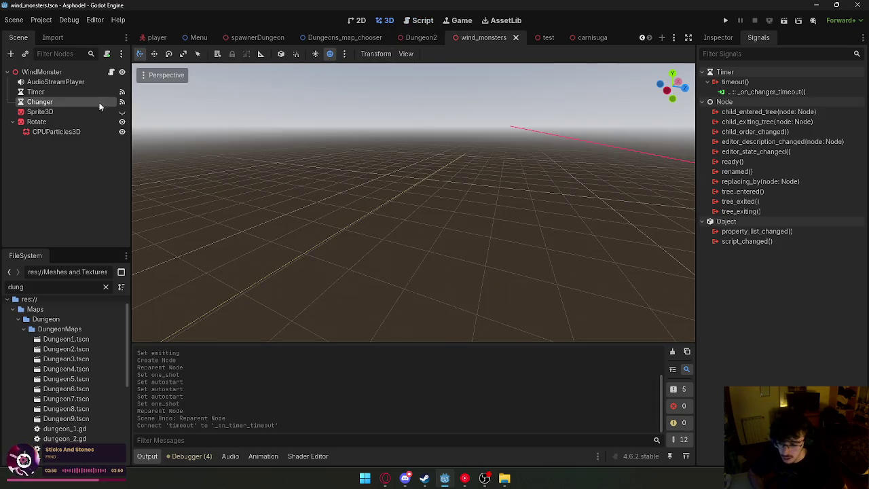
click(100, 122)
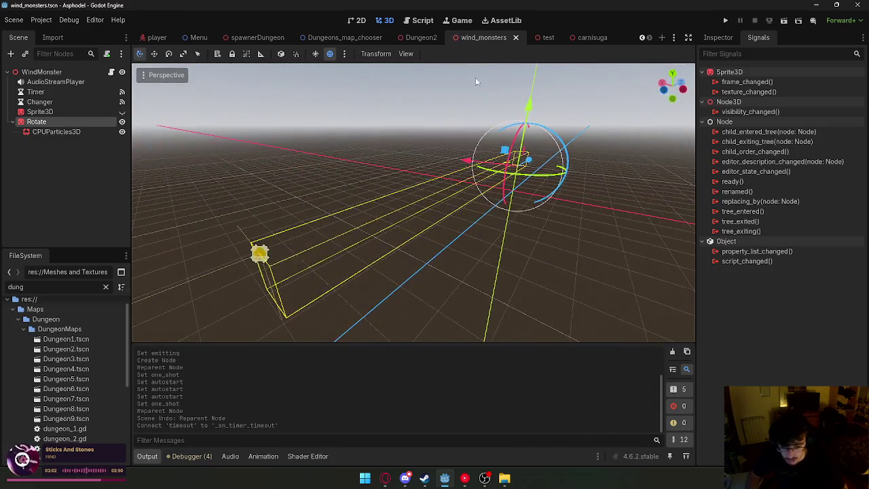
click(720, 38)
scroll(735, 188, up, 3)
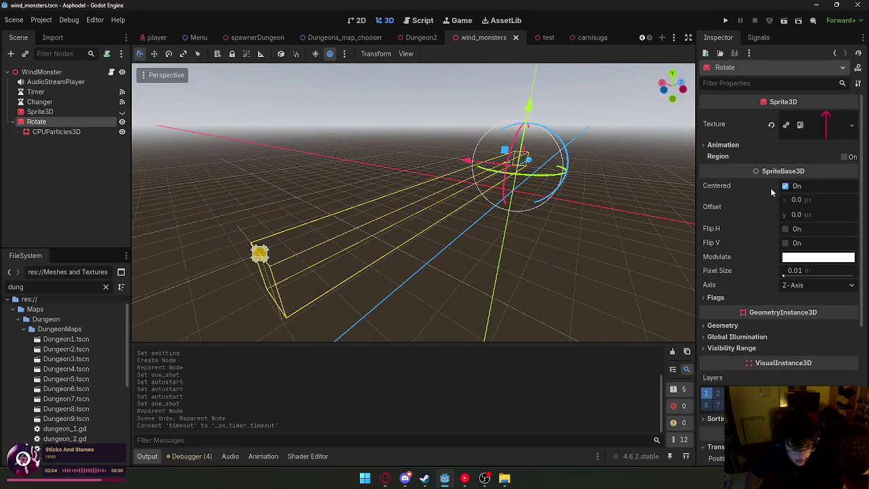
click(815, 257)
click(570, 244)
click(598, 243)
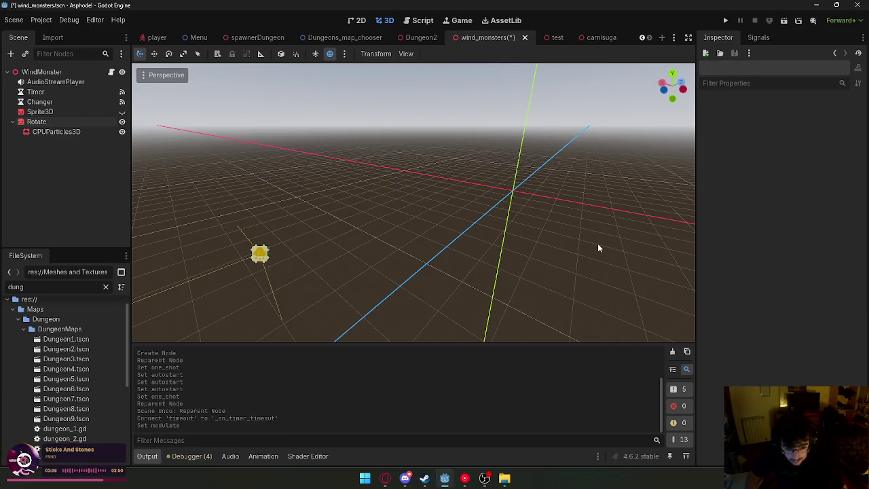
Save the wind_monsters scene, then open Dungeon2 and the test scene and run it.
right_click(486, 39)
click(510, 54)
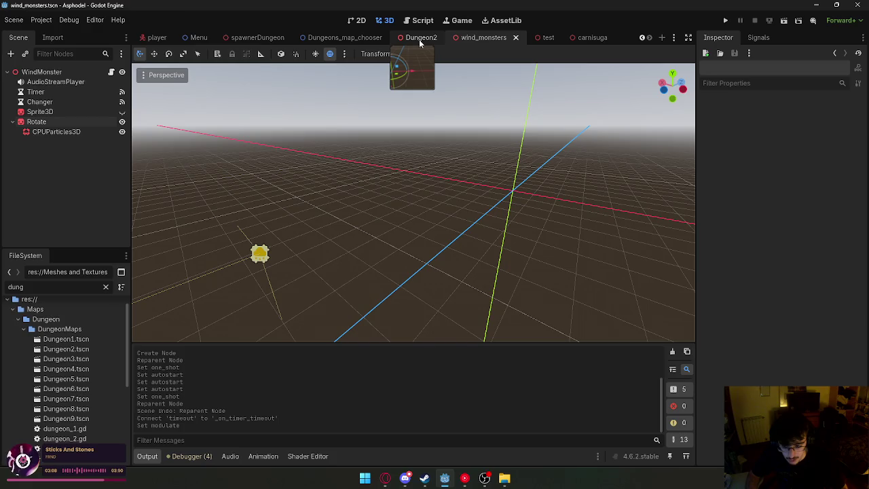
click(419, 39)
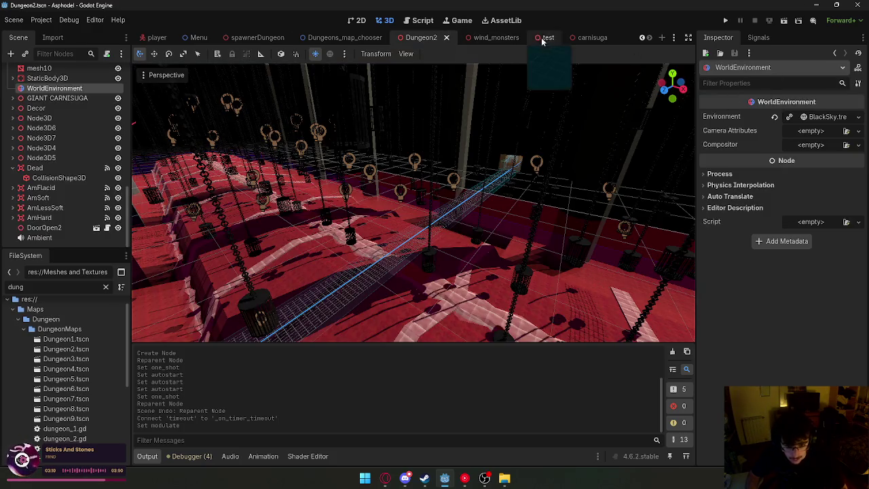
click(558, 38)
click(782, 21)
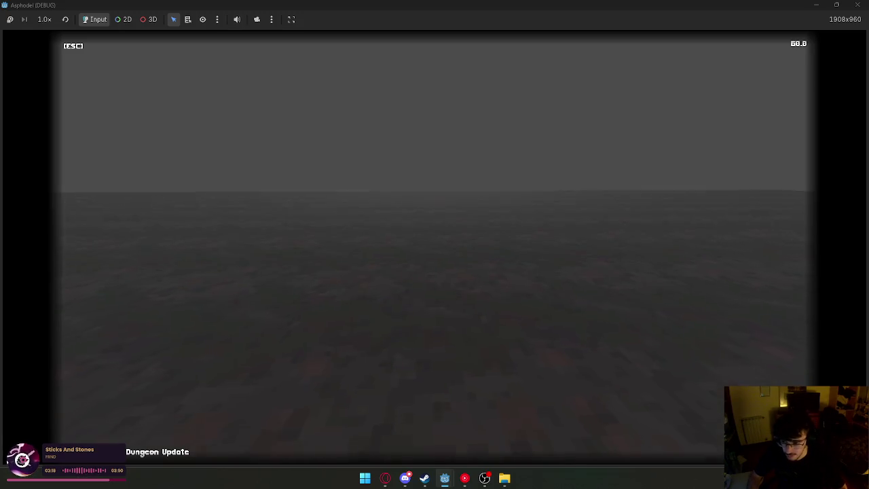
Try the running test game, then bring the editor back to the wind_monsters scene.
key(super)
mouse_move(445, 478)
click(506, 427)
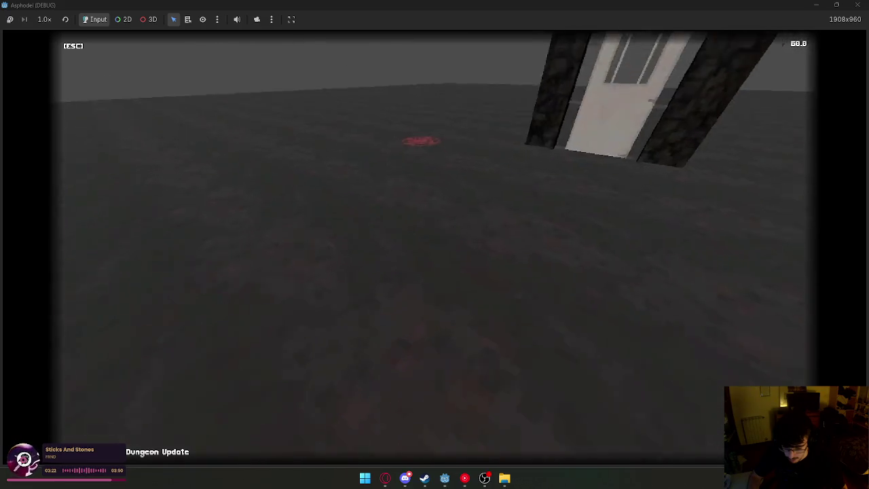
key(super)
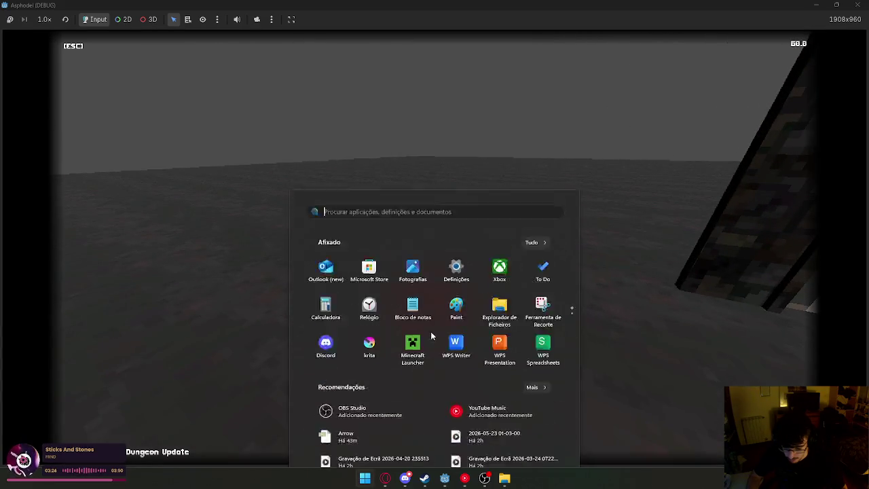
mouse_move(454, 479)
click(396, 444)
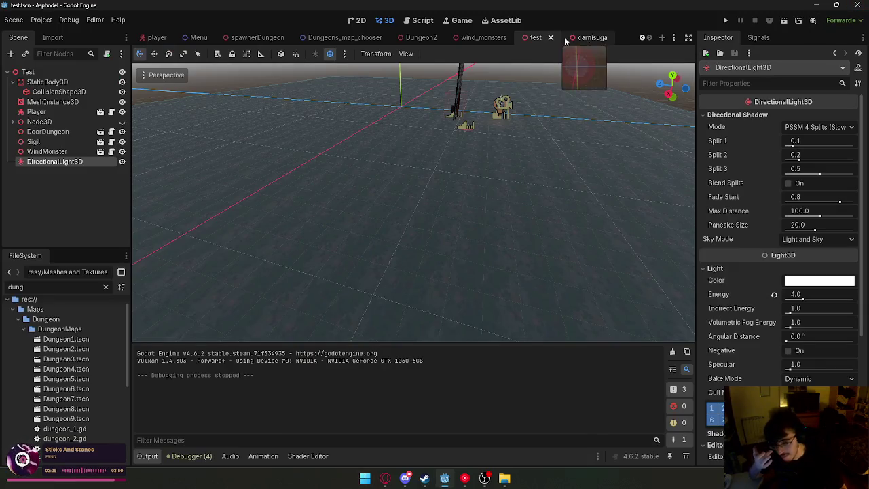
click(474, 39)
Add blank lines and a new func stub near the top of wind_monsters.gd.
click(418, 20)
scroll(318, 121, up, 5)
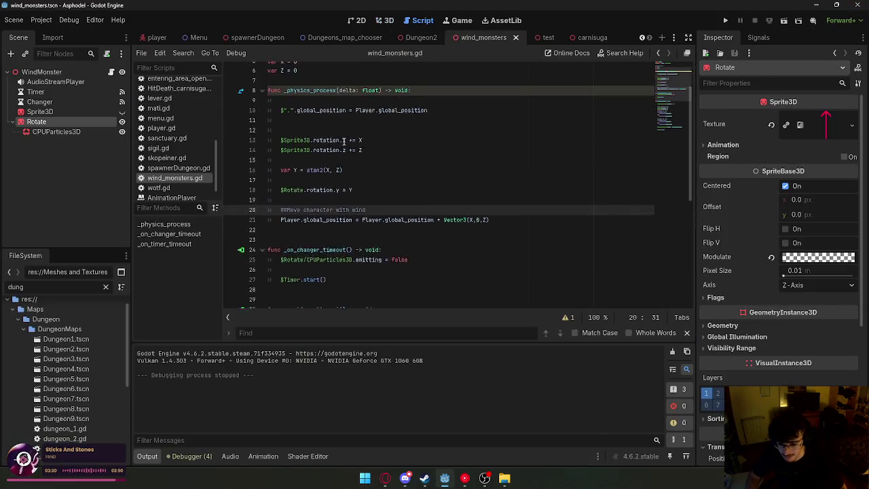
key(Return)
key(Return)
key(Up)
text(func)
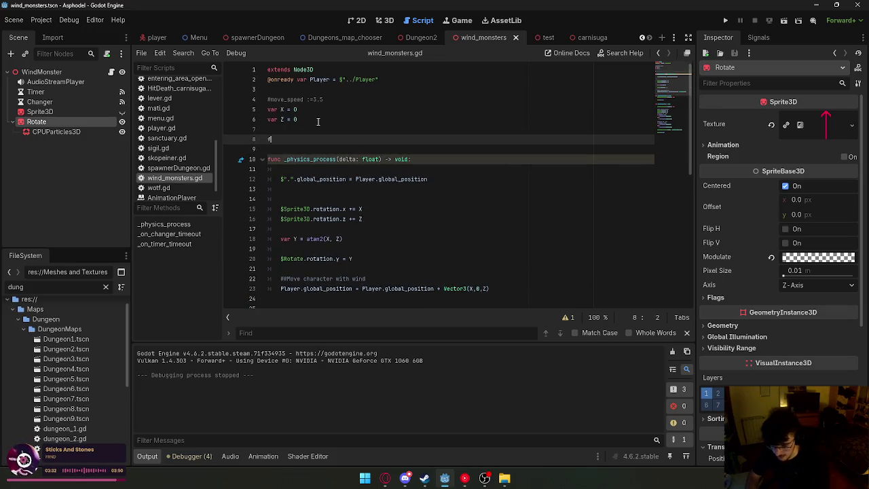
key(BackSpace)
key(BackSpace)
text(:)
key(Return)
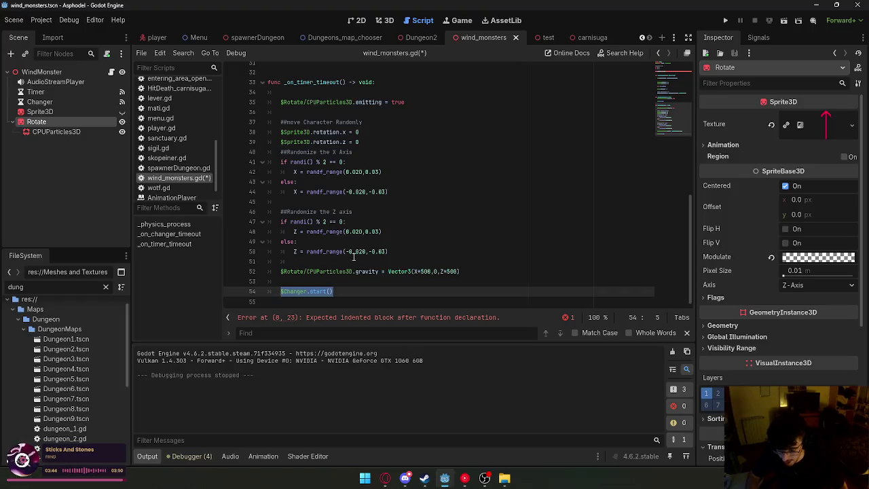
Locate the $Timer.start() call in _ready on line 9.
scroll(353, 256, up, 4)
drag(327, 173, 281, 173)
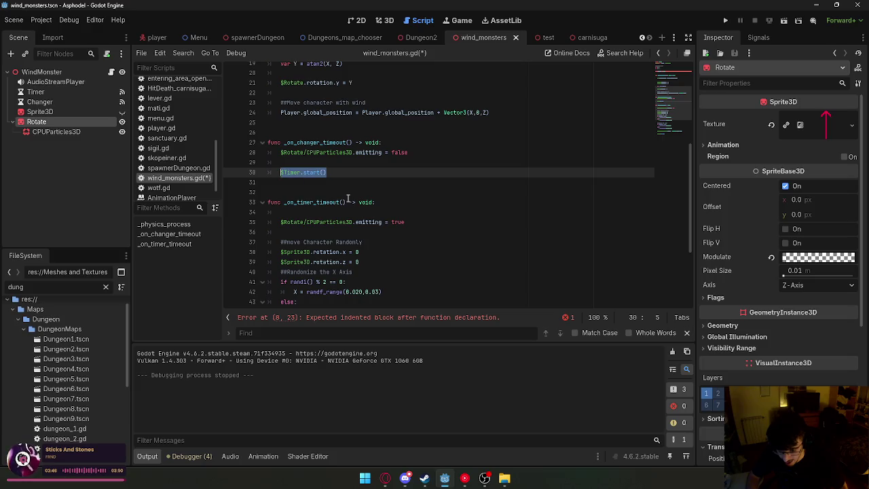
scroll(348, 199, up, 6)
click(323, 150)
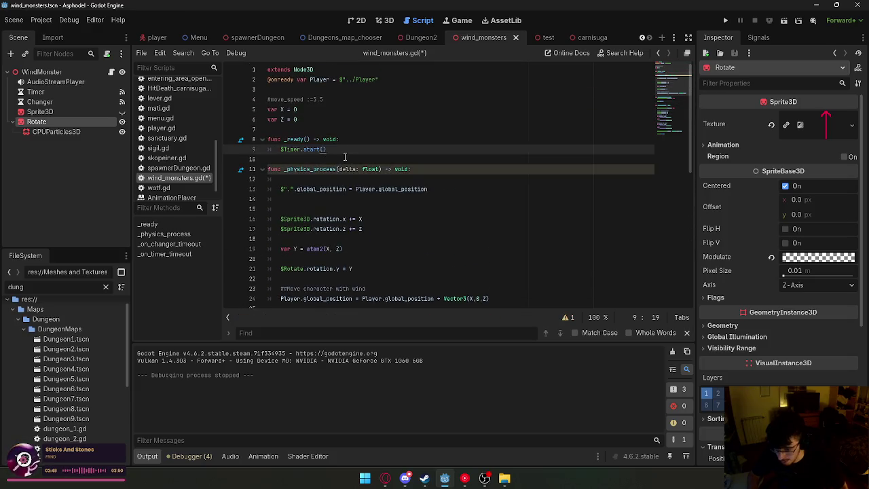
scroll(355, 159, down, 7)
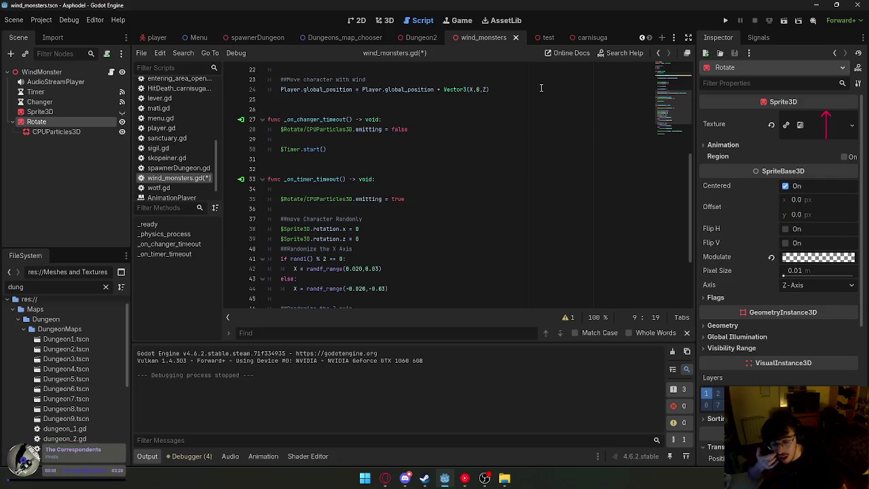
scroll(555, 86, up, 3)
drag(327, 239, 305, 239)
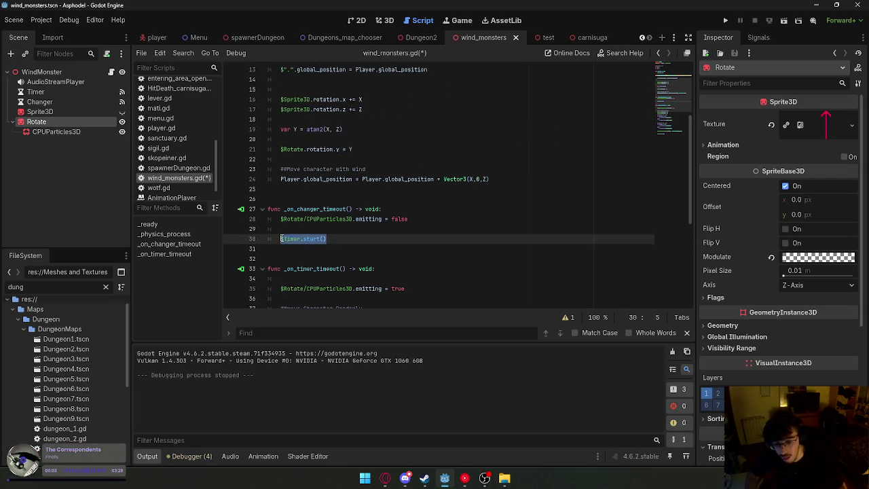
scroll(405, 199, up, 4)
scroll(353, 177, down, 5)
scroll(338, 160, up, 5)
Replace $Timer.start() with $Changer.start() copied from line 54, then run the scene.
drag(327, 150, 281, 148)
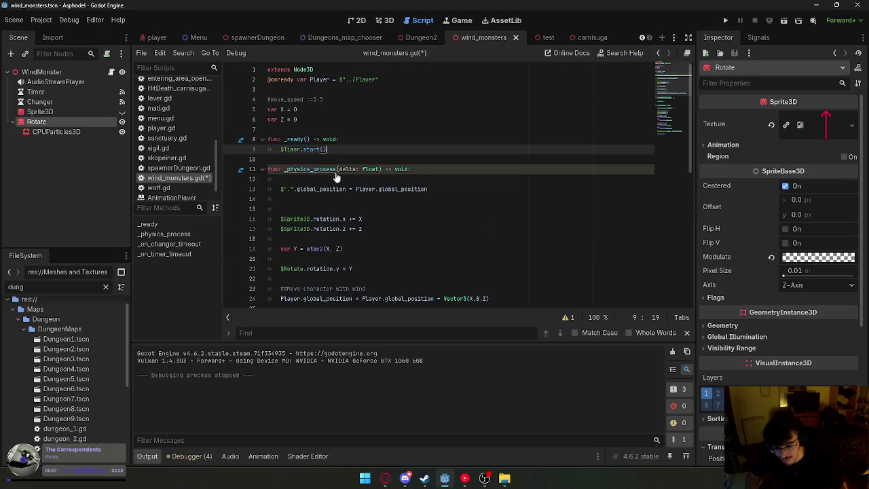
scroll(291, 178, down, 6)
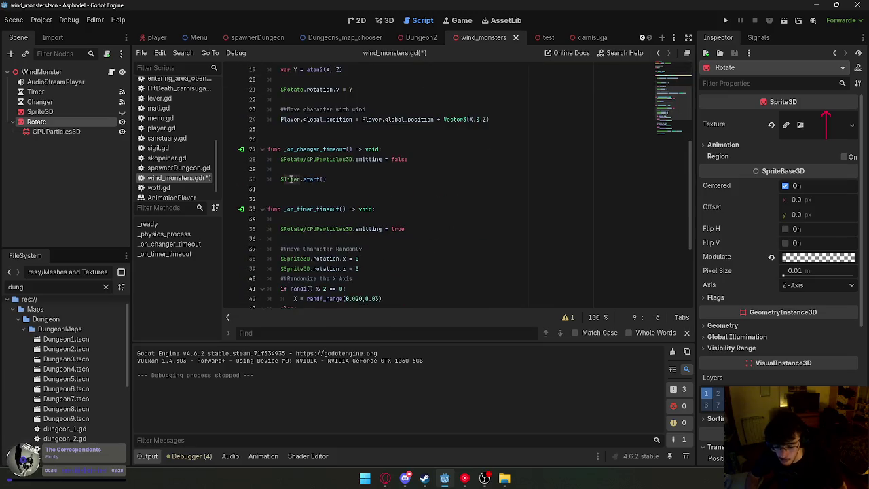
scroll(306, 173, down, 4)
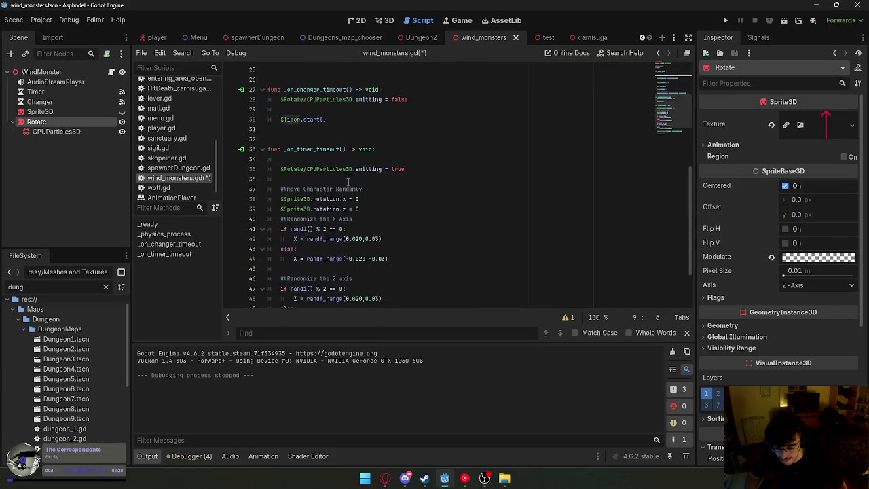
drag(346, 292, 277, 292)
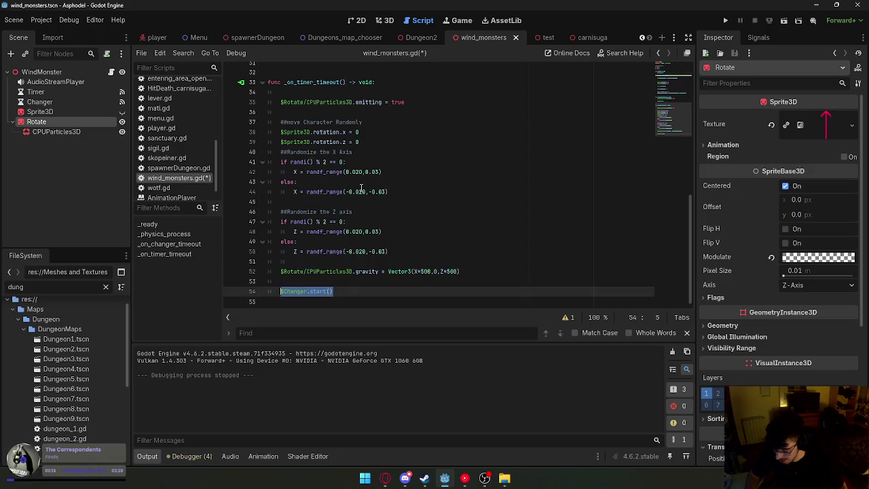
scroll(362, 188, up, 10)
drag(328, 148, 277, 148)
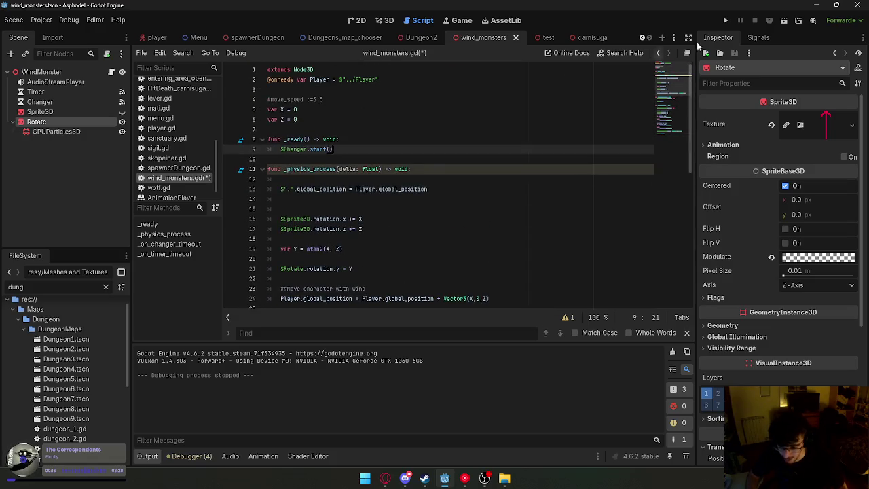
click(784, 22)
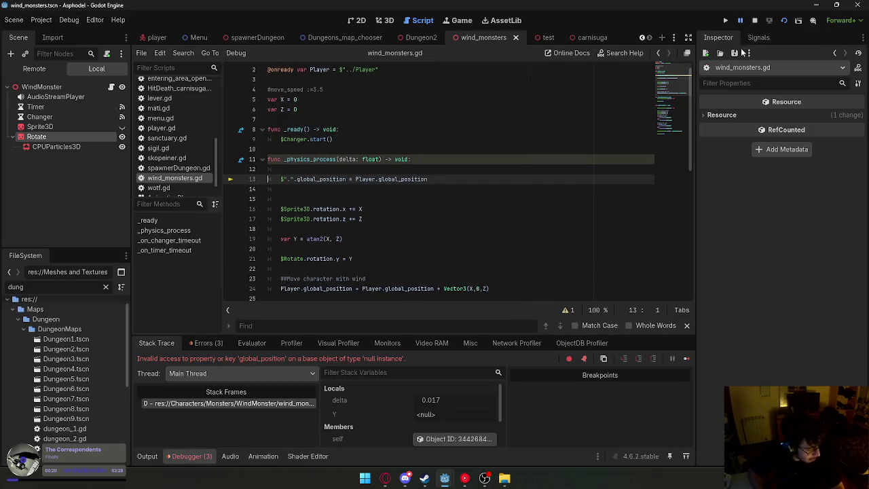
Stop the crashed game session and relaunch the game to playtest.
click(771, 84)
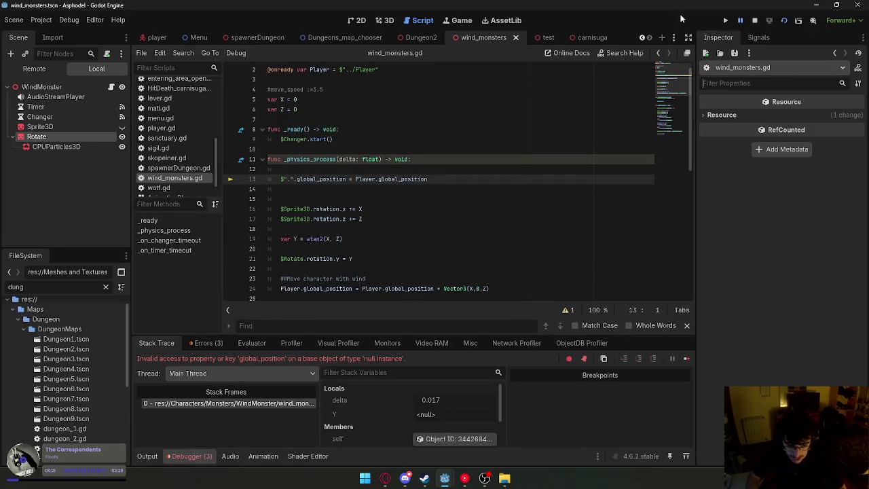
click(755, 22)
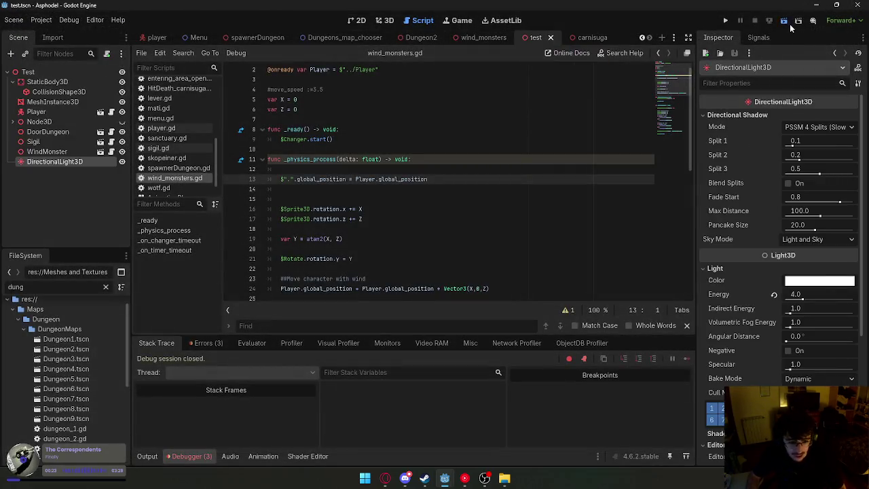
click(790, 24)
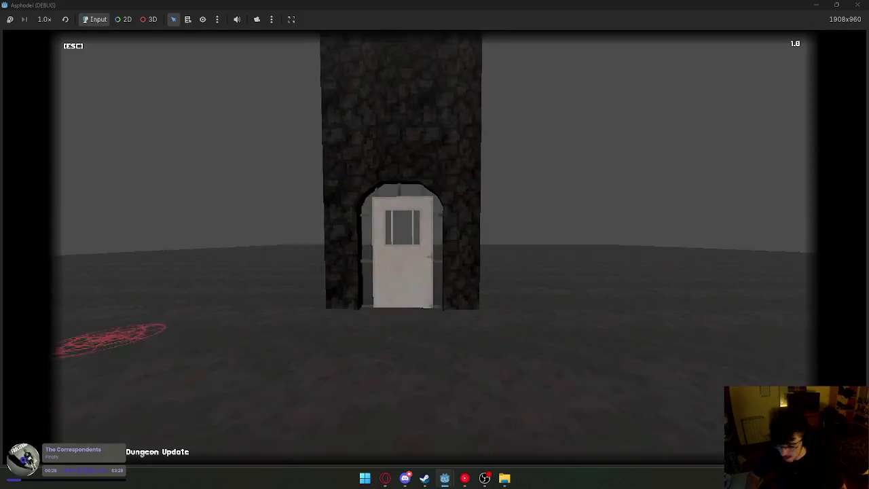
Walk up to the tower door, open, close and reopen it, then back away and return.
key(w)
key(space)
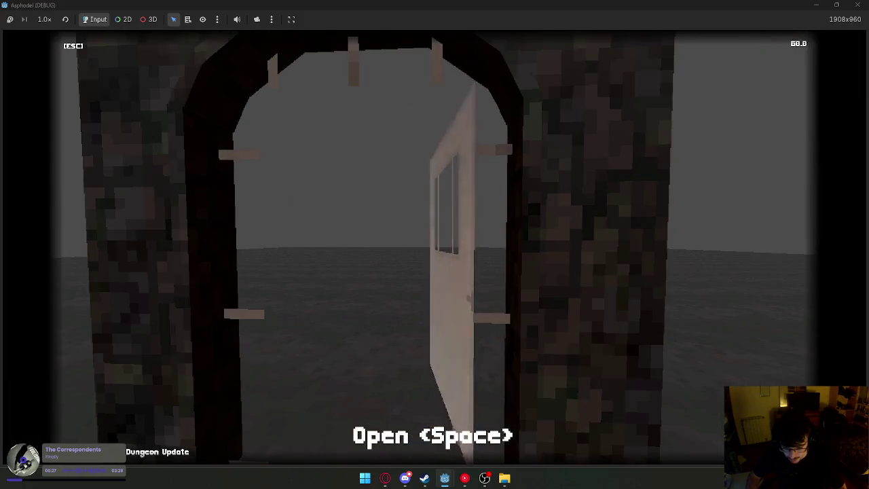
key(space)
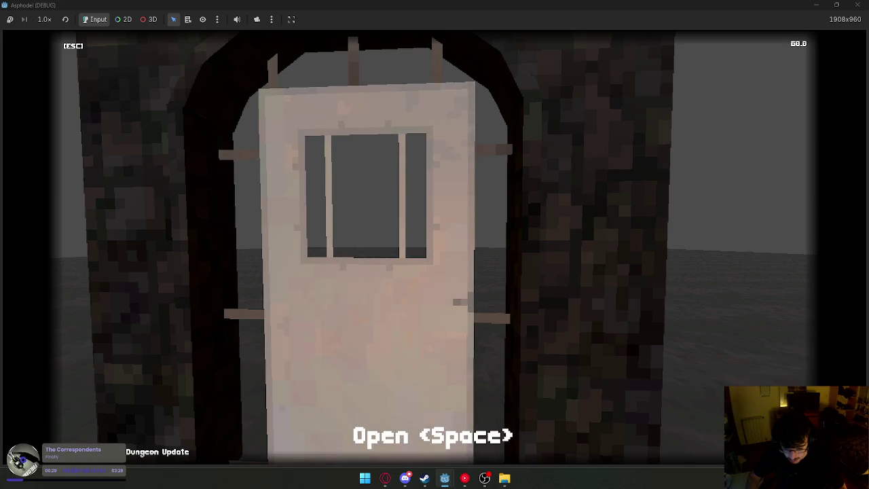
key(space)
key(space)
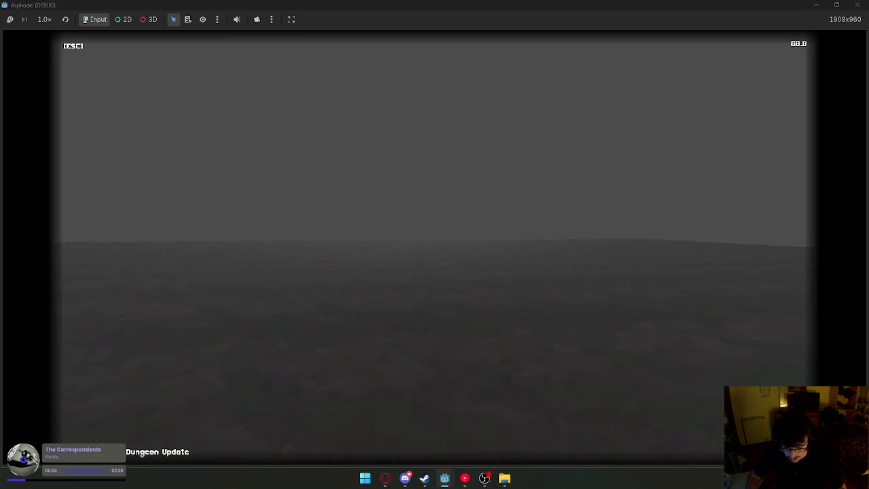
key(s)
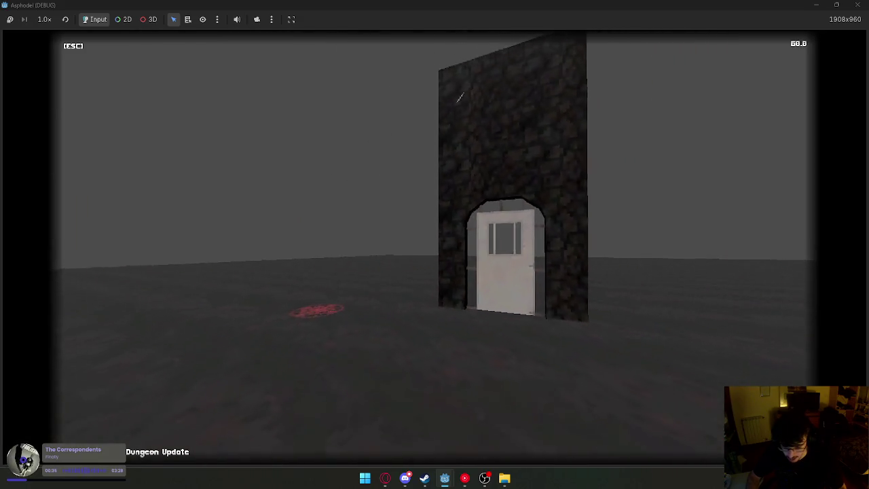
key(s)
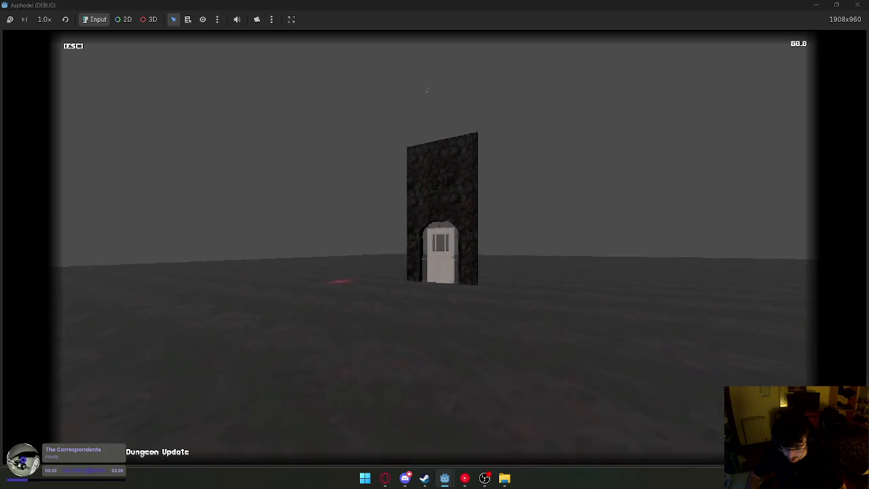
key(s)
key(s)
key(w)
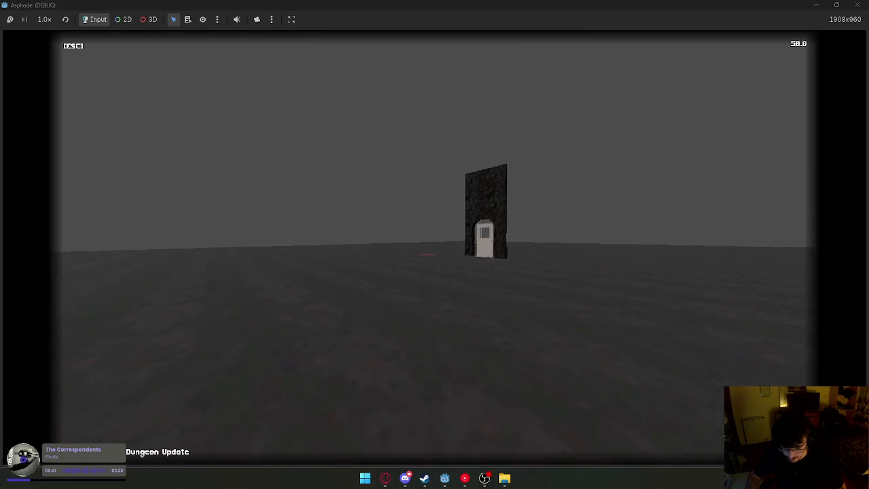
key(w)
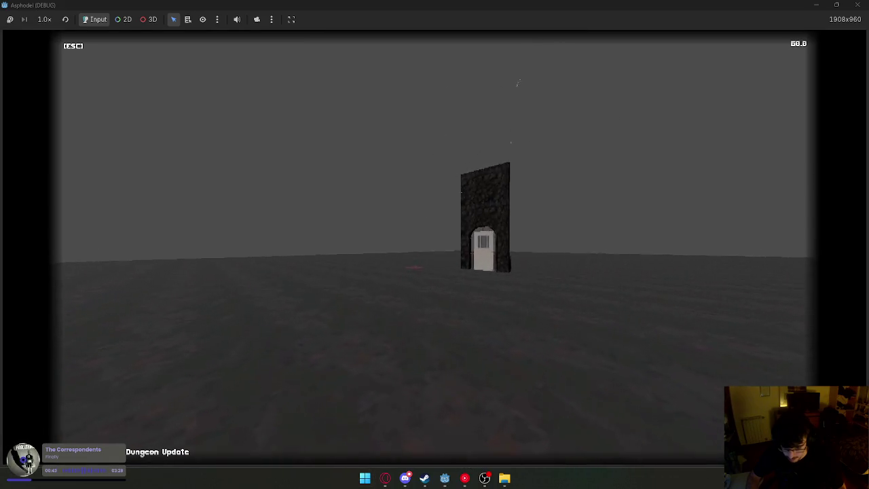
Dismiss the Start menu, walk past the red floor marker to the doorway and open the door.
key(super)
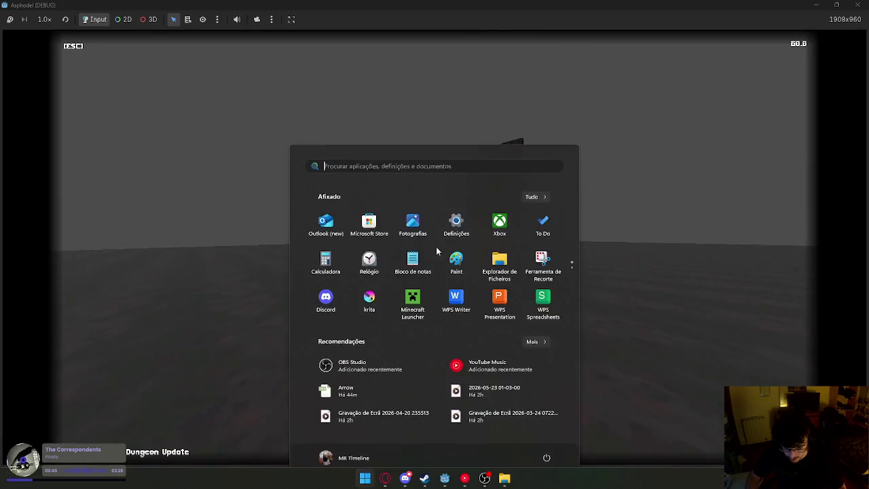
mouse_move(452, 481)
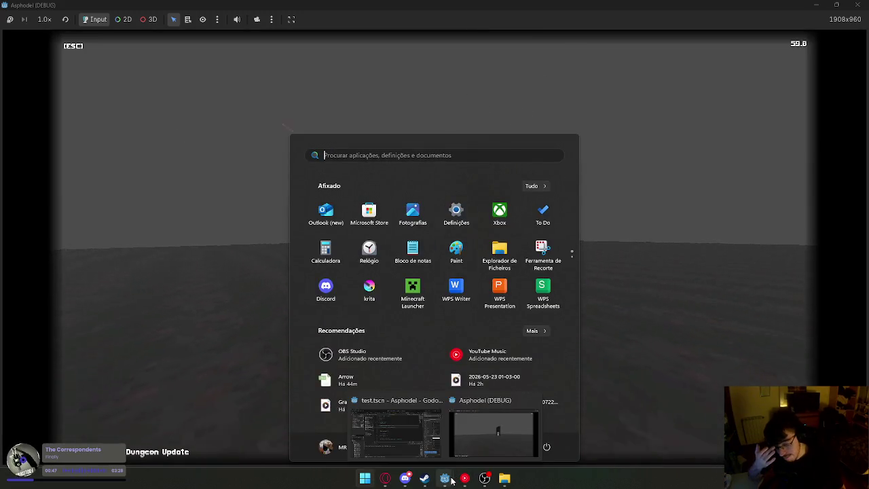
click(494, 433)
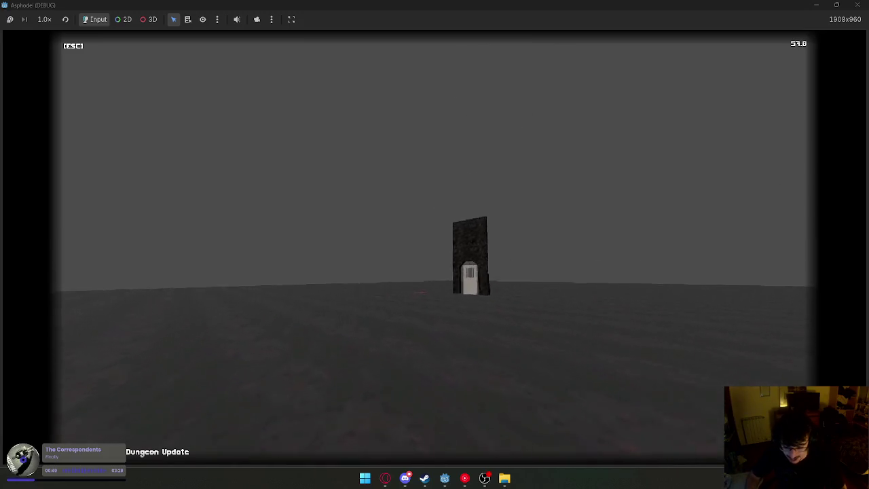
key(w)
key(w)
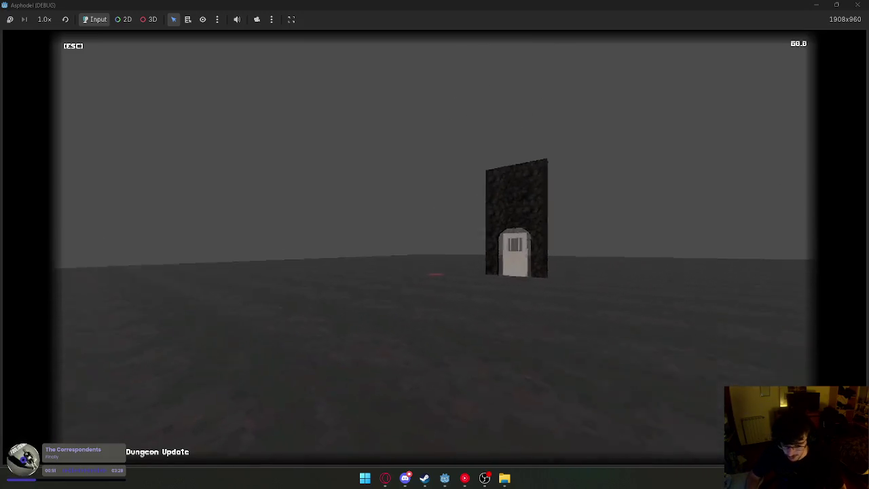
key(w)
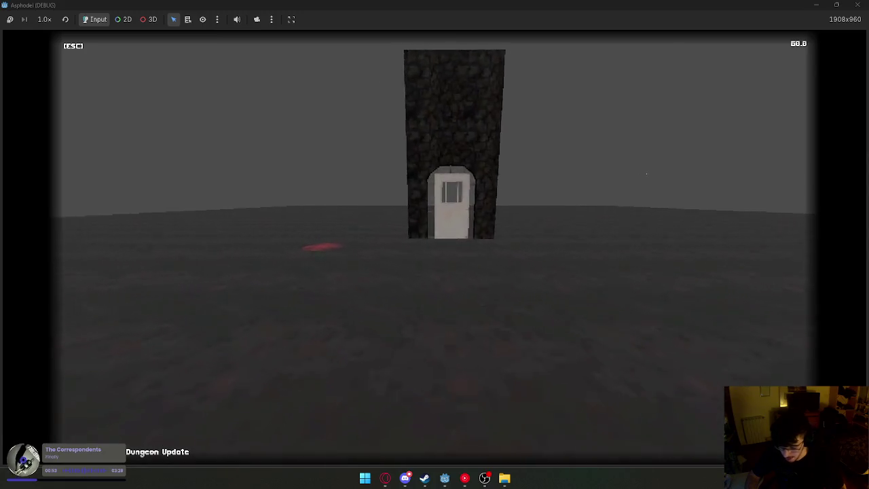
key(w)
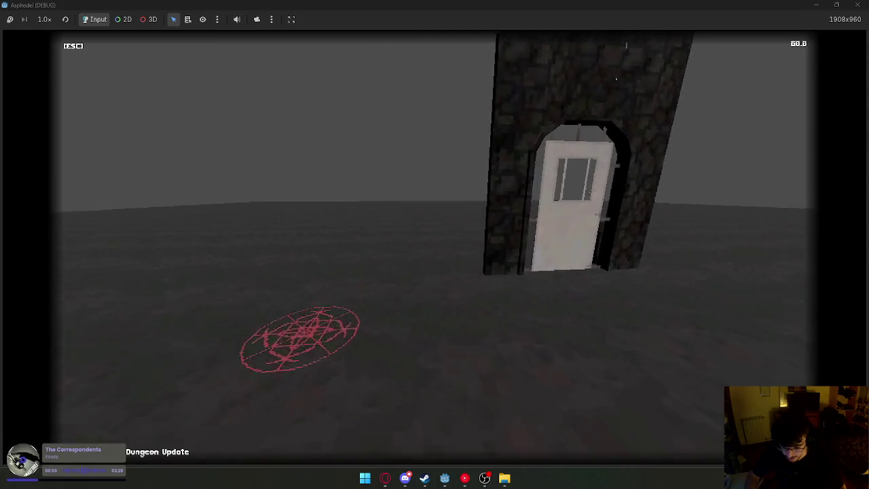
key(w)
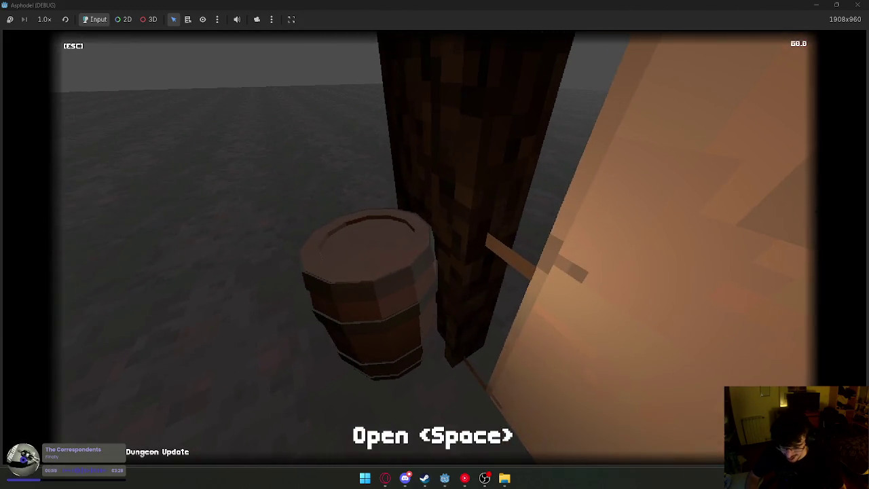
key(space)
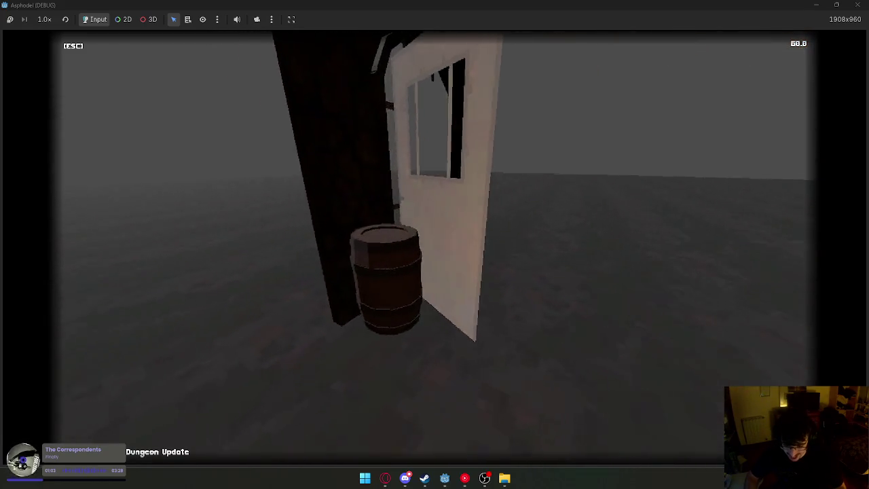
key(w)
Move around the pillar and door wall, then stop the running game.
key(s)
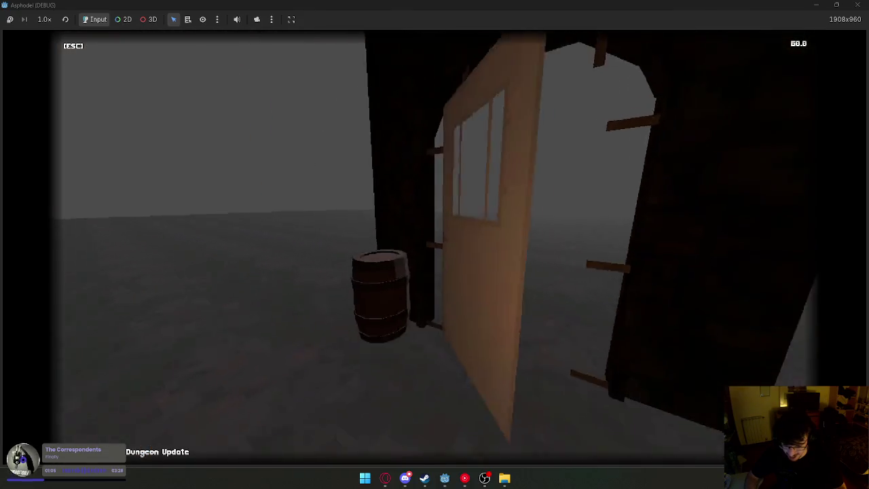
key(space)
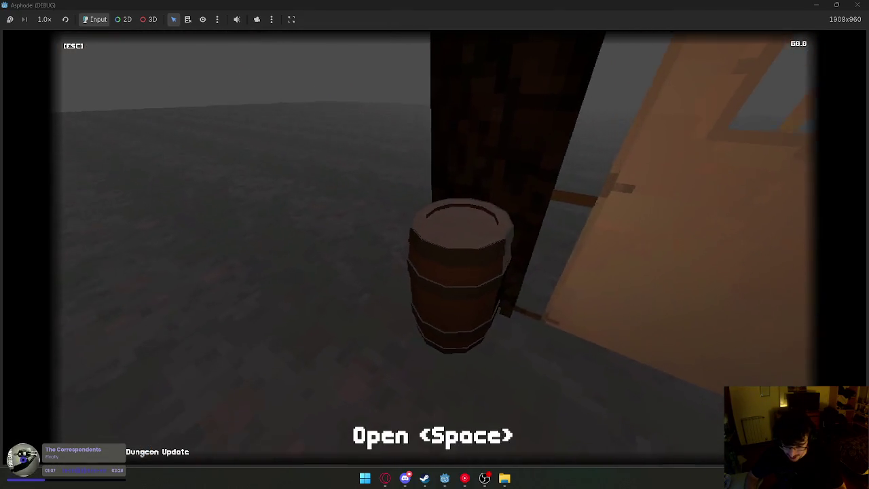
key(s)
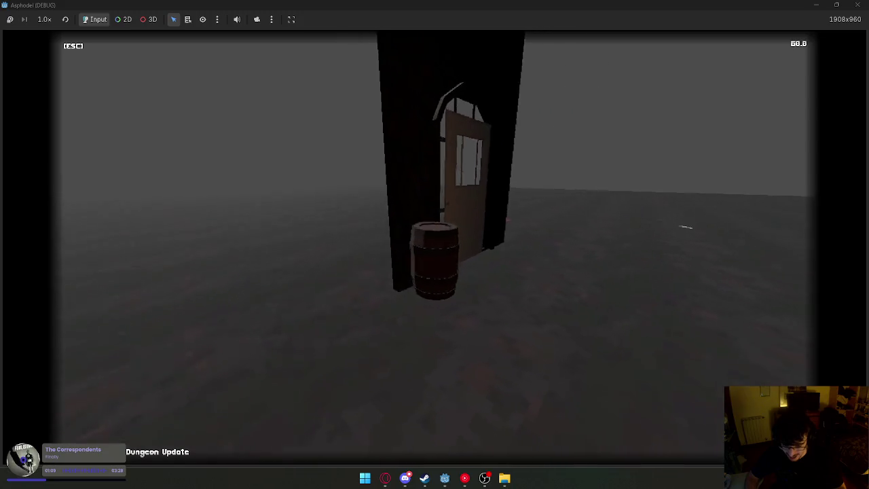
key(w)
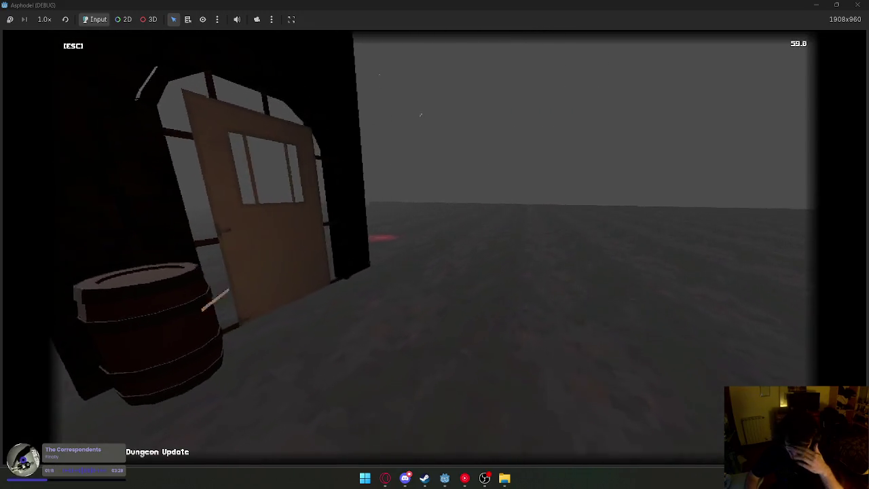
key(s)
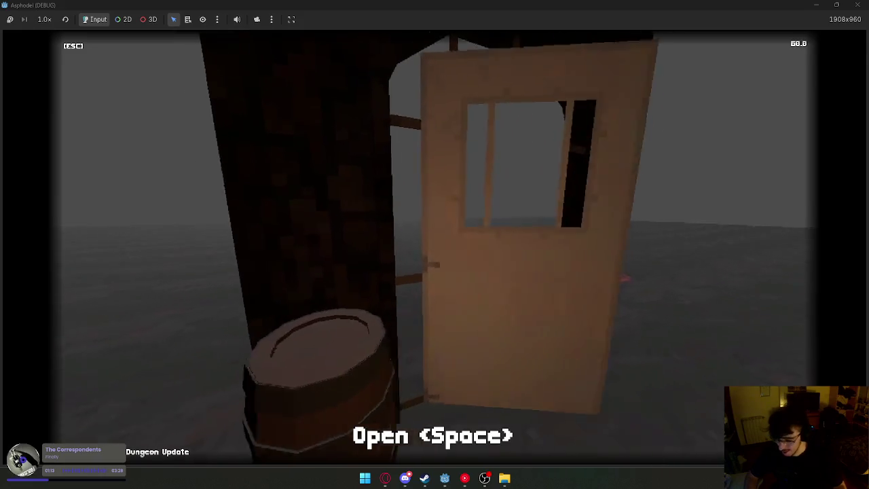
key(w)
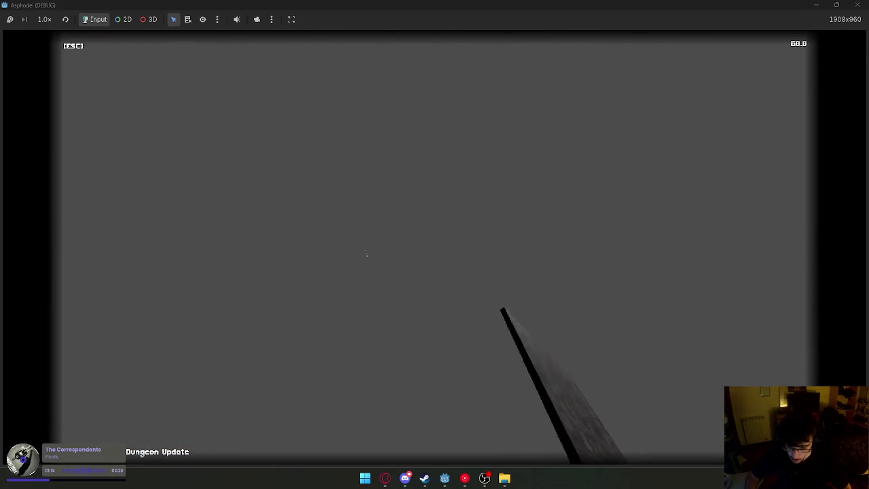
key(s)
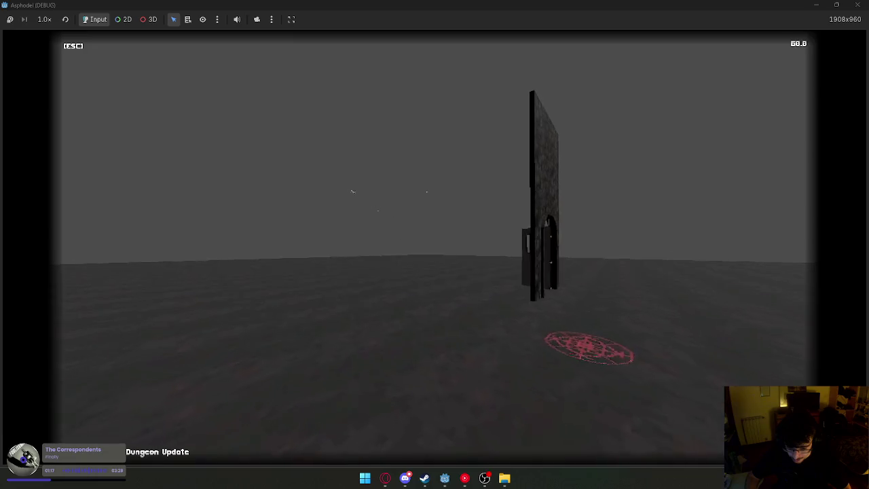
key(super)
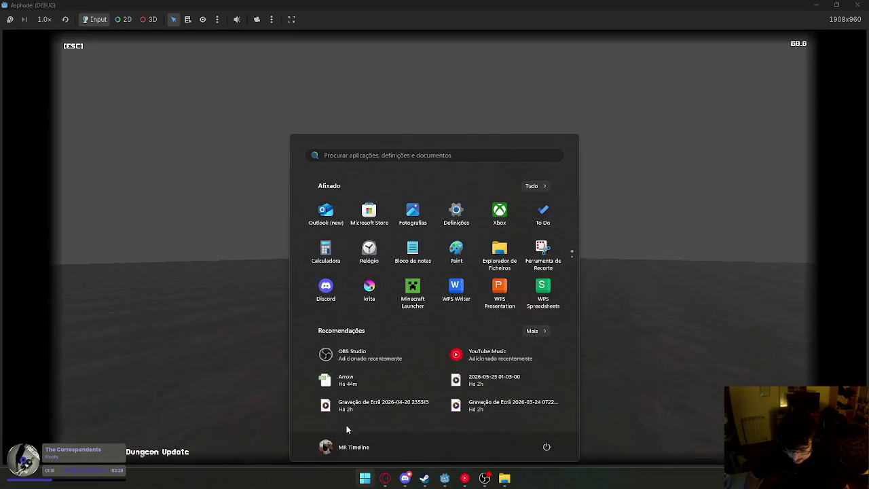
key(super)
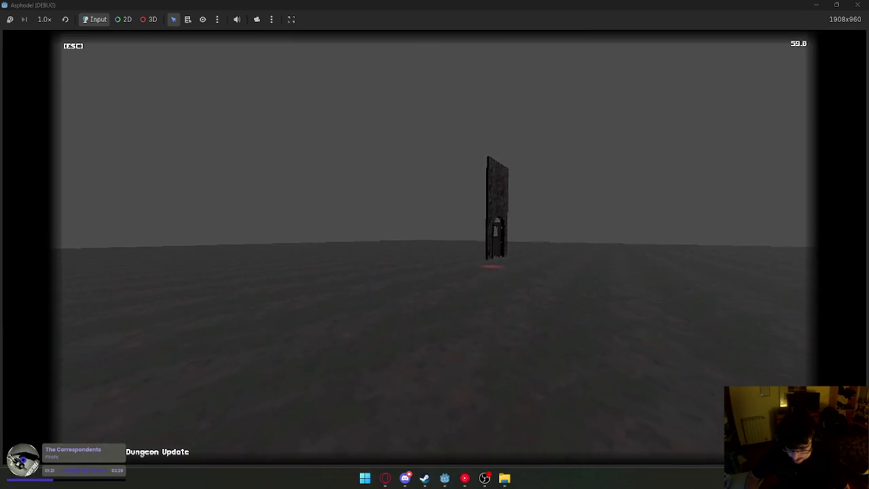
key(super)
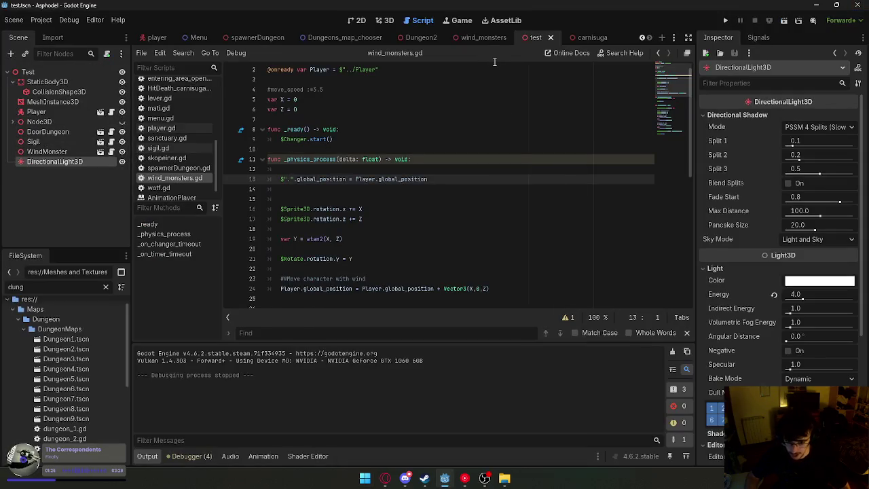
Set the wind_monsters Timer node's Wait Time to 4 seconds.
click(482, 37)
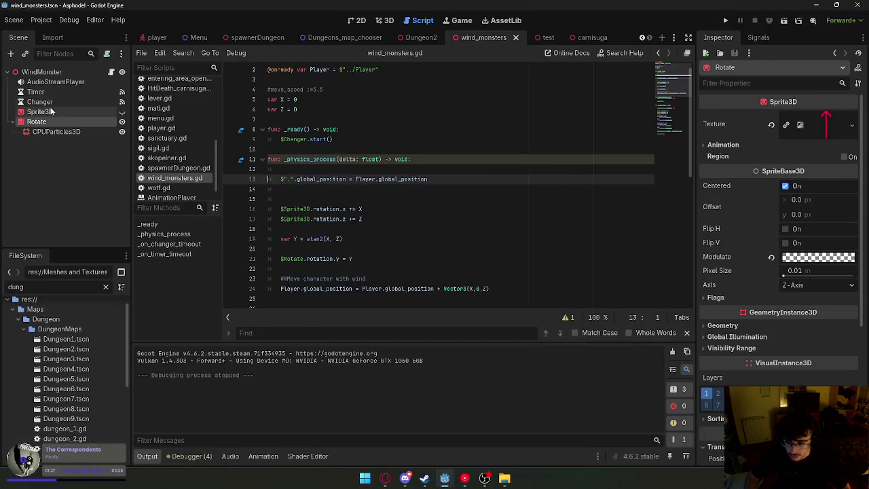
click(37, 92)
click(815, 132)
text(4)
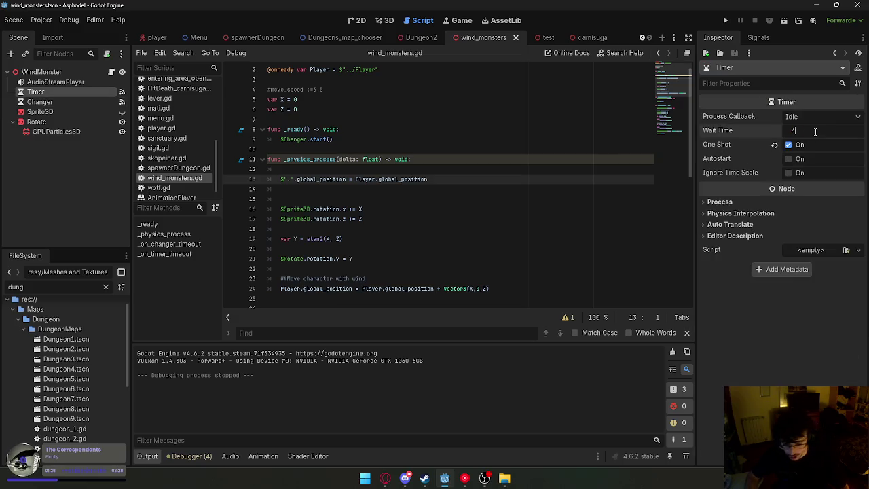
key(Return)
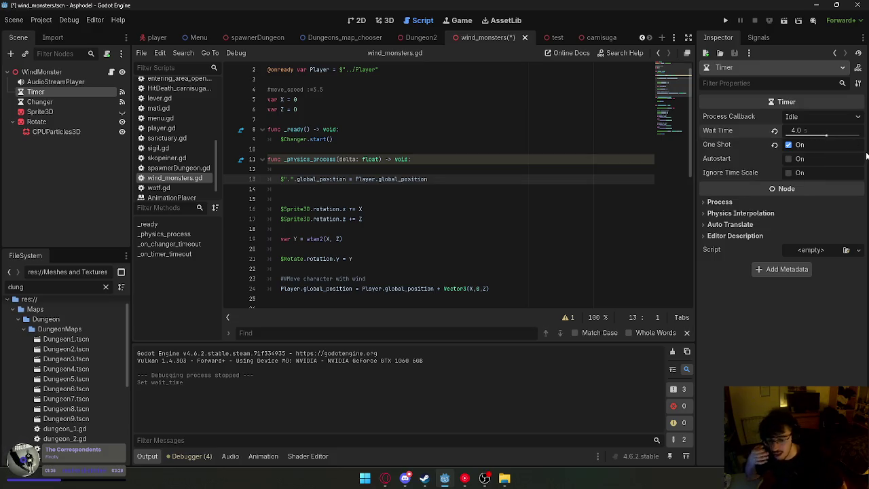
Look over the wind_monsters script and save the wind_monsters scene from its tab menu.
click(450, 180)
scroll(448, 182, down, 5)
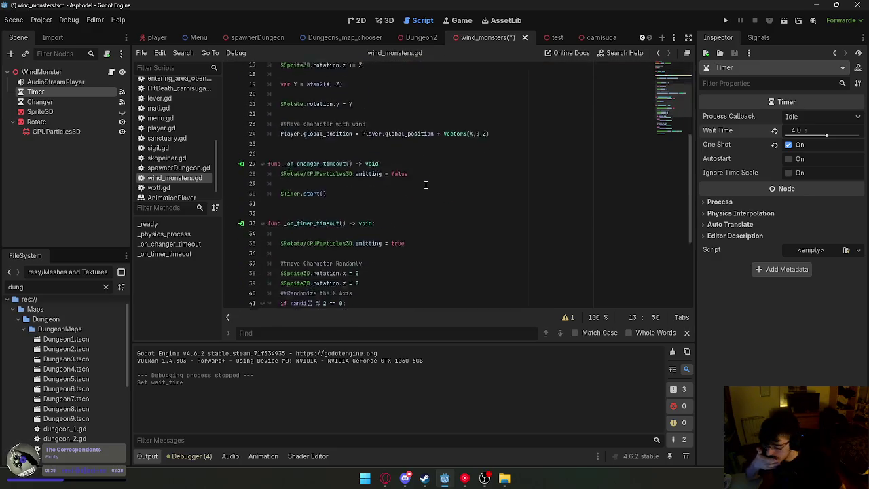
scroll(426, 185, down, 5)
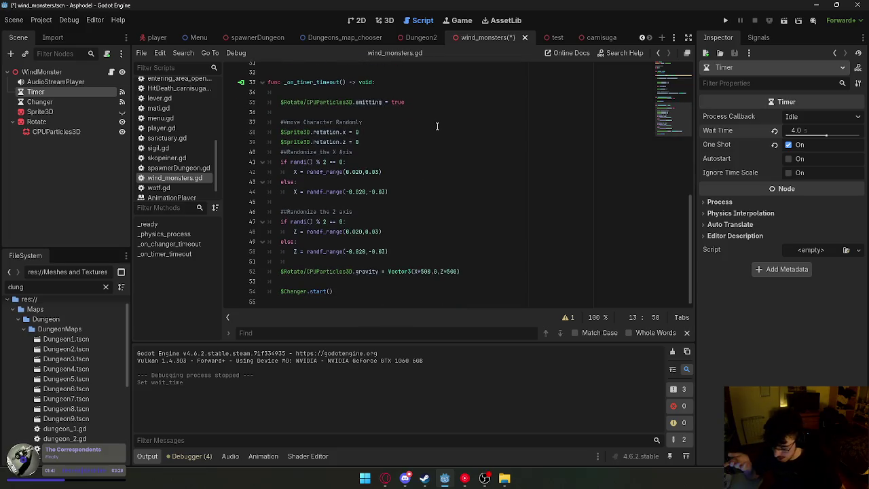
right_click(490, 40)
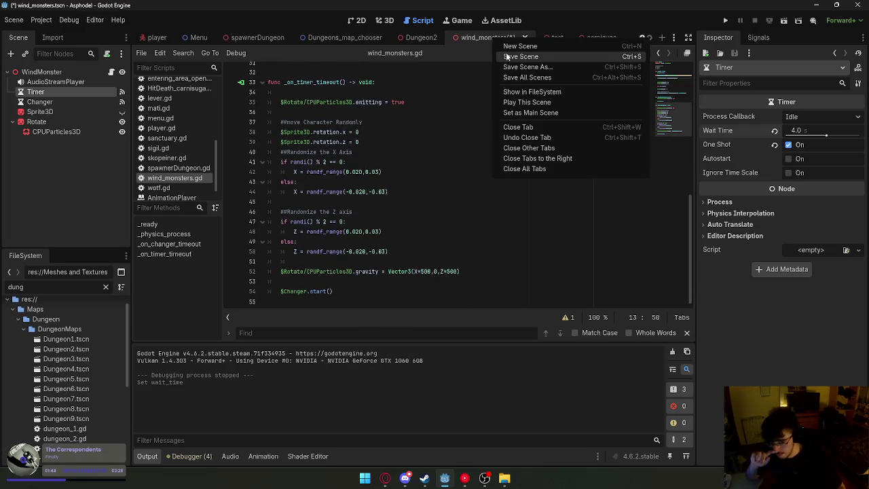
click(506, 56)
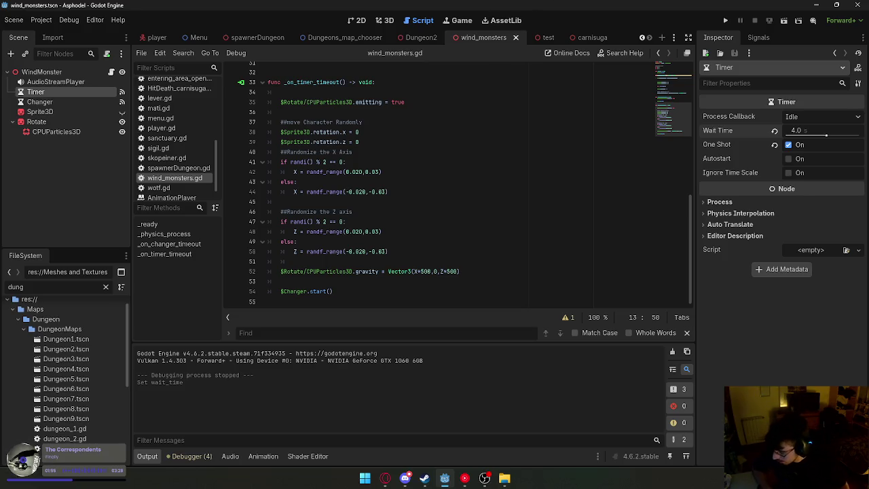
right_click(480, 38)
Close the wind_monsters scene and filter the FileSystem for 'wind' assets.
click(517, 39)
click(517, 38)
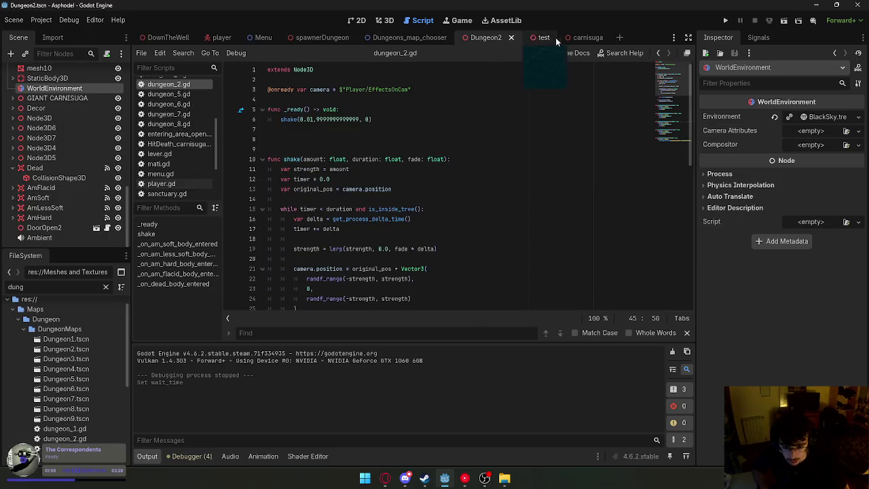
text(window)
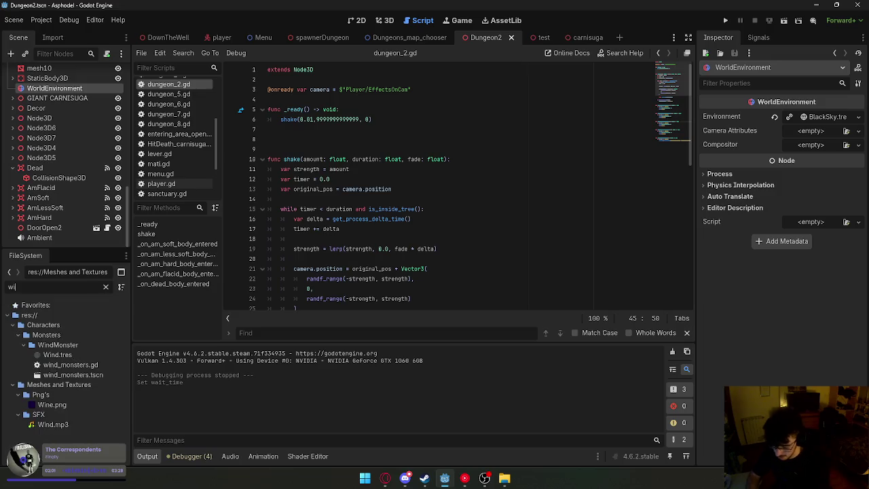
key(BackSpace)
key(BackSpace)
Instance wind_monsters.tscn into the Dungeon2 scene tree and run the level with F6.
mouse_move(73, 374)
mouse_down()
mouse_move(344, 43)
mouse_move(333, 38)
mouse_move(412, 41)
mouse_move(327, 35)
mouse_move(511, 42)
mouse_up()
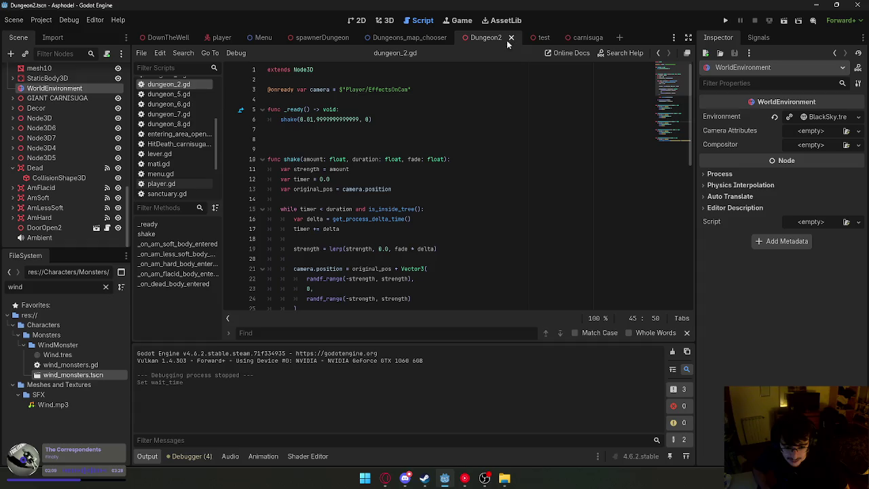
click(385, 21)
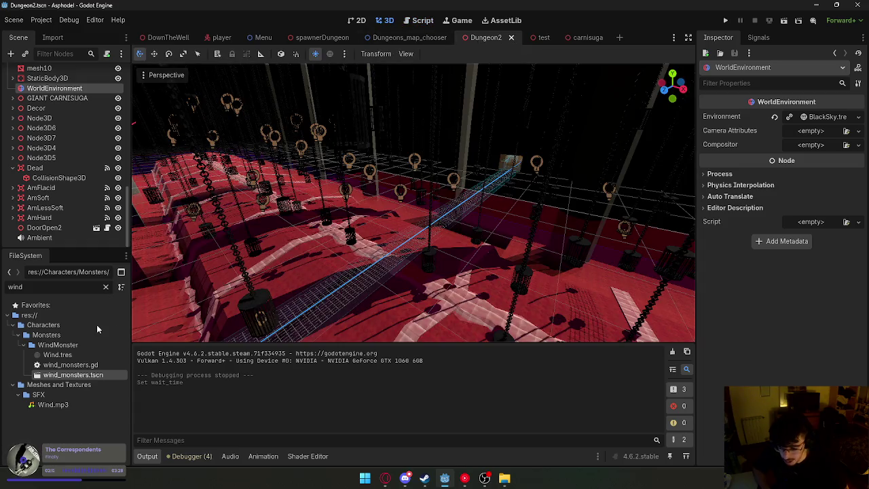
mouse_move(77, 375)
mouse_down()
mouse_move(94, 307)
mouse_move(54, 237)
mouse_move(45, 242)
mouse_move(64, 235)
mouse_up()
key(F6)
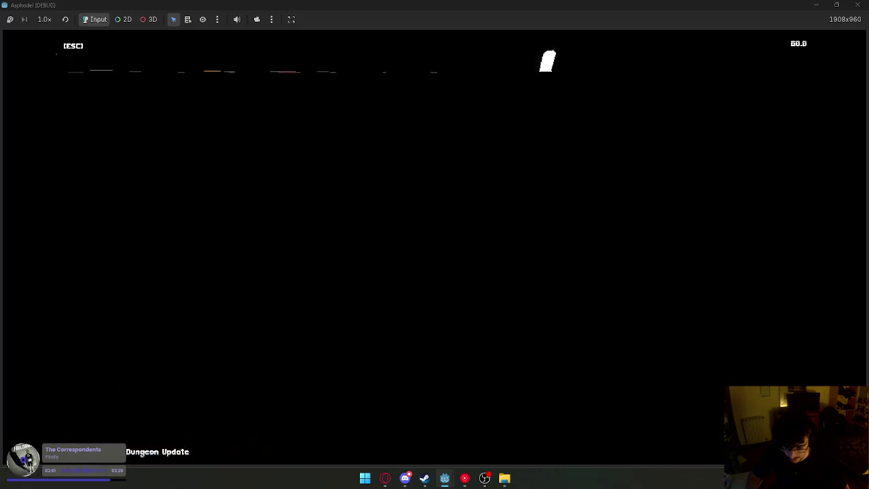
Dismiss the Start menu over the dungeon playtest and stop the running game.
key(super)
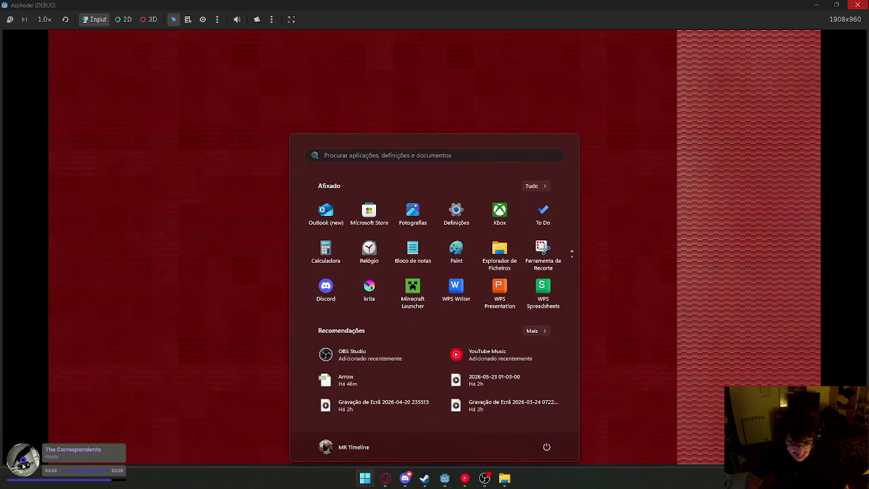
key(super)
click(863, 4)
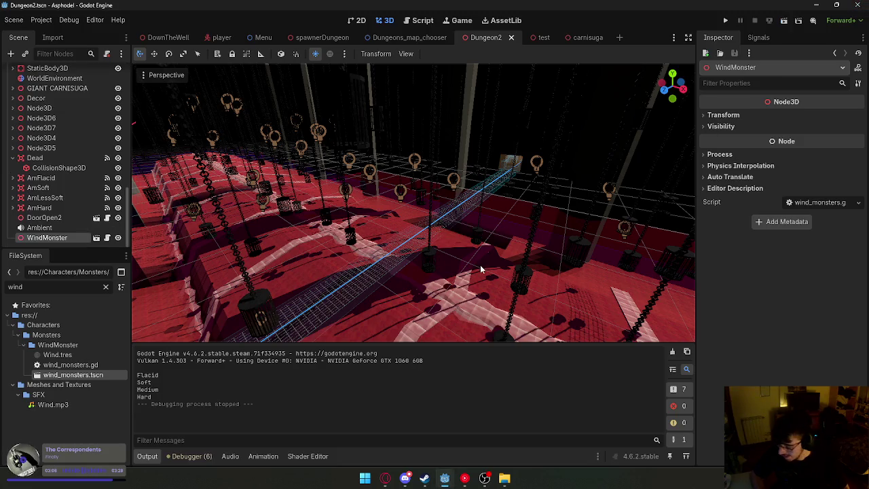
Save the Dungeon2 scene and open wind_monsters.tscn for editing.
right_click(493, 40)
click(507, 68)
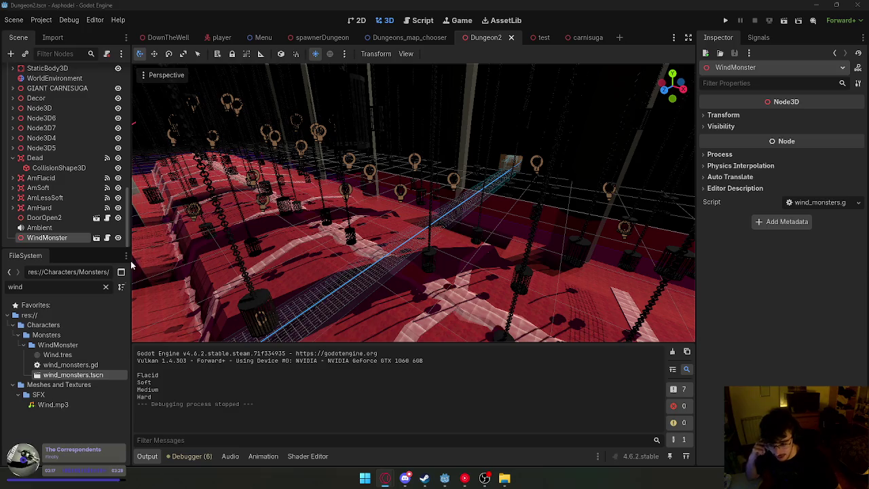
double_click(73, 375)
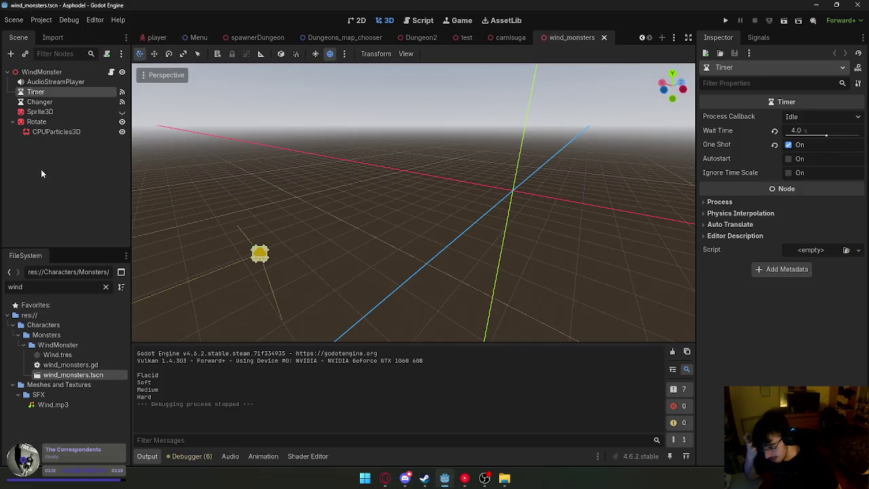
Lower the CPUParticles3D albedo colour alpha to 0.367 for semi-transparent wind.
click(59, 132)
scroll(799, 241, down, 5)
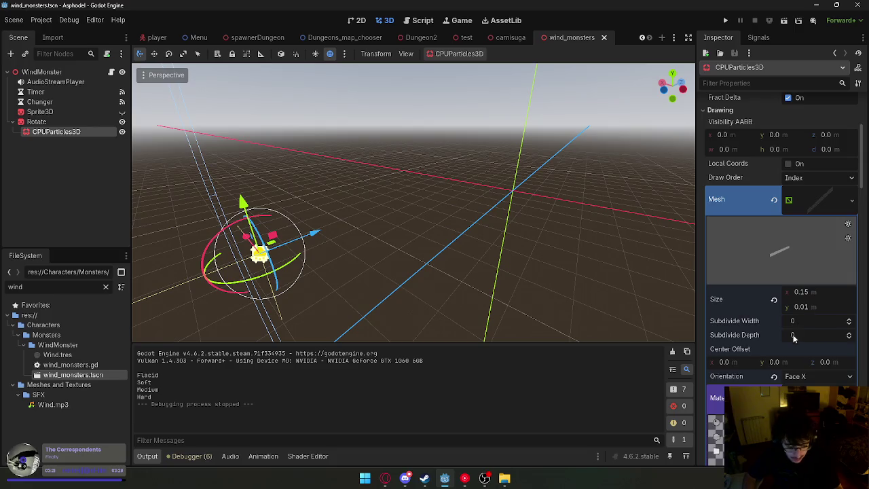
scroll(793, 334, down, 10)
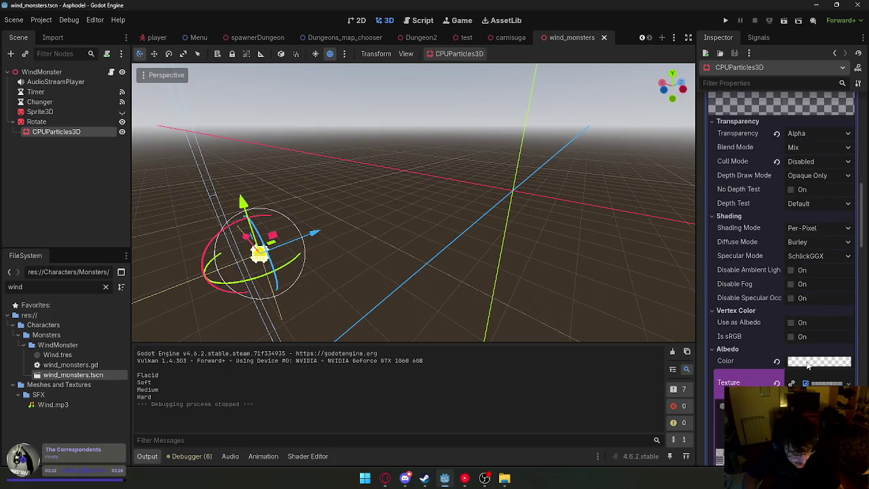
click(807, 362)
click(783, 292)
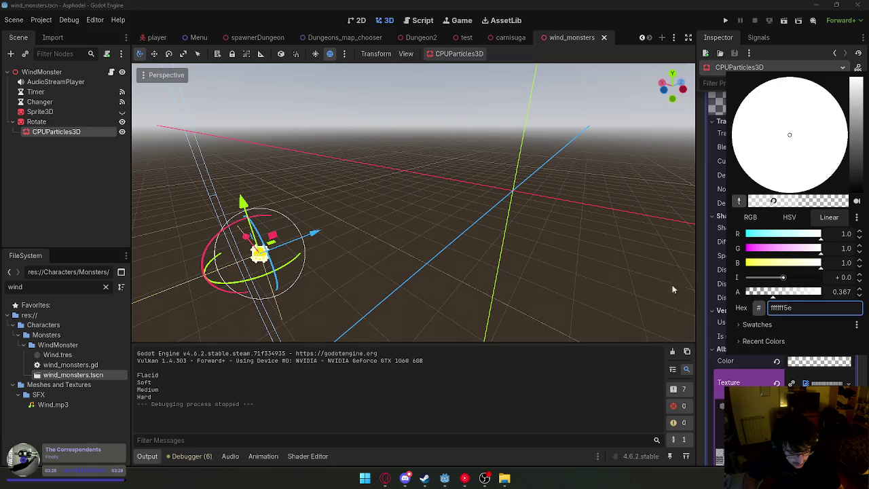
click(559, 270)
click(627, 267)
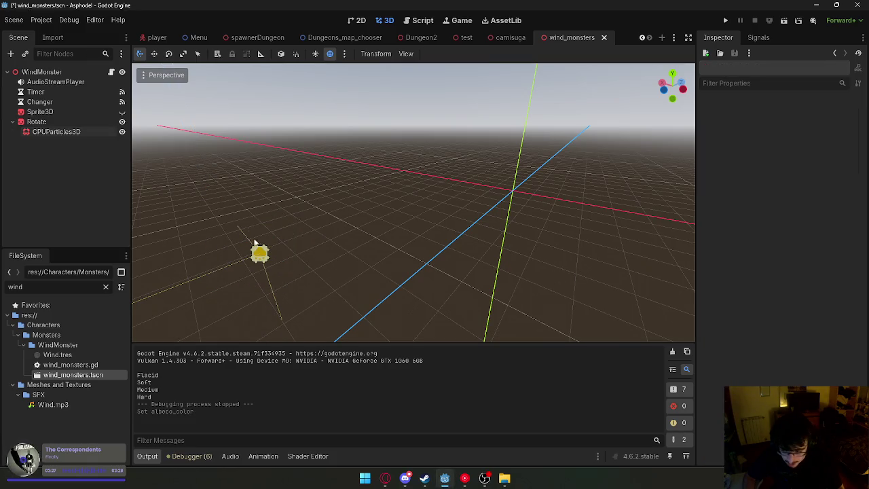
Set the particles' Preprocess to 3 seconds and save the wind_monsters scene.
click(56, 131)
scroll(806, 157, up, 15)
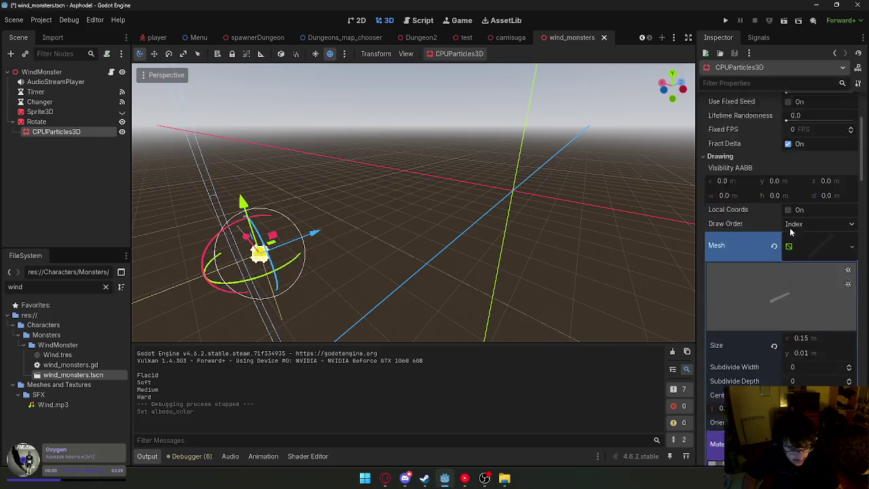
click(806, 180)
key(Return)
click(804, 155)
click(646, 183)
right_click(598, 38)
click(612, 60)
click(506, 38)
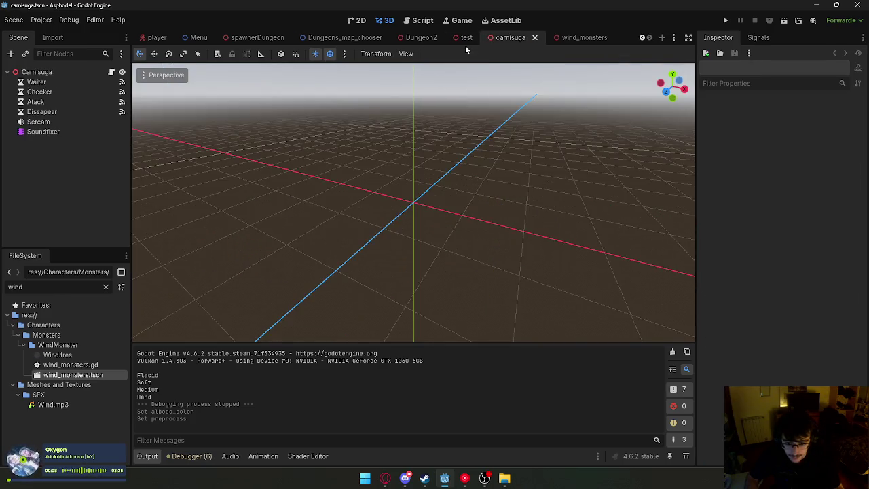
Switch to the Dungeon2 level, focus the view on the WindMonster, and run the game.
click(464, 38)
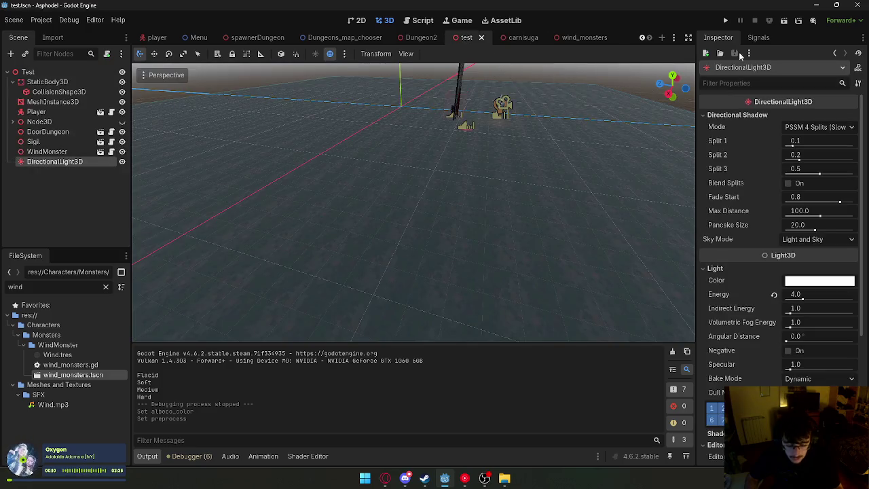
click(421, 37)
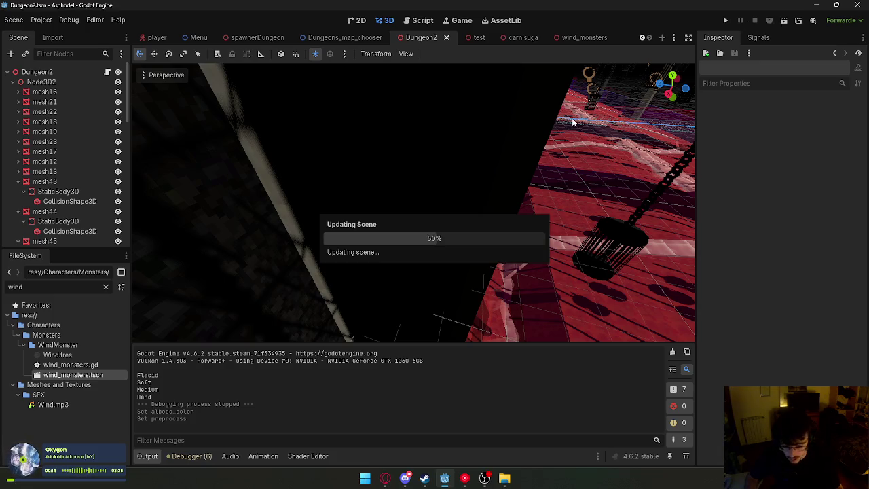
key(w)
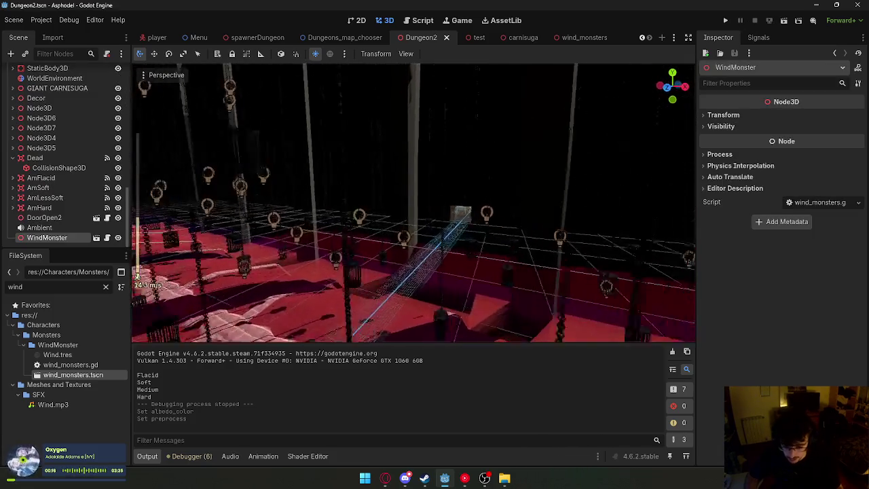
scroll(135, 277, up, 2)
key(f)
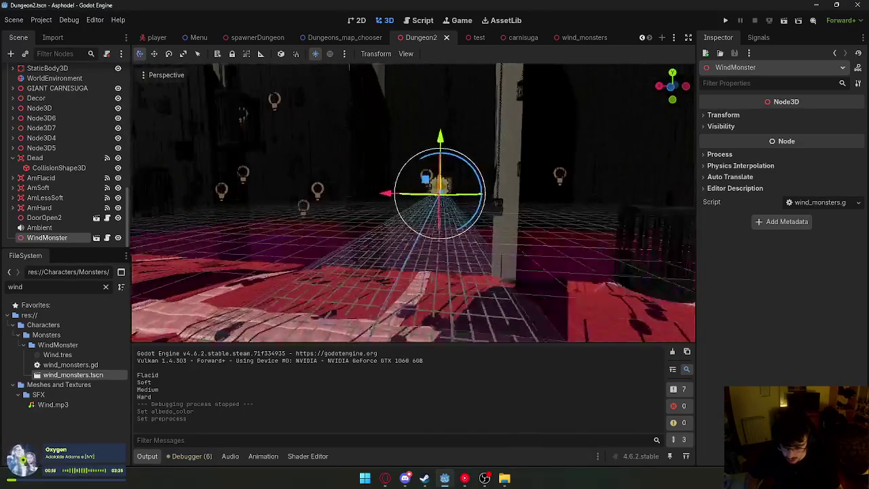
click(784, 22)
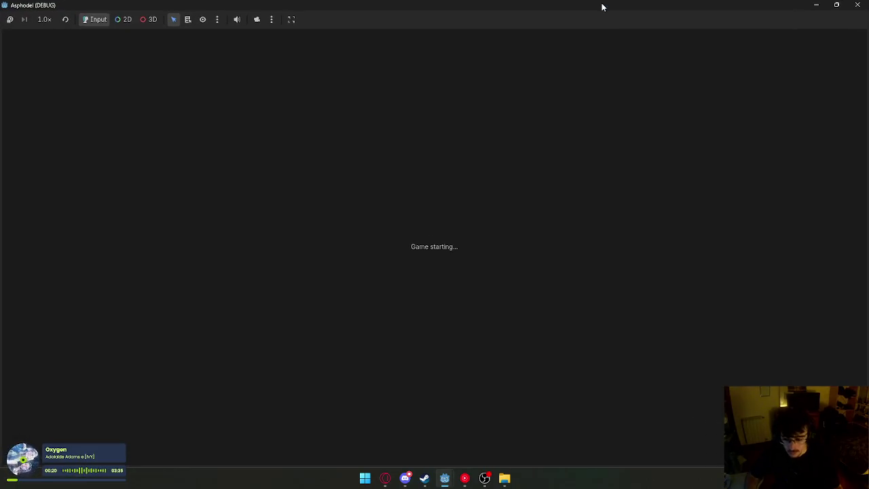
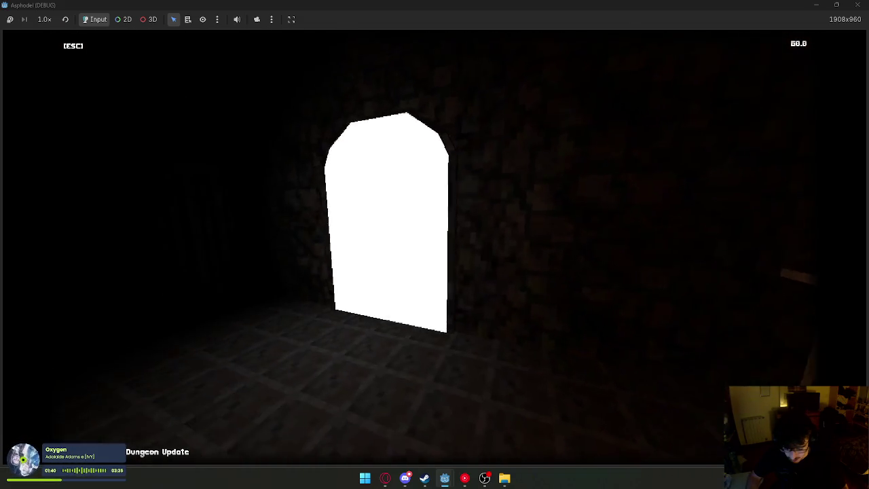
Stop the running game and open wind_monsters.gd in the Script editor.
key(super)
key(Escape)
click(584, 37)
click(421, 20)
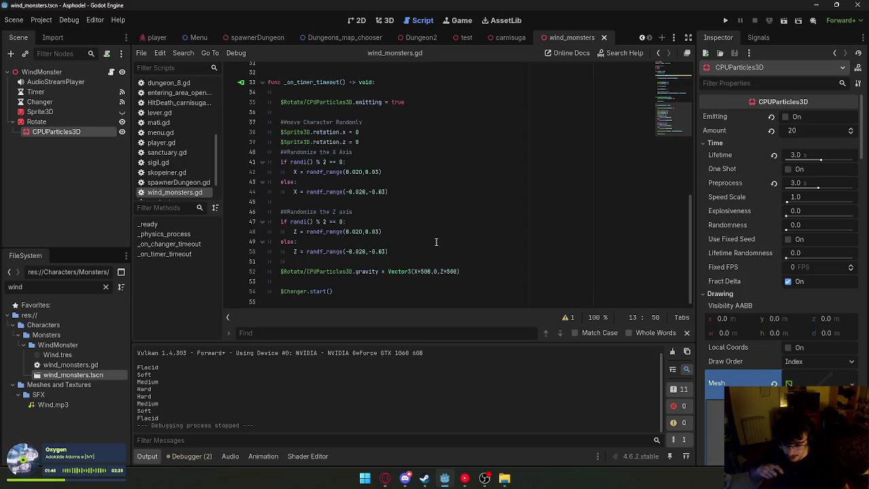
scroll(375, 216, up, 6)
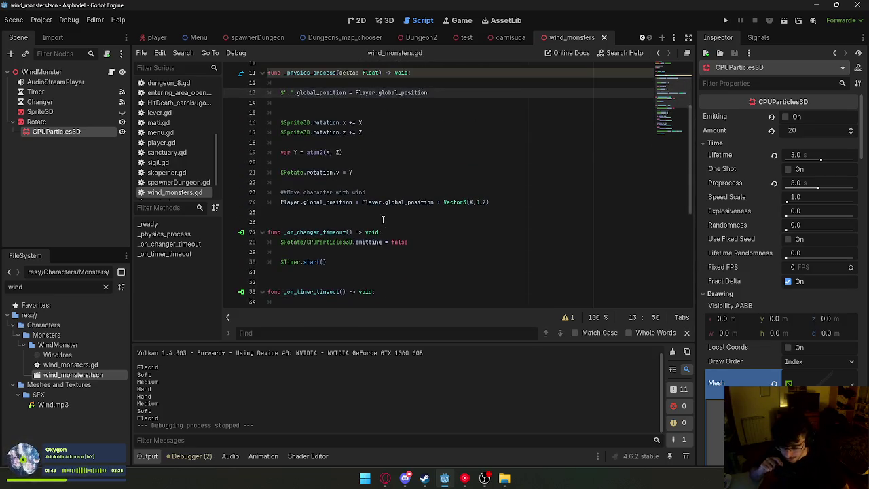
Add 'X = 0' and 'Z = 0' reset lines inside the _on_changer_timeout function.
click(325, 225)
key(Return)
scroll(325, 230, down, 5)
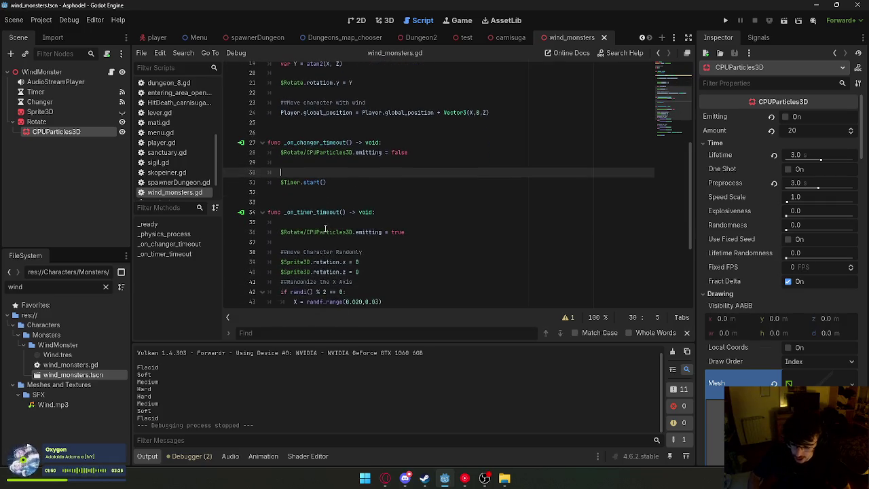
click(295, 213)
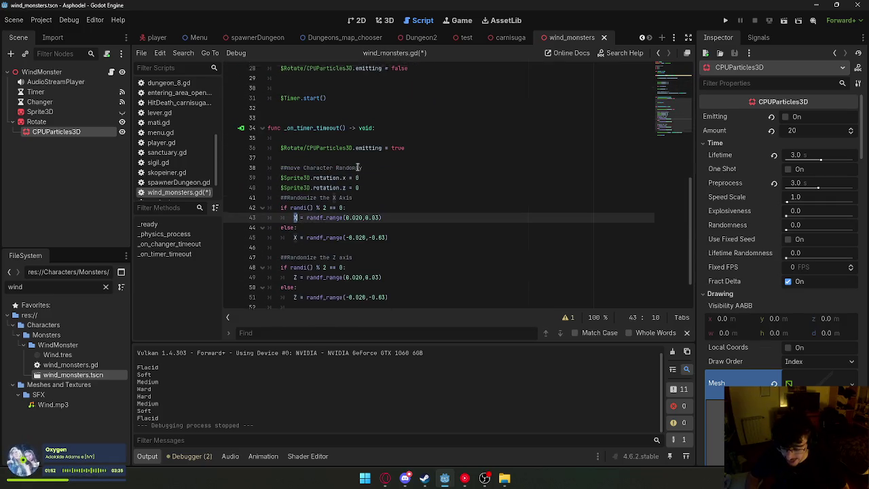
key(Up)
key(Up)
key(Up)
text(X)
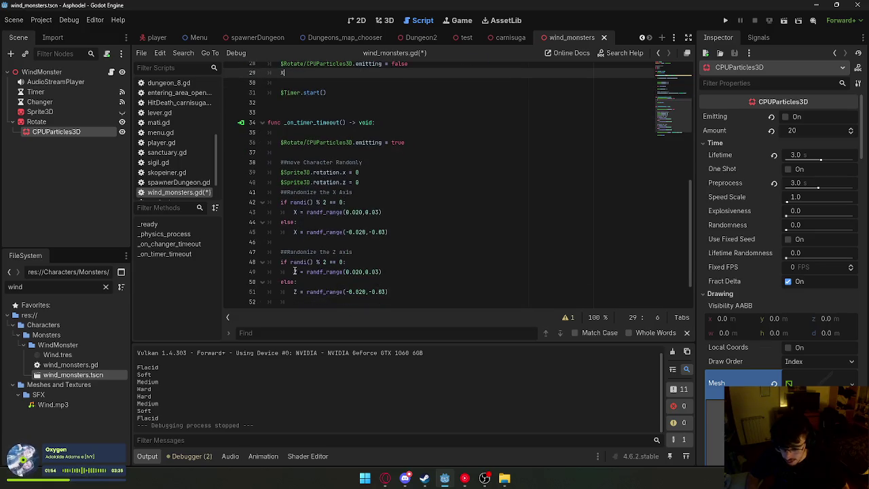
click(295, 271)
scroll(299, 258, up, 5)
click(323, 232)
text(Z)
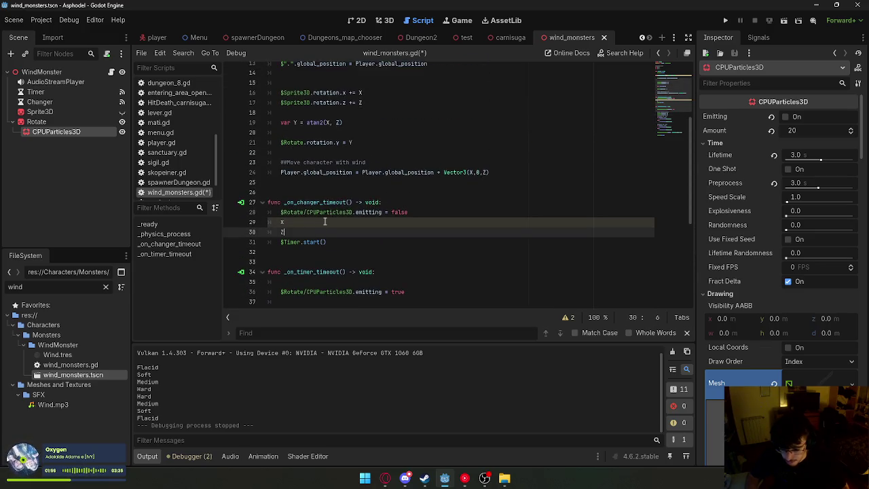
click(325, 222)
text(= 0)
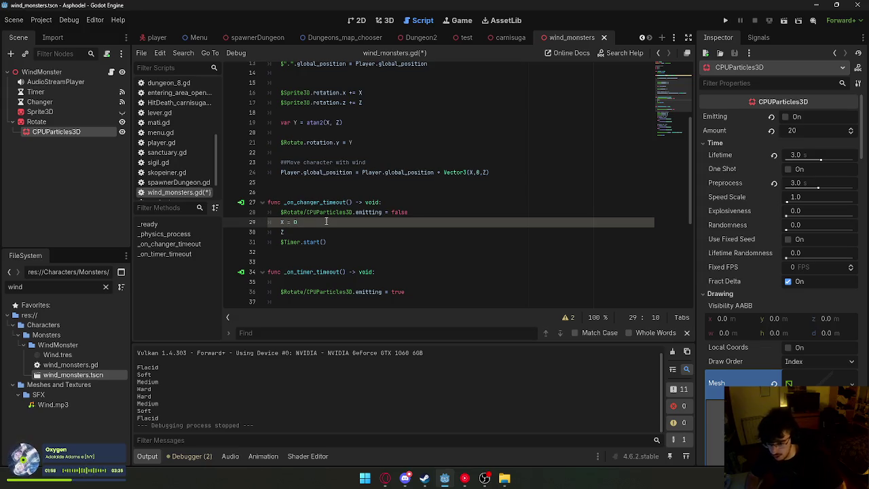
click(324, 230)
text(= 0)
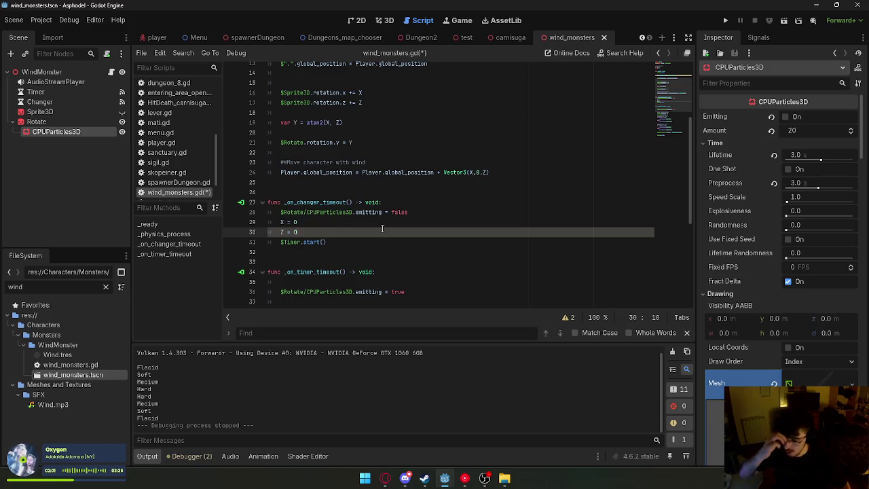
click(380, 222)
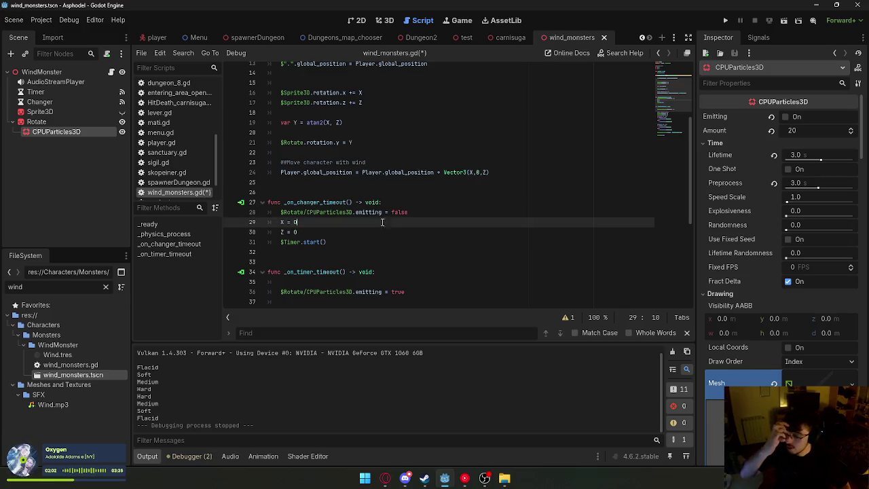
Save the edited script and scene, then switch to the Dungeon2 scene.
right_click(584, 41)
click(632, 53)
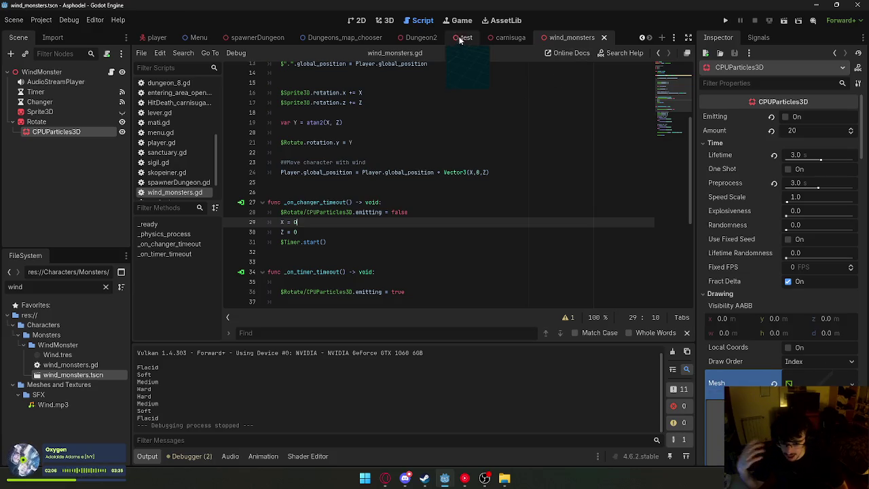
click(421, 37)
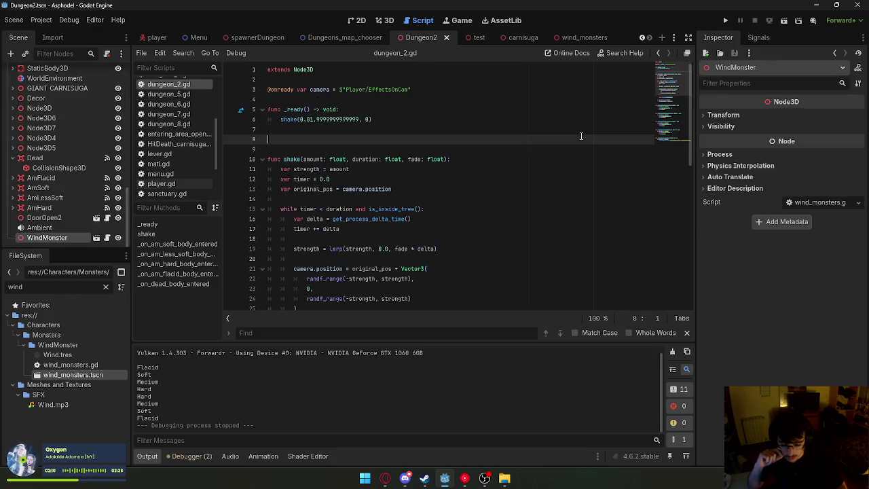
Run the project from the Dungeon2 scene to test the change.
click(784, 20)
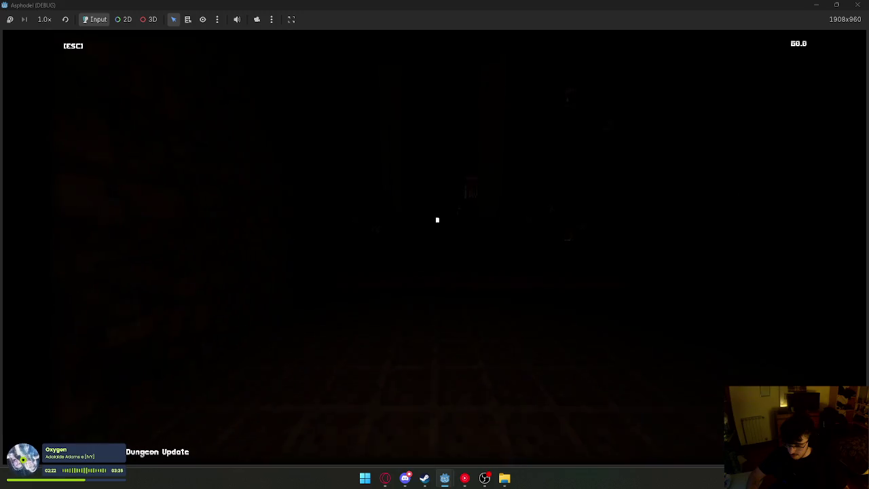
key(super)
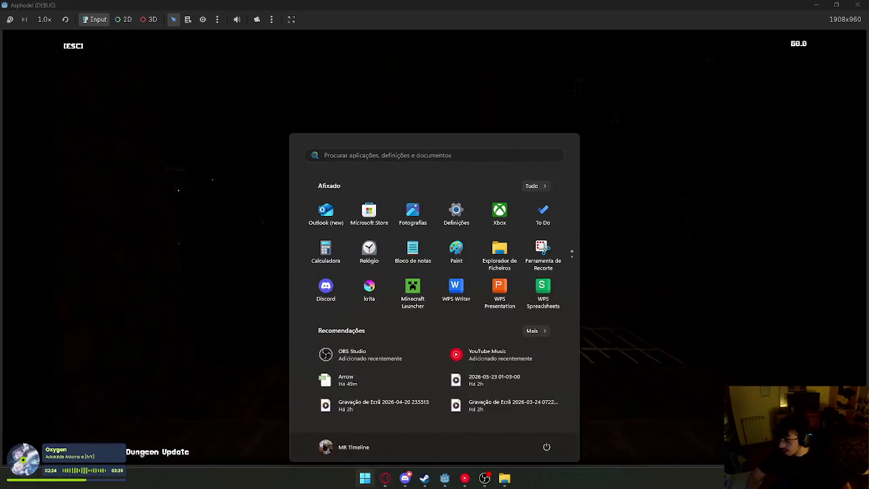
key(super)
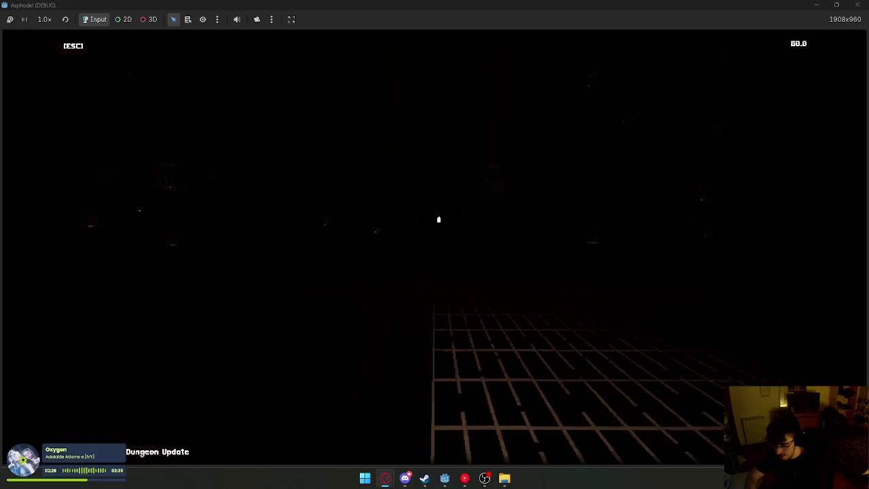
key(super)
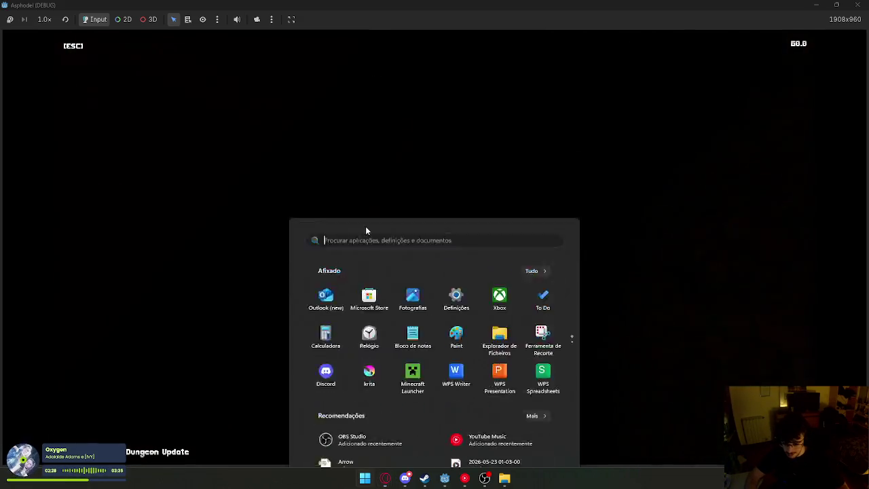
key(super)
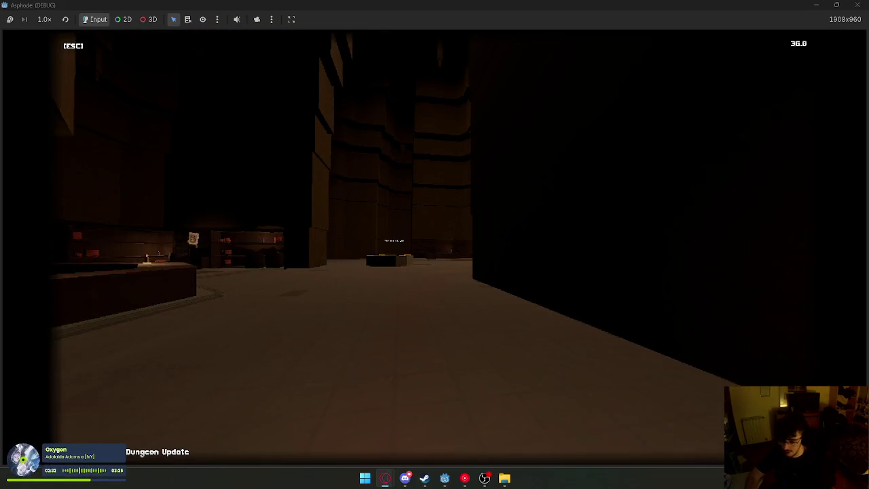
Walk forward through the hub onto the platform that leads to the map.
key(w)
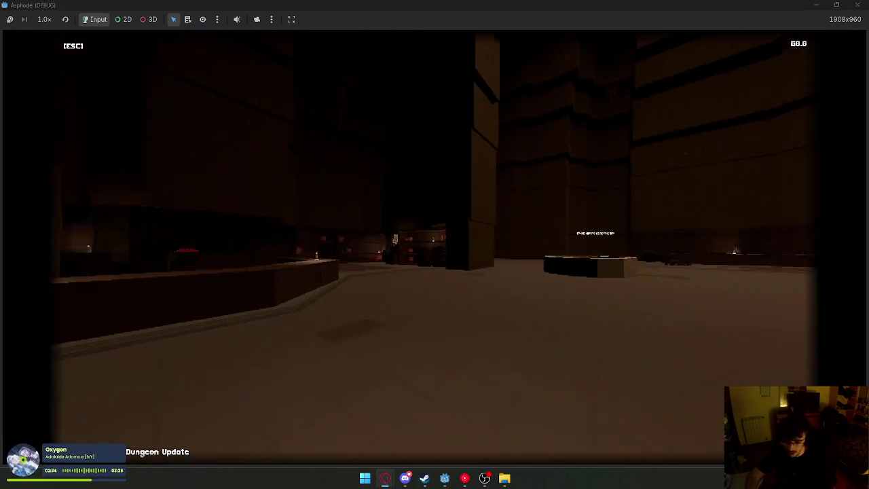
key(w)
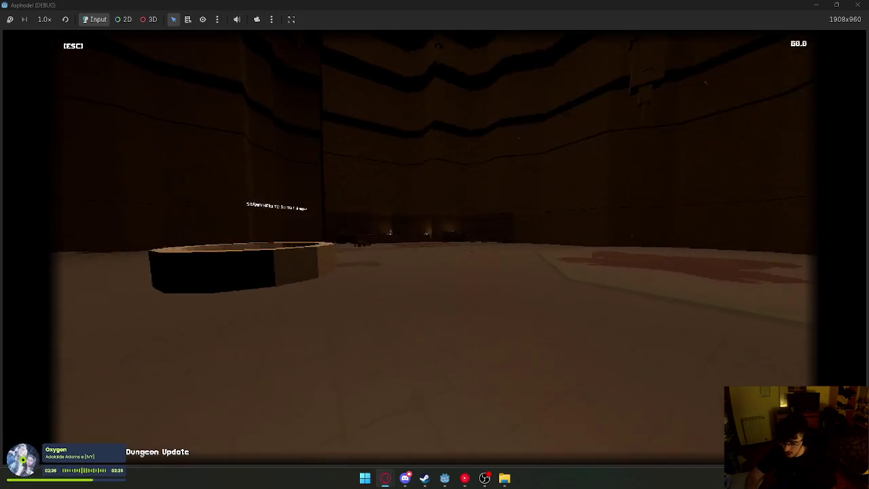
key(w)
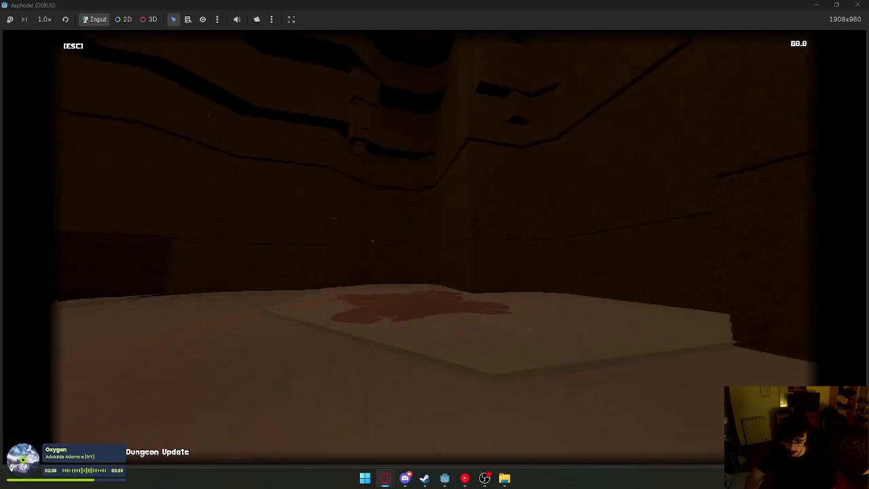
key(w)
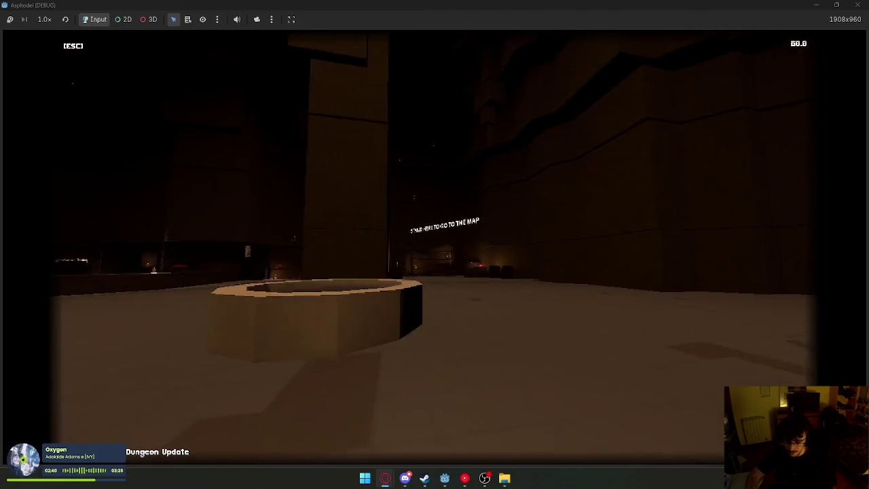
key(w)
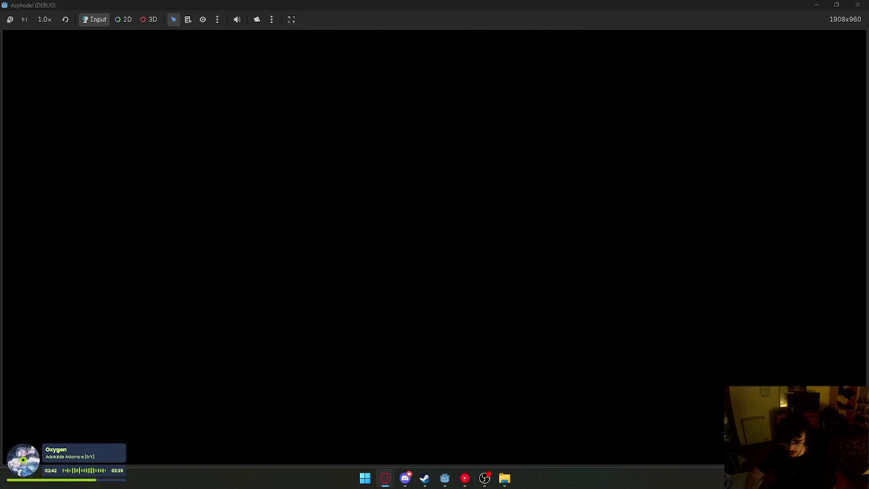
key(super)
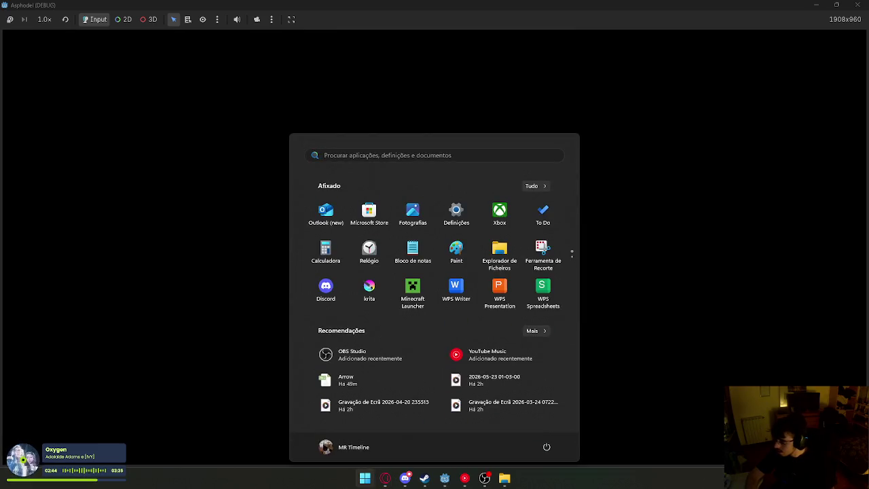
Walk toward the lit table, briefly switching to the Opera browser and back.
key(super)
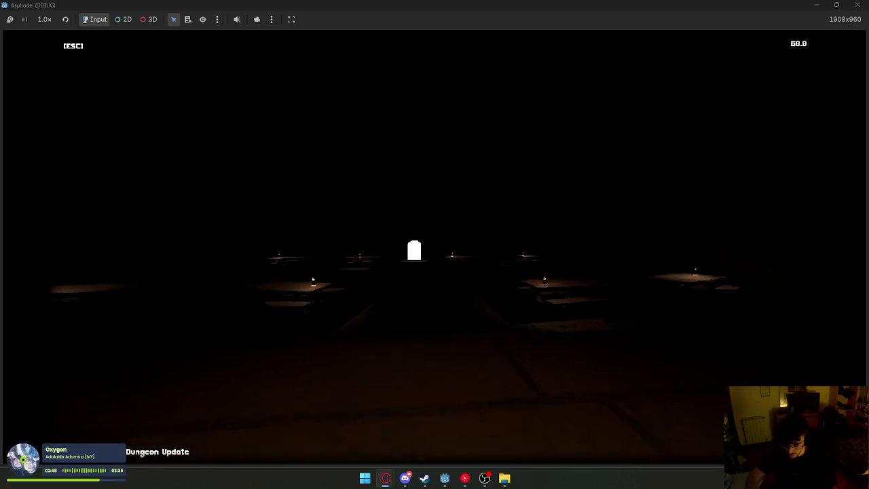
key(w)
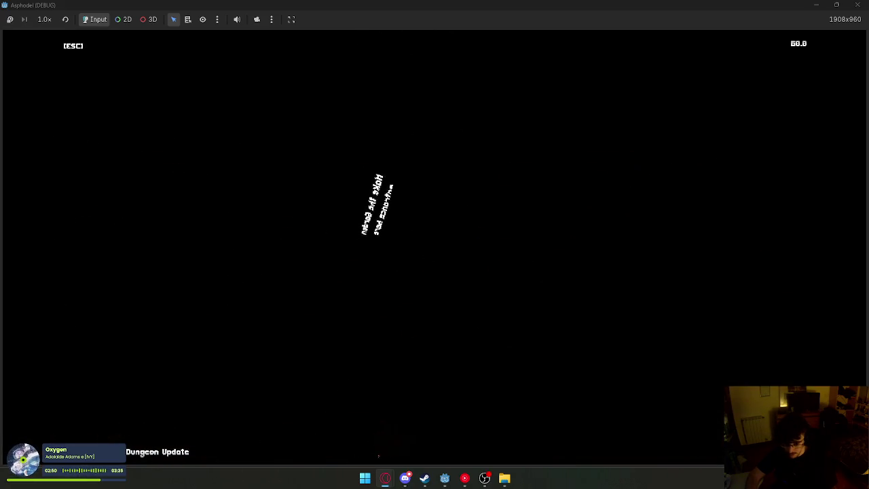
key(w)
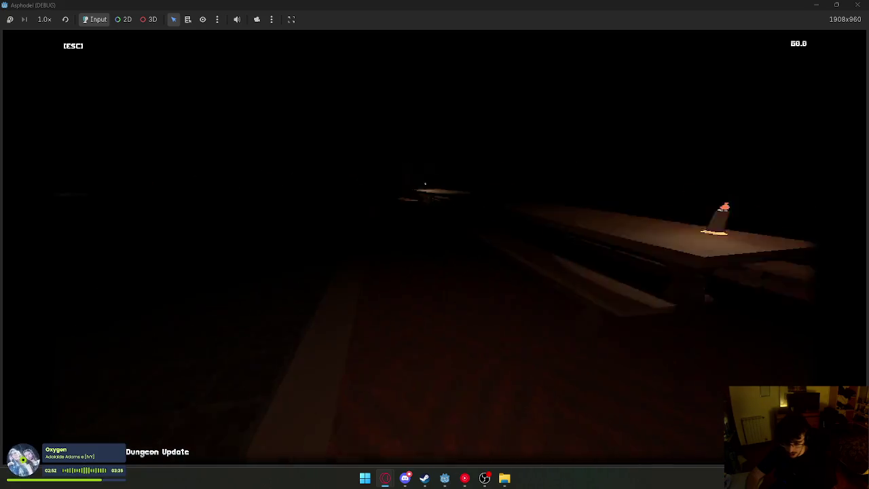
key(w)
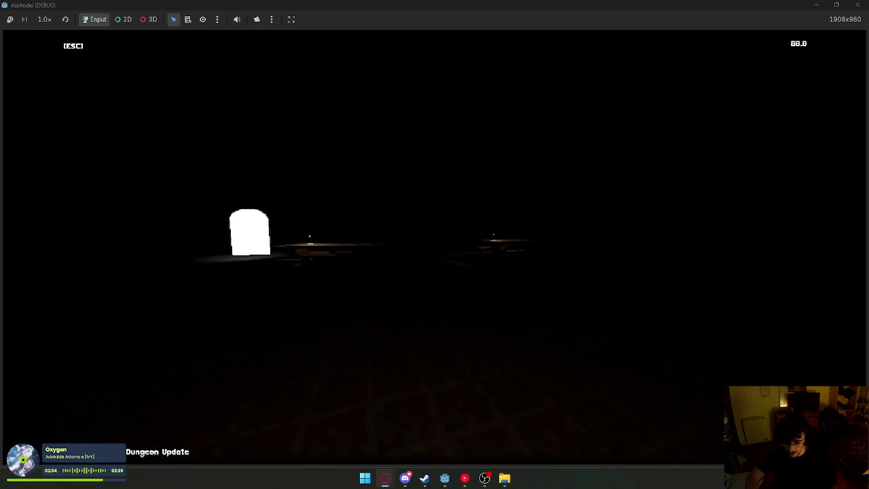
key(super)
click(385, 478)
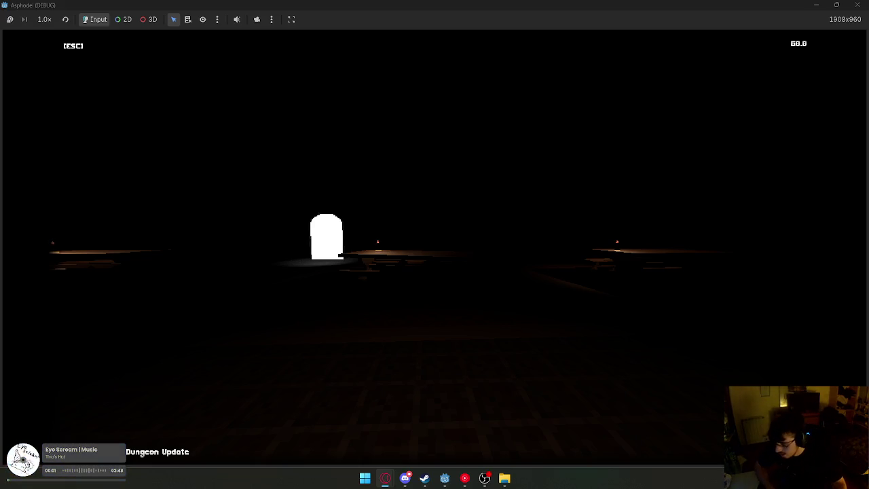
click(189, 306)
Walk toward the glowing doorway, inspecting the tables, rug and white pillar.
key(w)
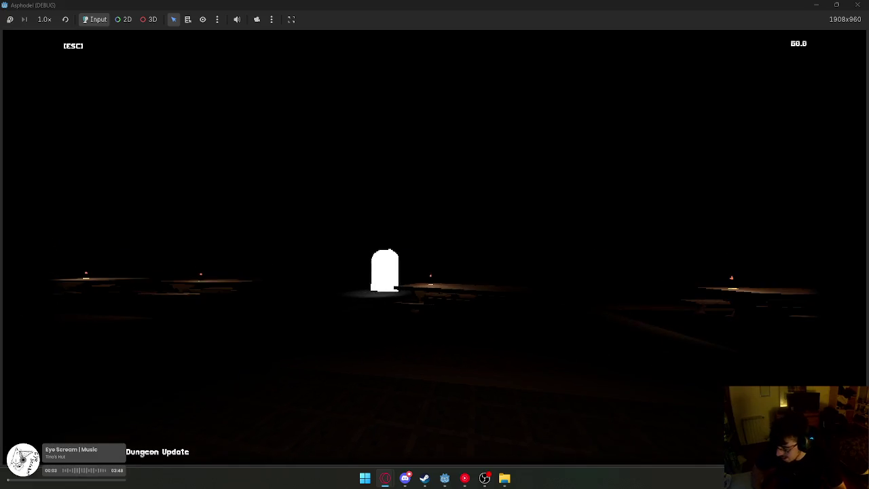
key(w)
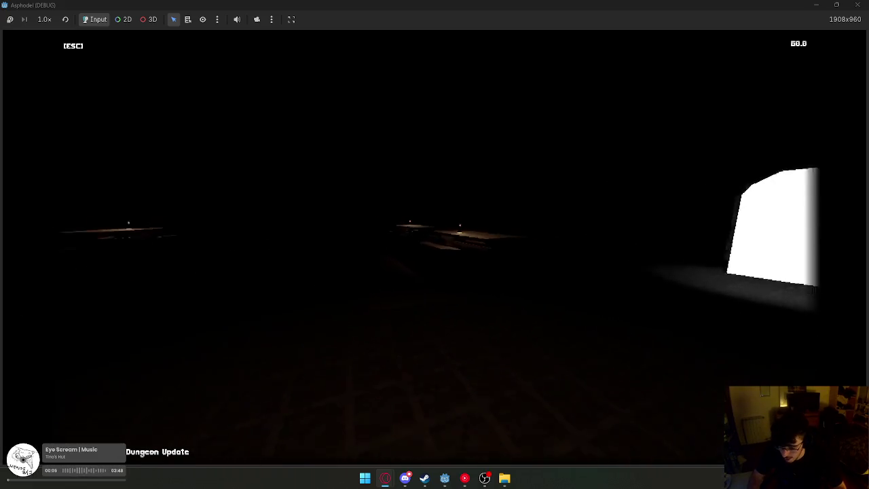
key(w)
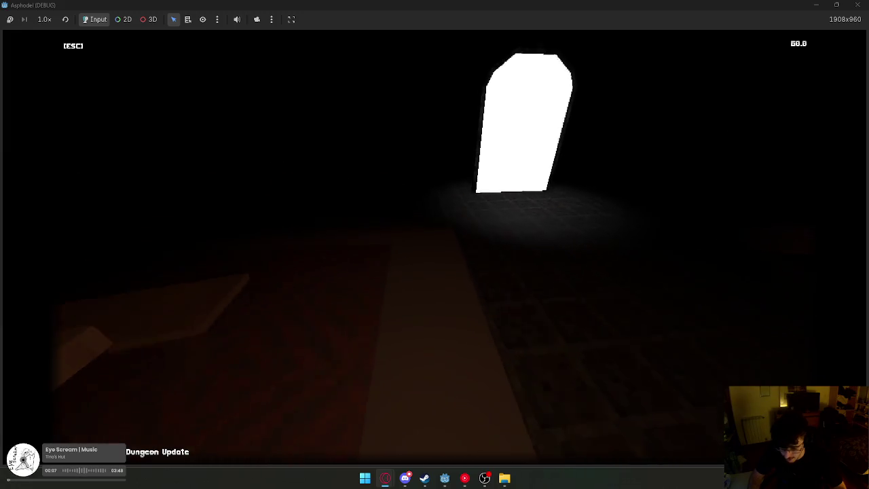
key(w)
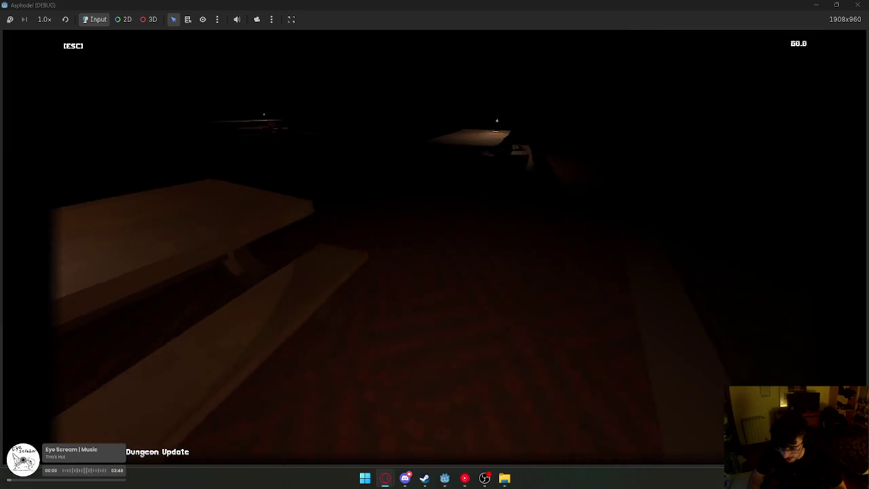
key(w)
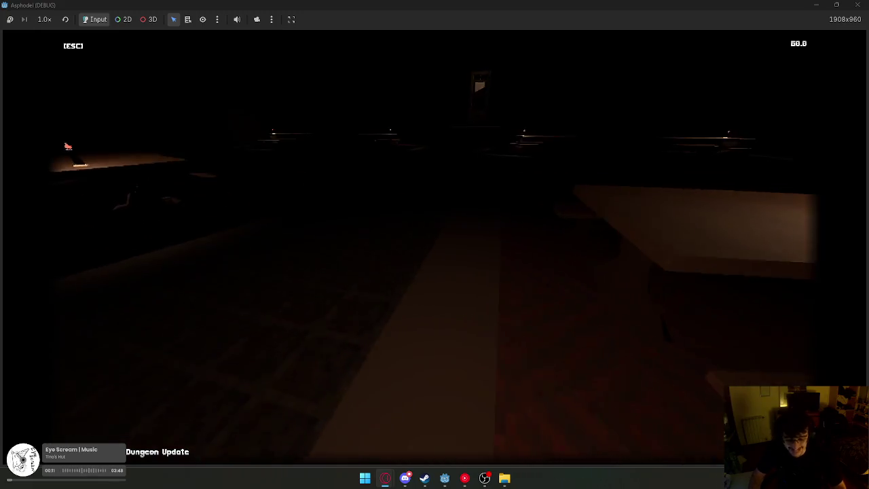
key(w)
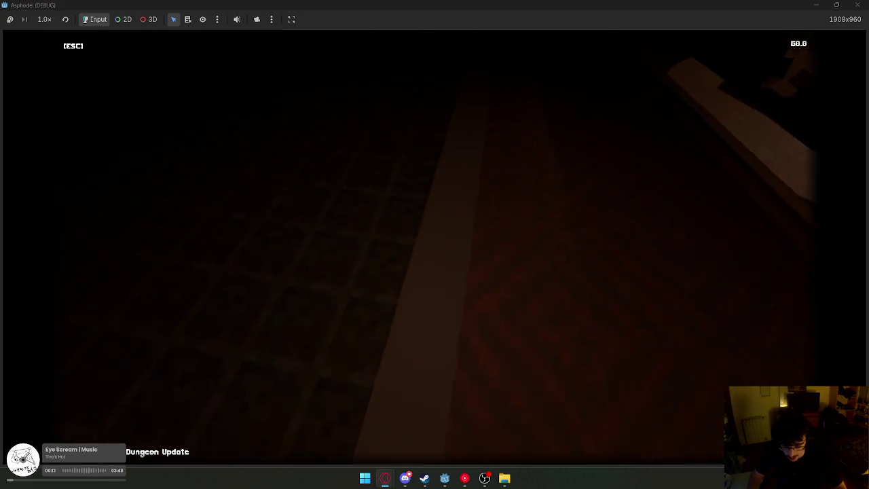
key(w)
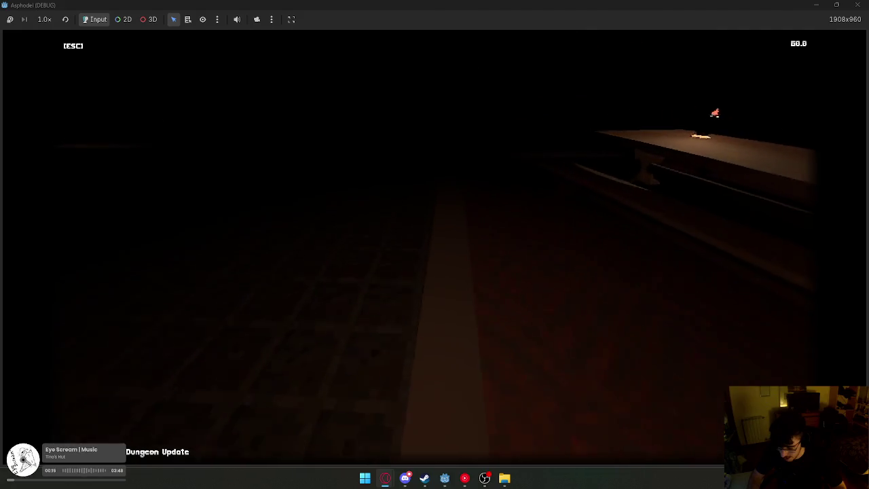
key(w)
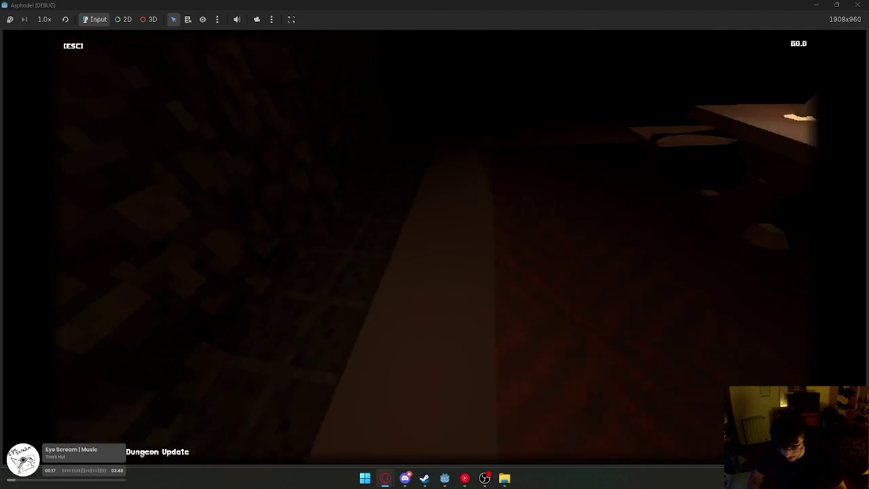
key(w)
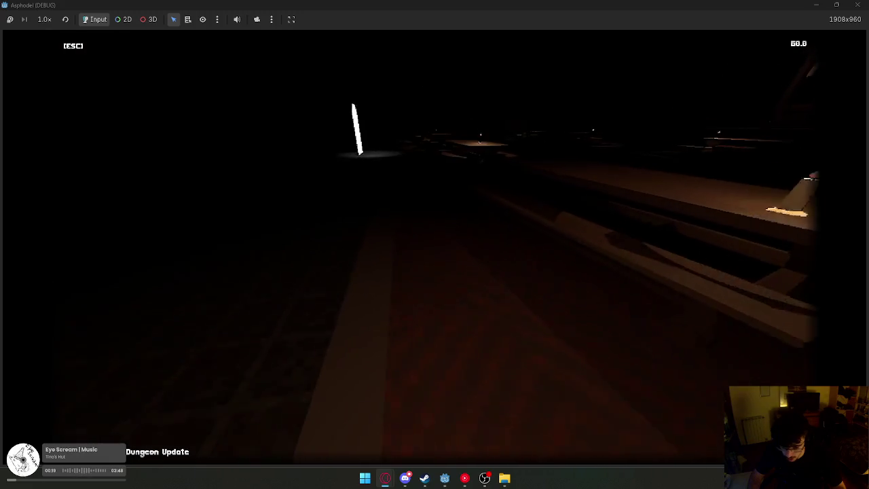
key(w)
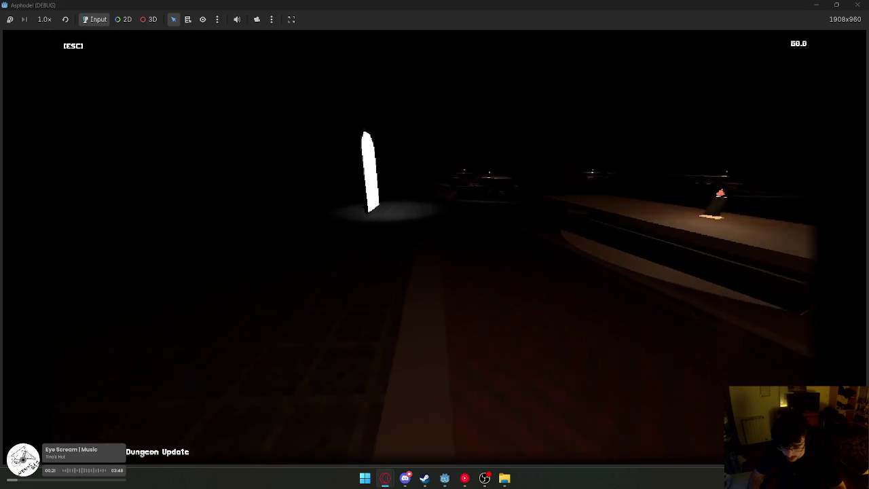
key(w)
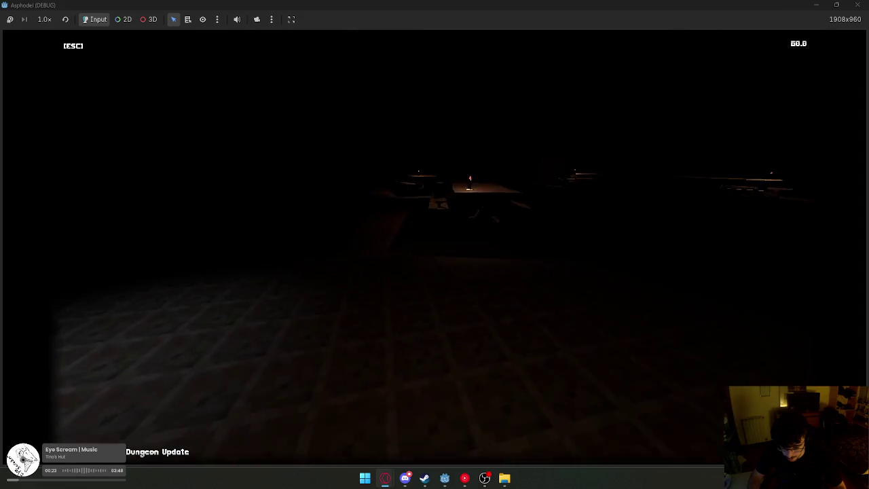
Back away from the candle-lit table, cross the dark room, and quit the game.
key(s)
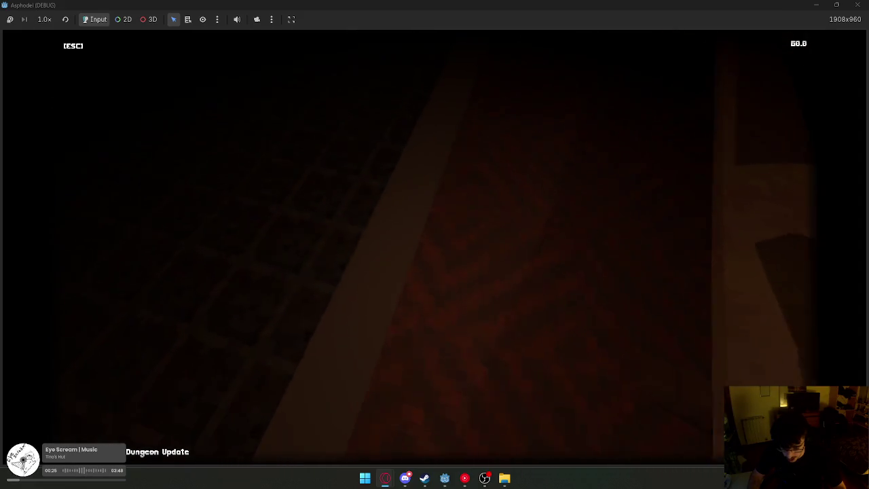
key(w)
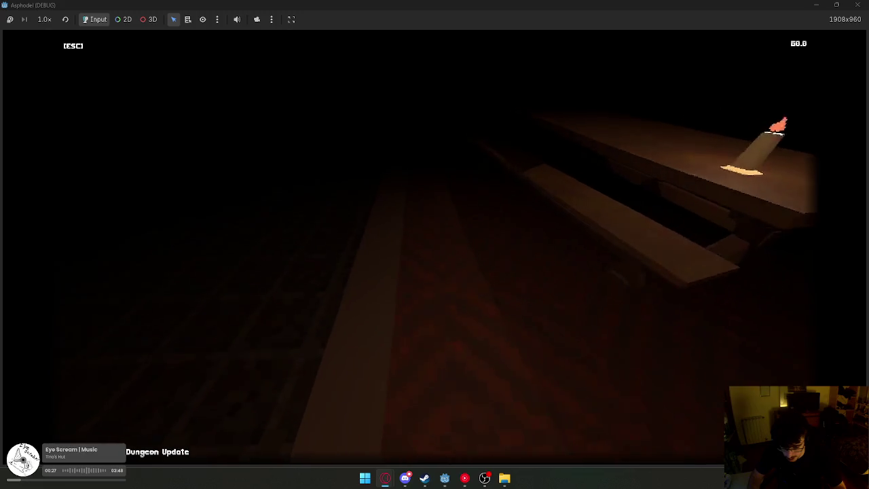
key(w)
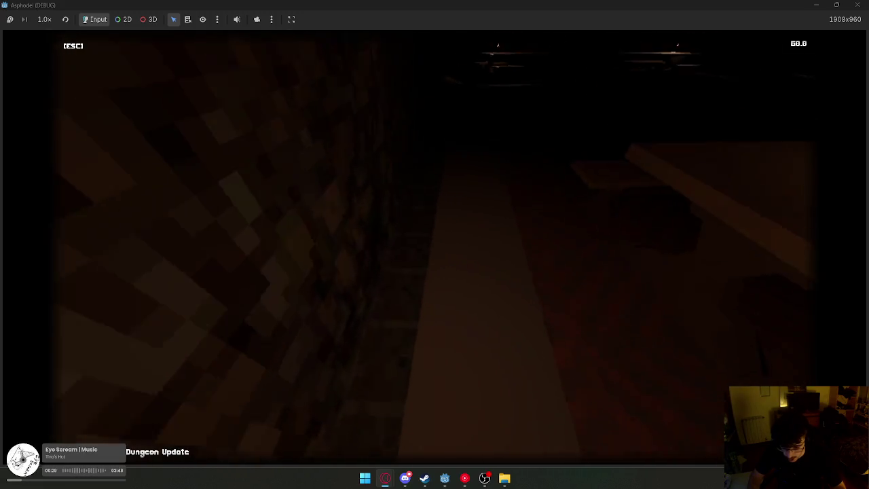
key(w)
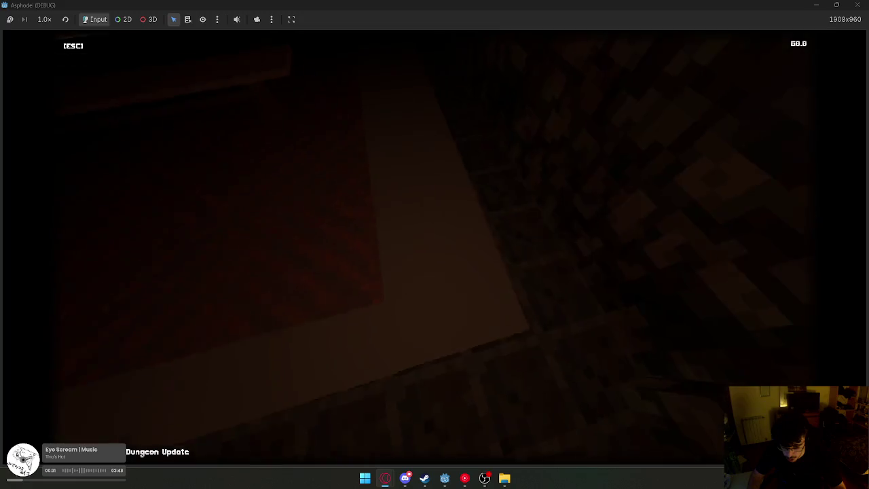
key(super)
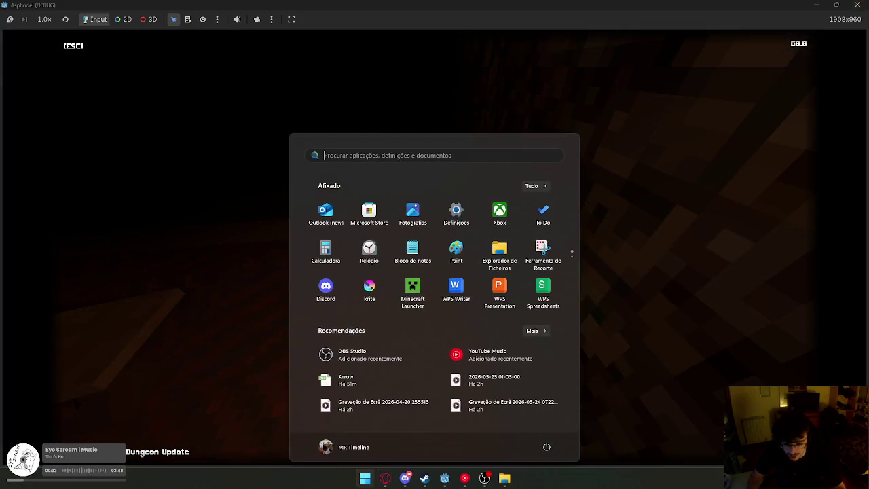
key(Escape)
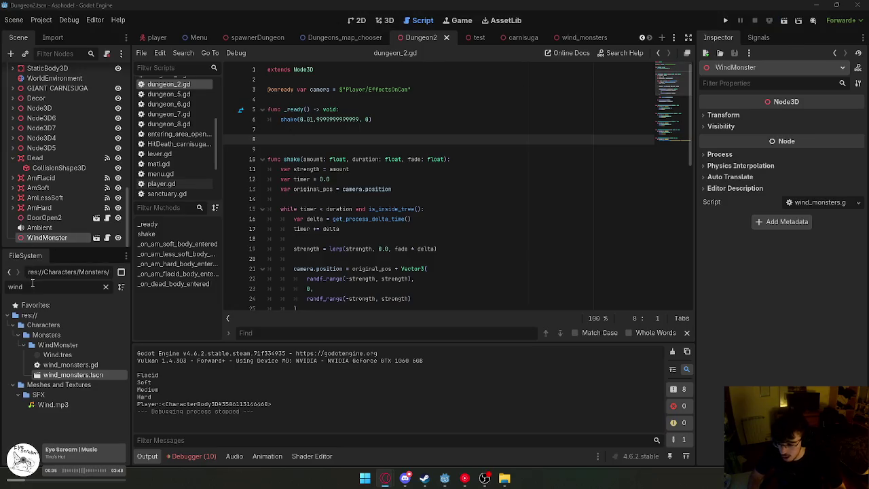
Filter FileSystem for 'carpet', open carpet_1 in 3D, and select its front edge piece.
double_click(32, 286)
text(carpet)
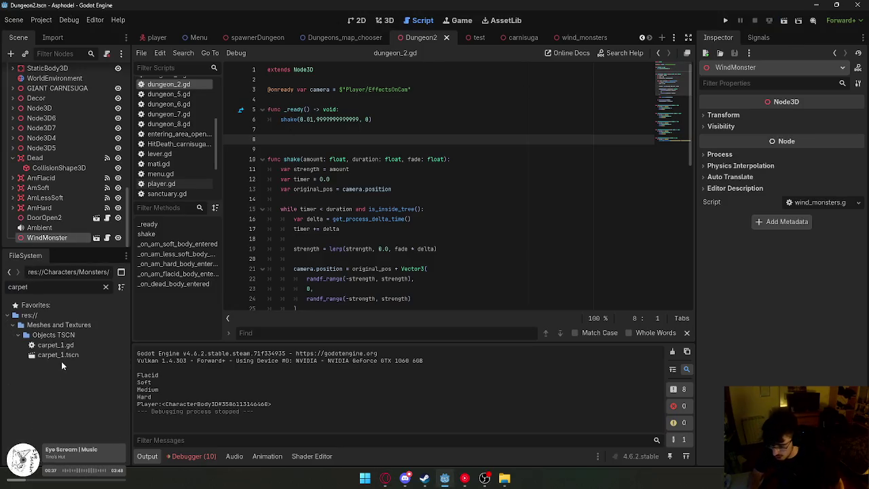
double_click(64, 354)
click(384, 20)
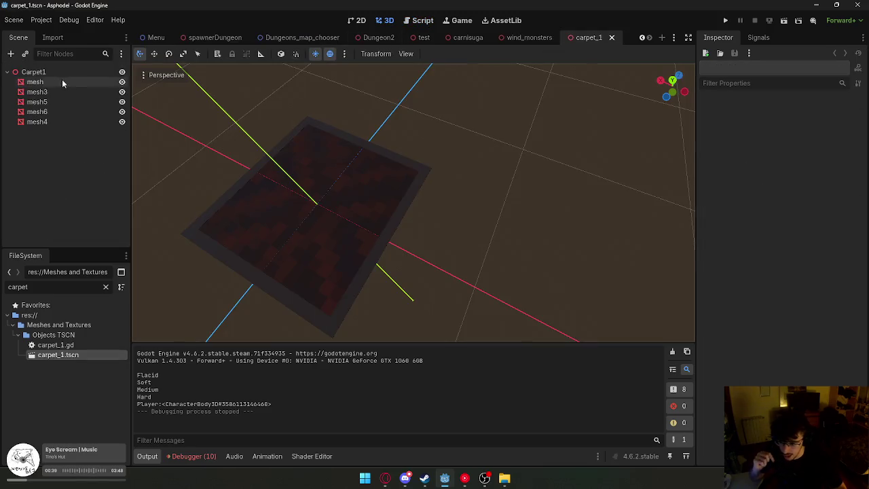
click(73, 91)
key(f)
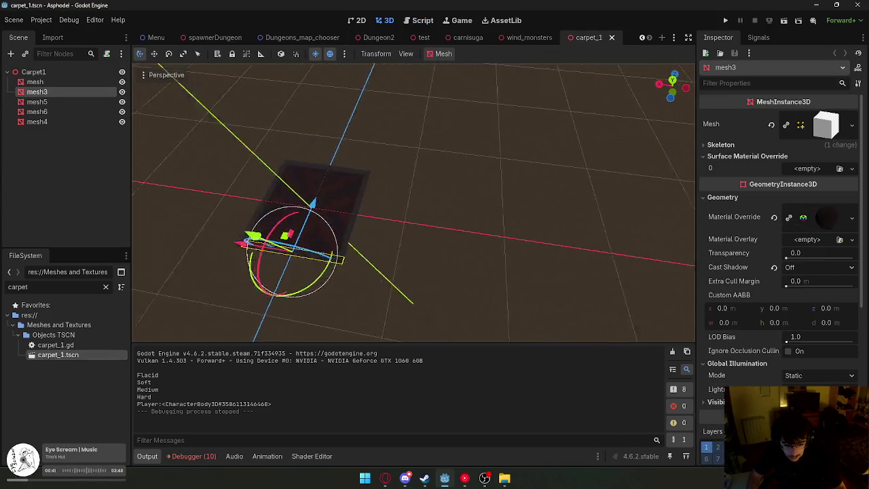
click(472, 147)
click(399, 275)
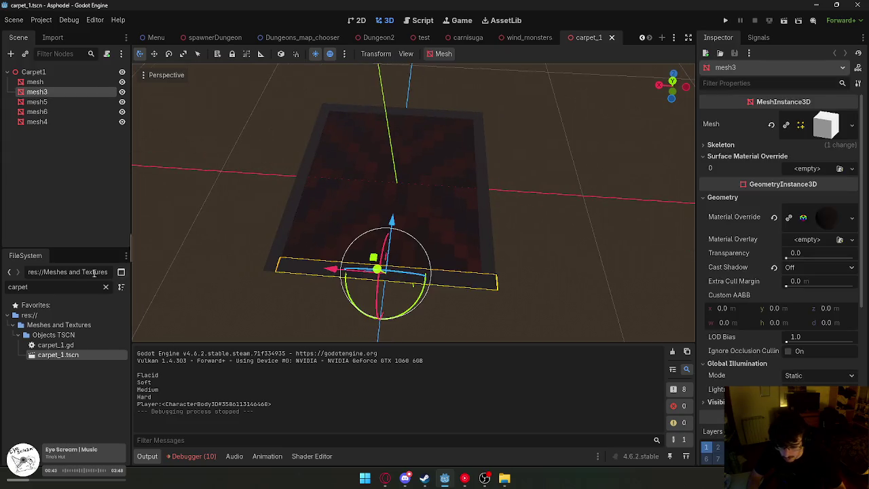
Try DungeonFloorTexture as the edge piece's material overlay, then undo it.
key(BackSpace)
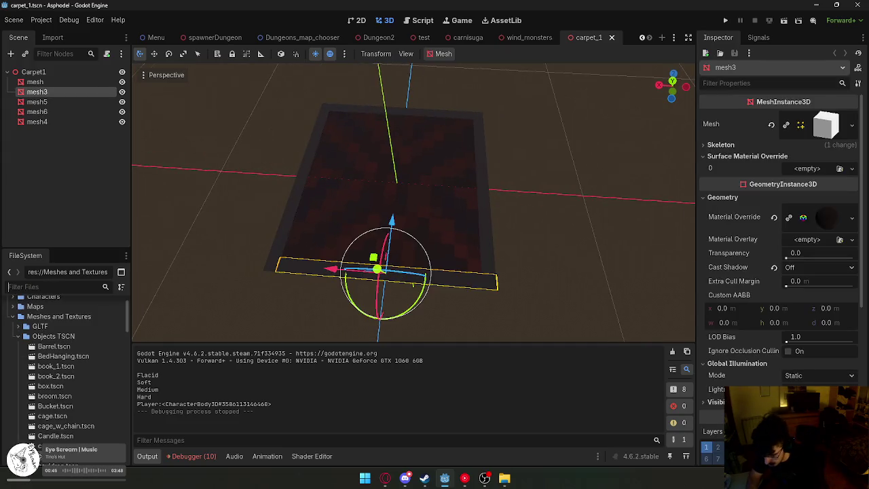
click(17, 336)
scroll(30, 367, down, 5)
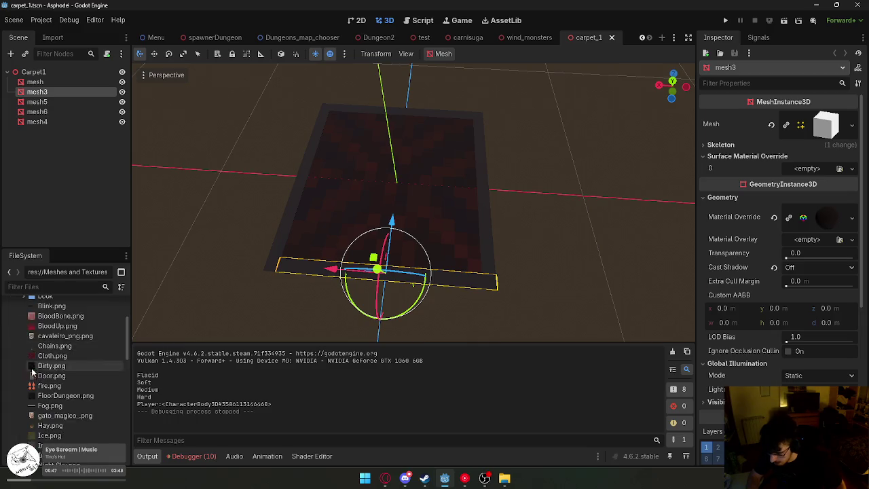
scroll(71, 389, down, 8)
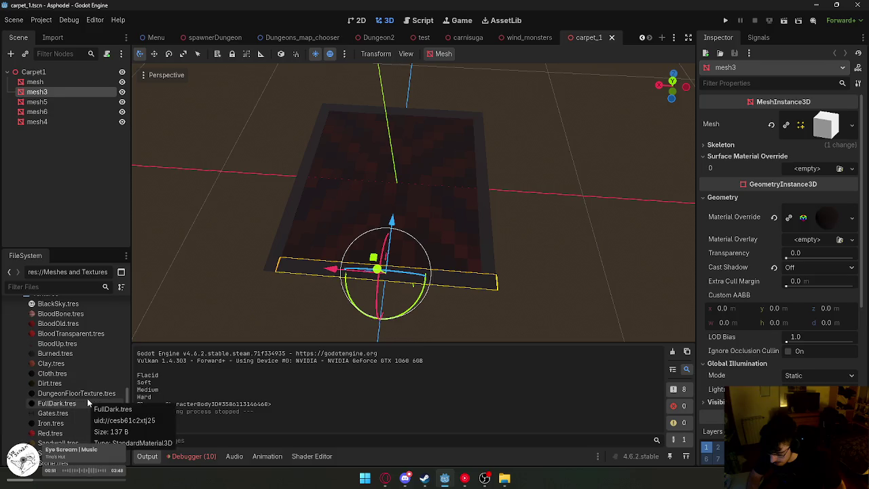
scroll(91, 403, down, 1)
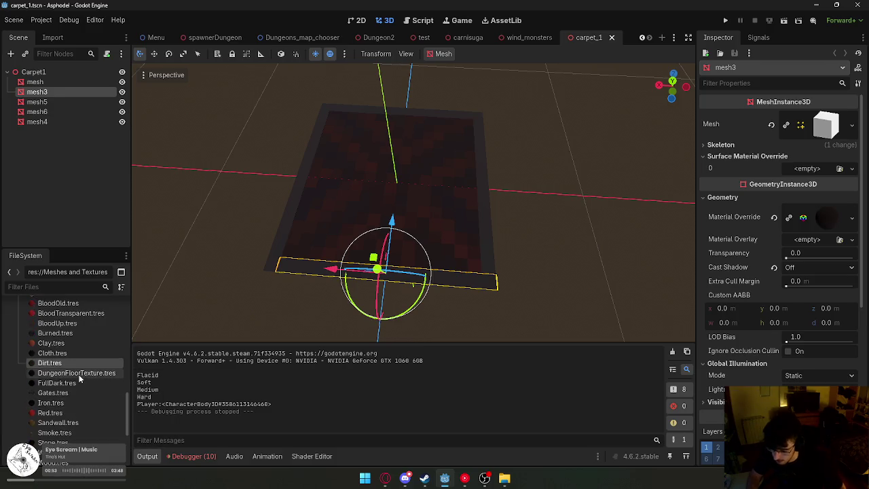
mouse_move(119, 372)
mouse_down()
mouse_move(651, 273)
mouse_move(818, 253)
mouse_move(814, 244)
mouse_up()
click(642, 255)
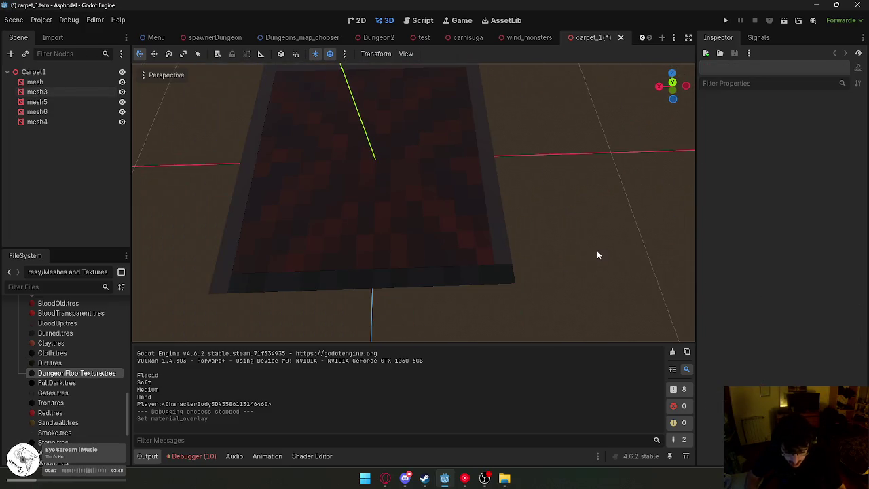
click(427, 278)
key(ctrl+z)
Try WoodPlank and then Gates as the edge piece's overlay, undoing each.
scroll(78, 355, down, 5)
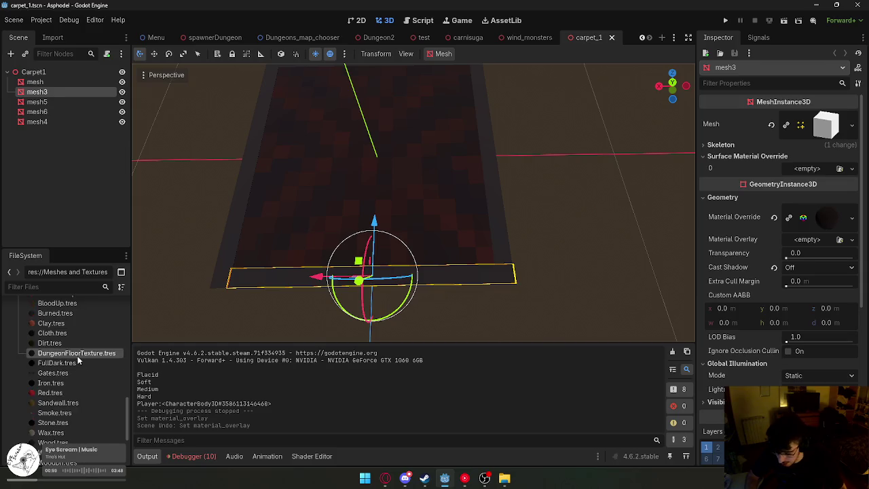
mouse_move(59, 393)
mouse_down()
mouse_move(435, 325)
mouse_move(812, 240)
mouse_up()
click(583, 251)
key(ctrl+z)
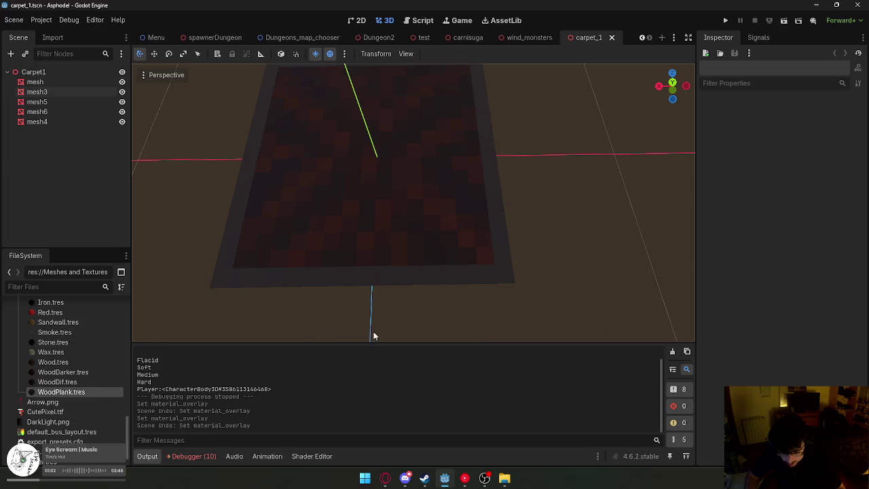
scroll(79, 354, up, 2)
scroll(81, 348, up, 2)
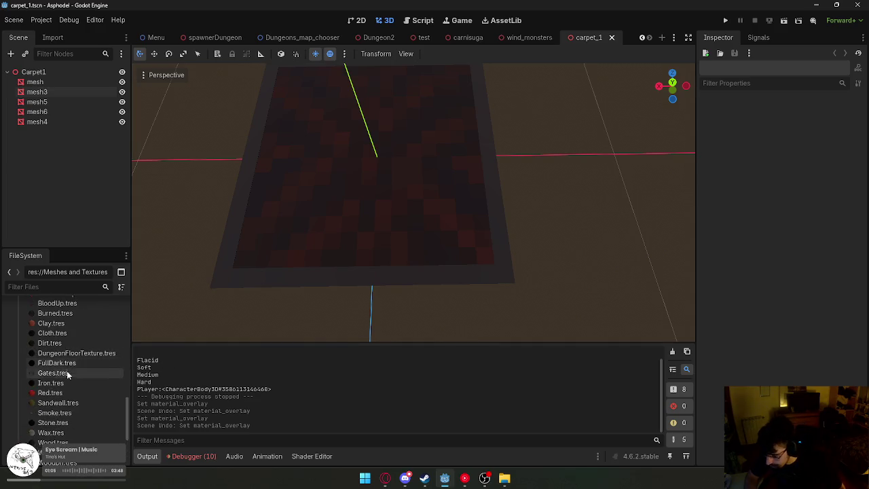
drag(53, 373, 317, 284)
key(ctrl+z)
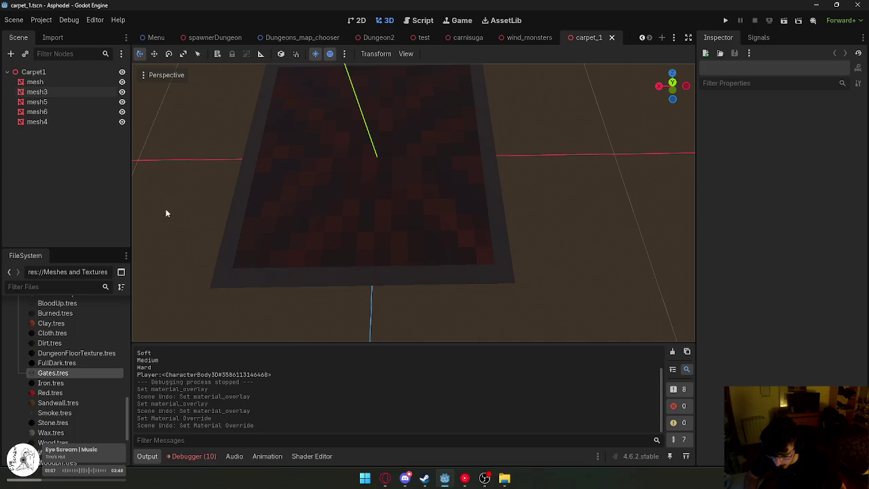
click(52, 93)
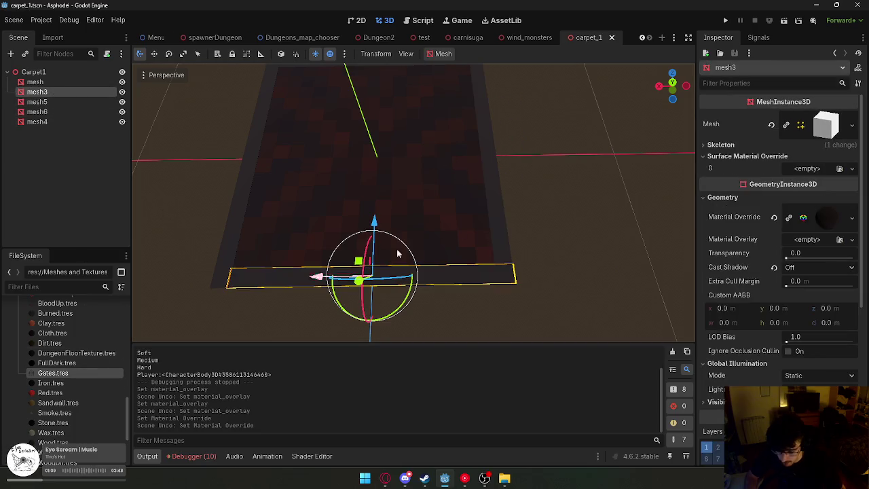
drag(110, 378, 815, 239)
scroll(567, 259, down, 6)
key(ctrl+z)
Try BloodBone, undo it, then apply Burned.tres as mesh3's material overlay.
scroll(566, 263, up, 4)
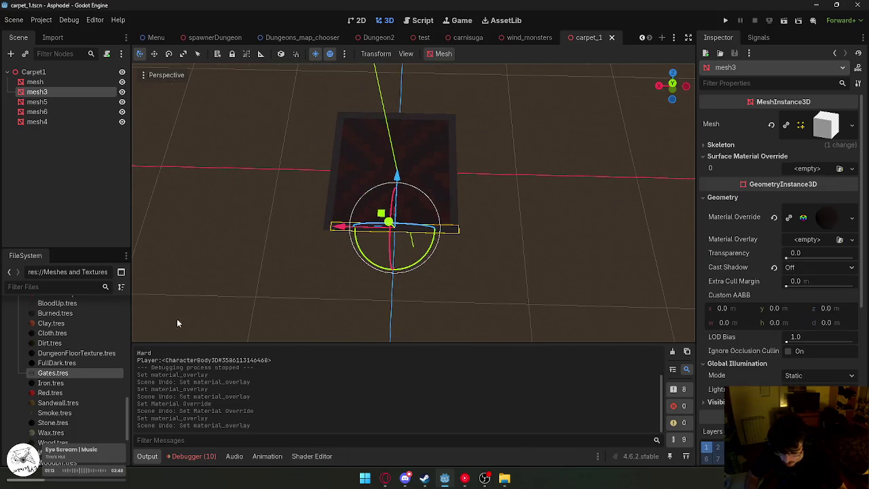
scroll(65, 360, up, 3)
drag(60, 334, 818, 247)
scroll(582, 241, up, 5)
scroll(581, 240, down, 5)
key(ctrl+z)
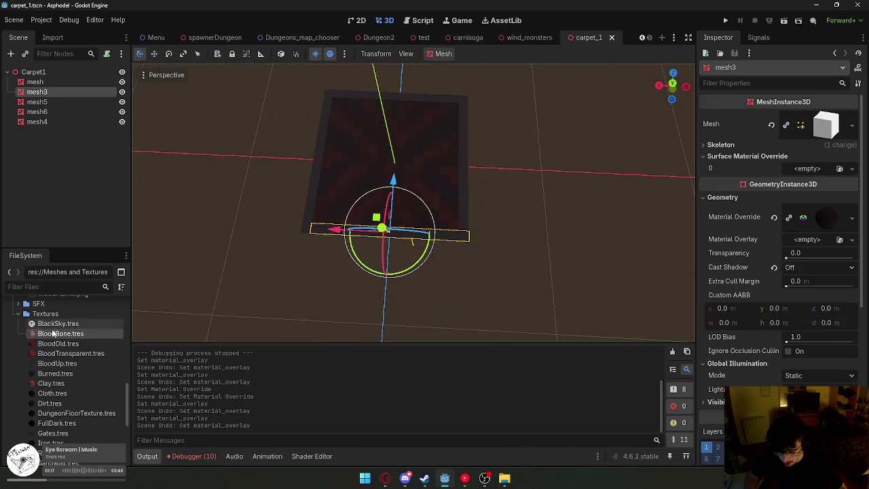
scroll(47, 330, down, 1)
mouse_move(50, 354)
mouse_down()
mouse_move(563, 364)
mouse_move(788, 238)
mouse_move(815, 245)
mouse_up()
scroll(537, 247, up, 3)
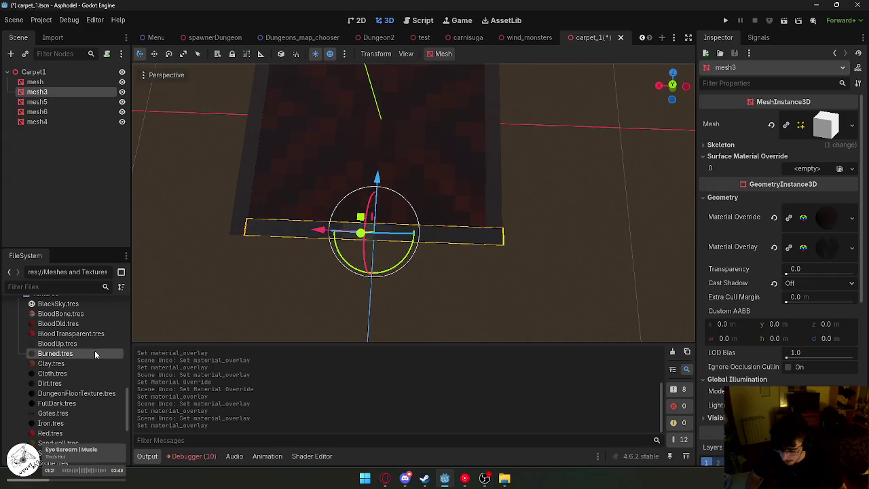
shift+click(36, 121)
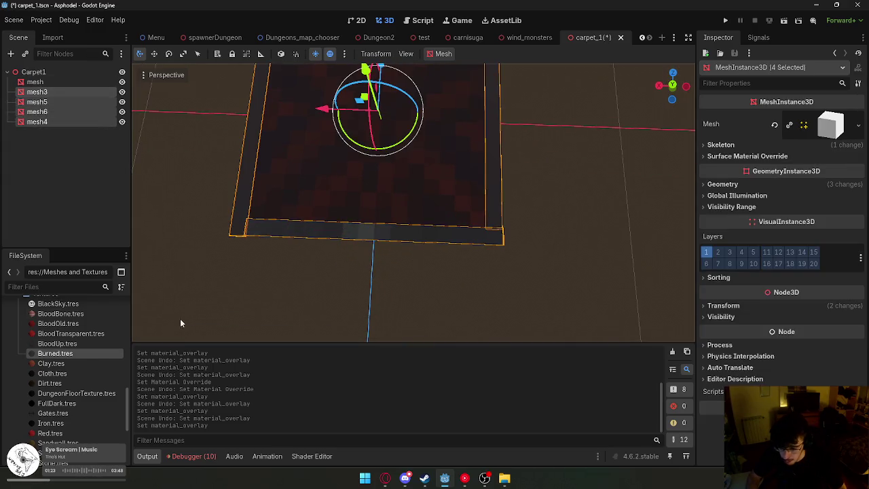
Apply Burned.tres as the material overlay on all four border meshes.
click(717, 184)
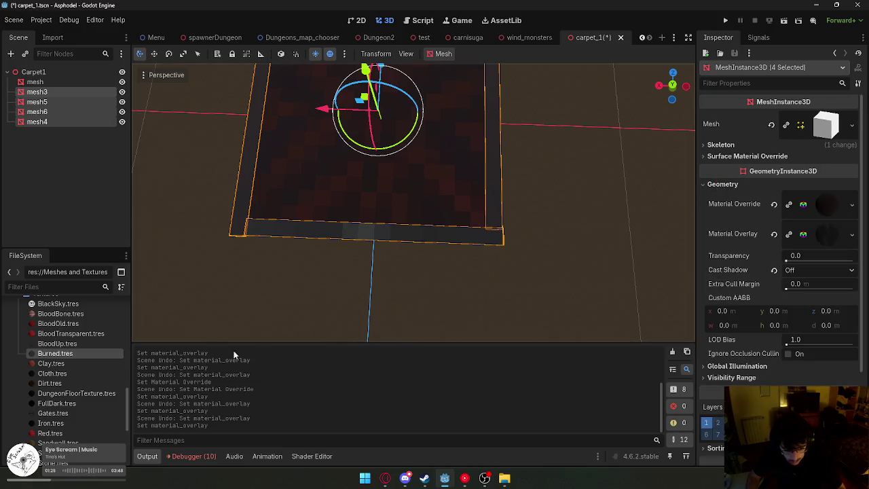
mouse_move(96, 358)
mouse_down()
mouse_move(391, 326)
mouse_move(826, 235)
mouse_up()
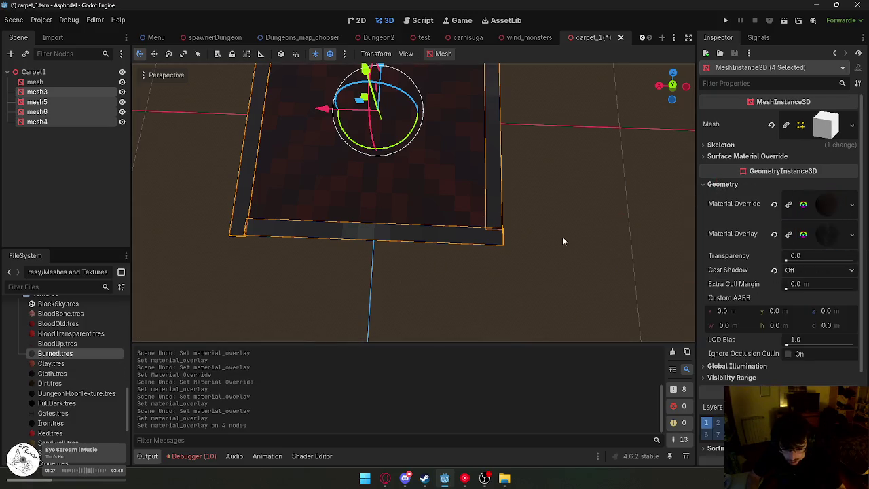
click(563, 241)
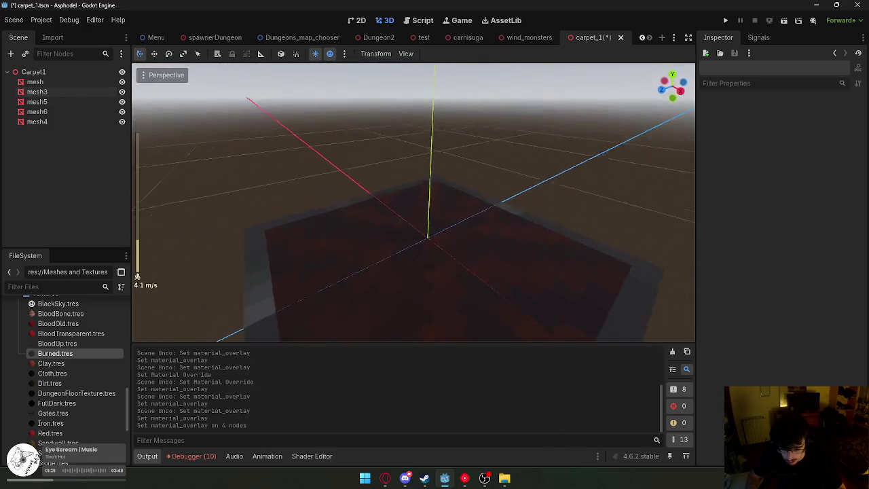
Select the carpet mesh and adjust its overlay material's albedo colour.
click(474, 278)
key(f)
scroll(758, 336, down, 5)
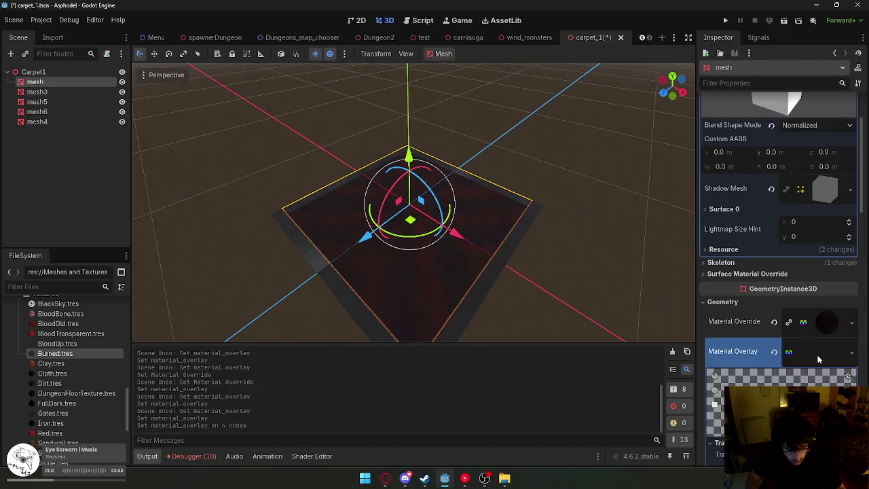
click(816, 353)
scroll(816, 354, down, 4)
scroll(814, 350, down, 5)
scroll(819, 319, up, 2)
click(819, 203)
mouse_move(856, 204)
mouse_down()
mouse_move(856, 264)
mouse_move(856, 194)
mouse_up()
click(638, 273)
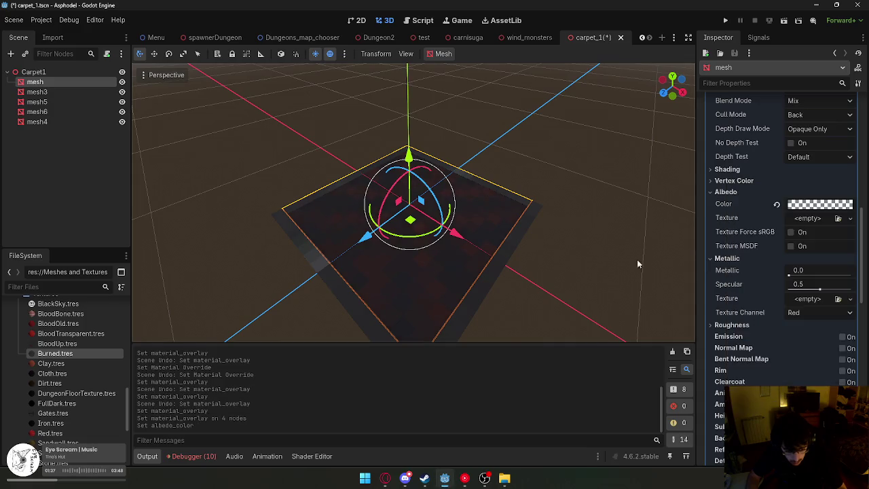
Review the carpet from a new angle and save the carpet_1 scene.
mouse_move(60, 353)
mouse_down()
mouse_move(800, 234)
mouse_move(813, 222)
mouse_up()
scroll(68, 360, up, 3)
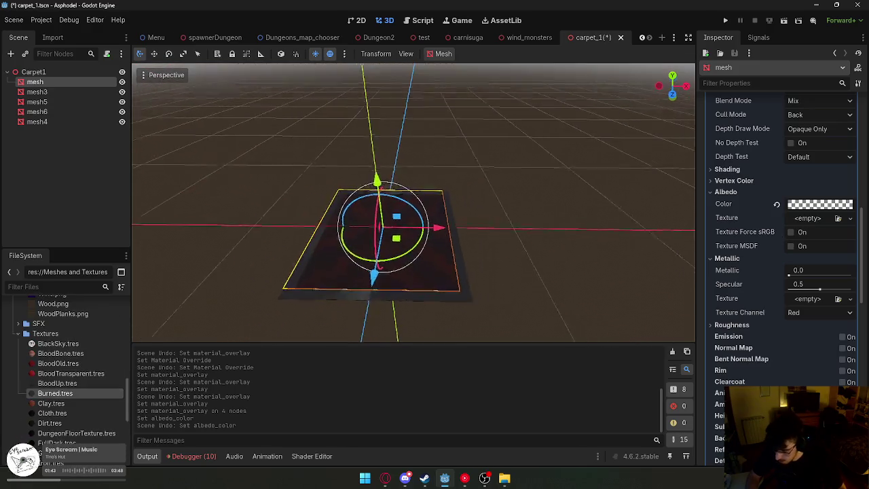
scroll(413, 202, up, 5)
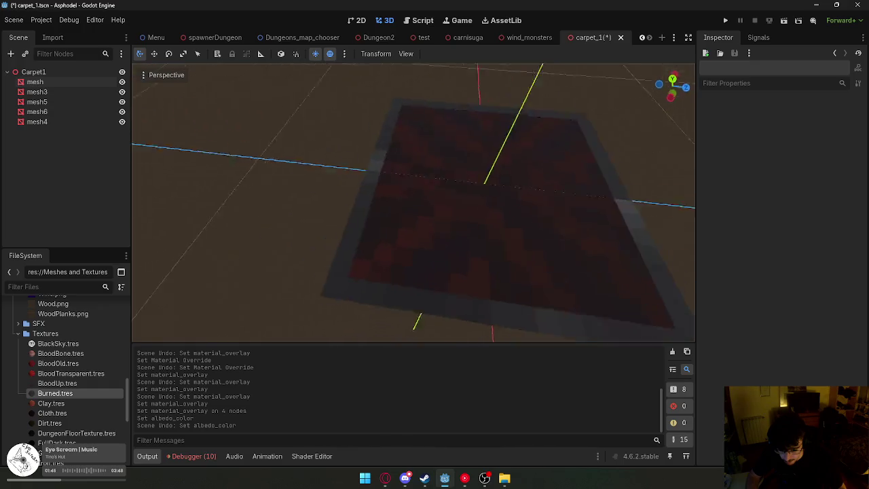
mouse_move(544, 285)
mouse_down()
mouse_move(530, 278)
mouse_move(544, 285)
mouse_up()
click(472, 285)
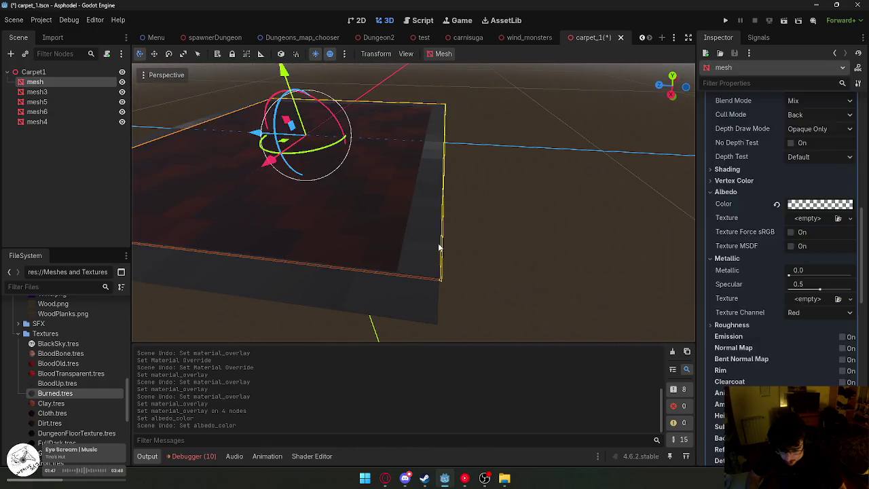
click(474, 204)
mouse_move(474, 204)
mouse_down()
mouse_move(461, 197)
mouse_move(483, 212)
mouse_up()
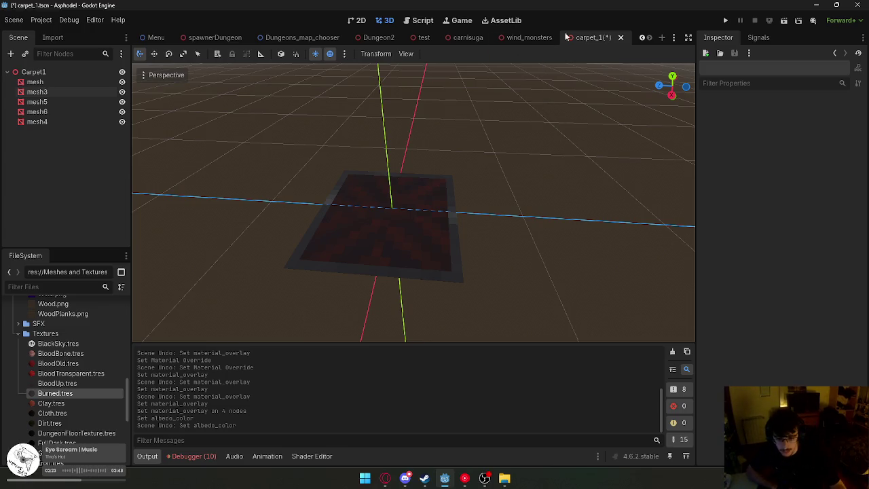
right_click(590, 38)
click(593, 59)
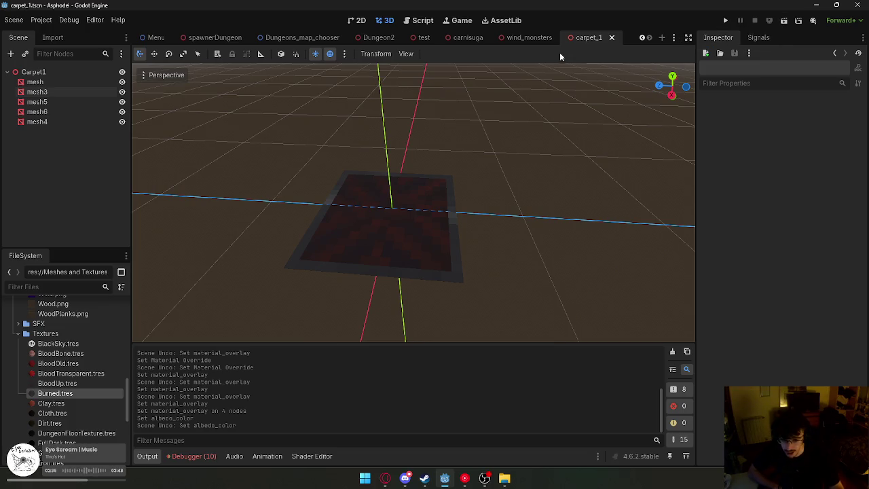
Make the overlay materials of the four border meshes mesh3–mesh4 unique.
click(37, 92)
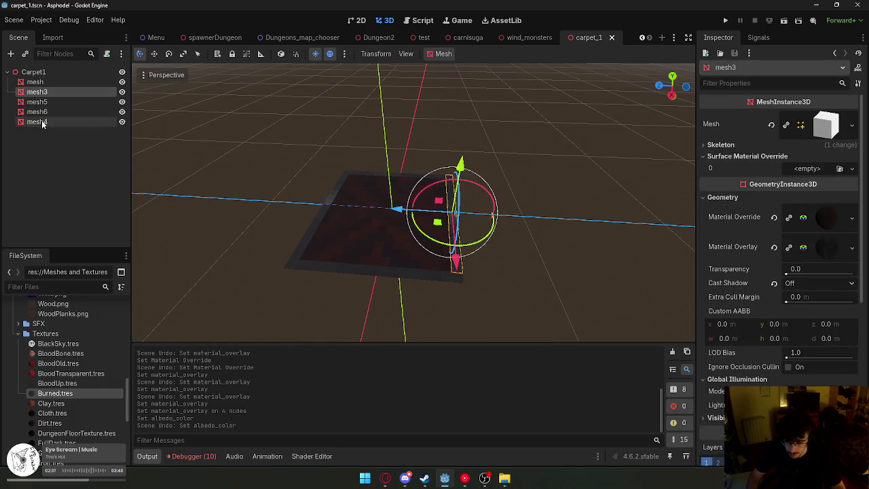
shift+click(36, 122)
click(725, 185)
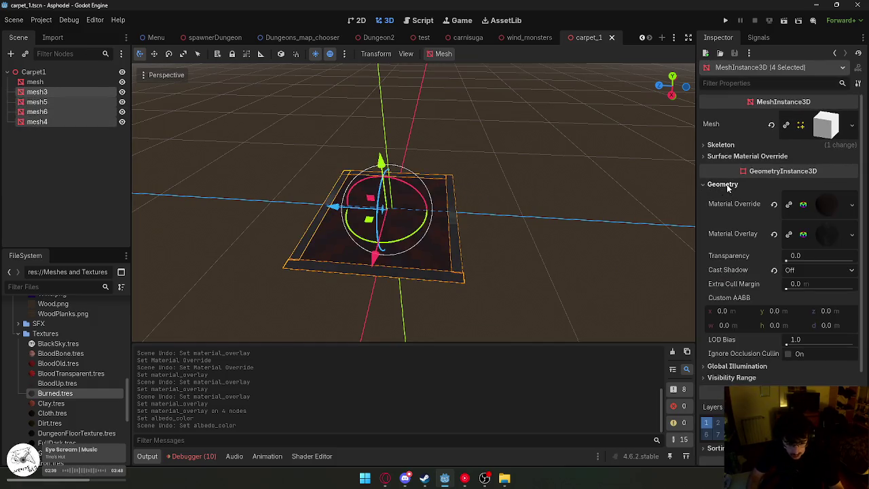
click(852, 233)
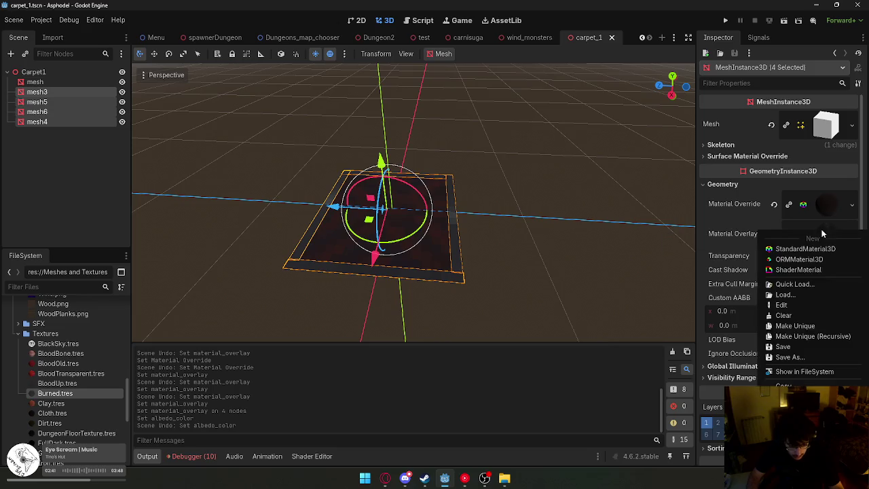
click(793, 335)
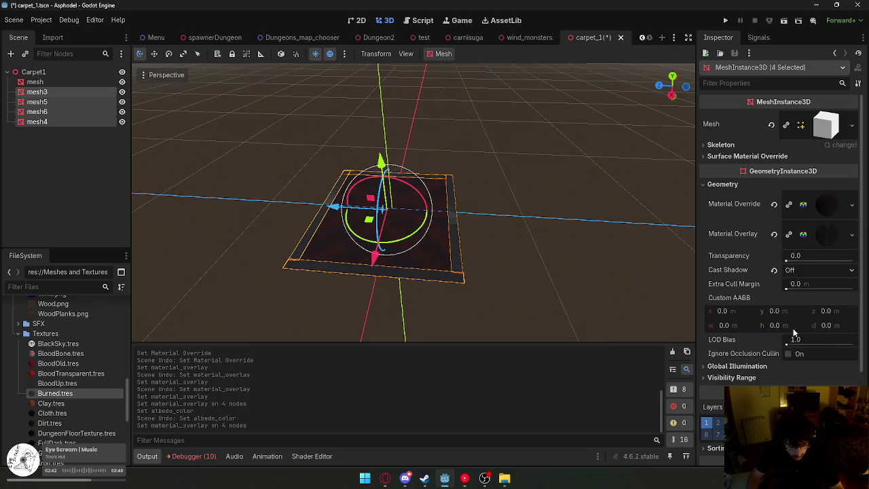
Try a transparency change on mesh3 alone, then undo it.
click(74, 102)
click(722, 187)
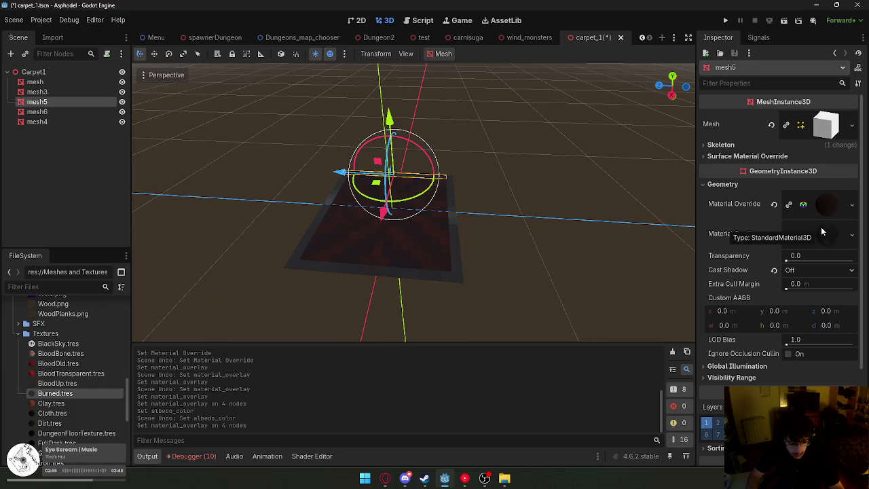
click(65, 91)
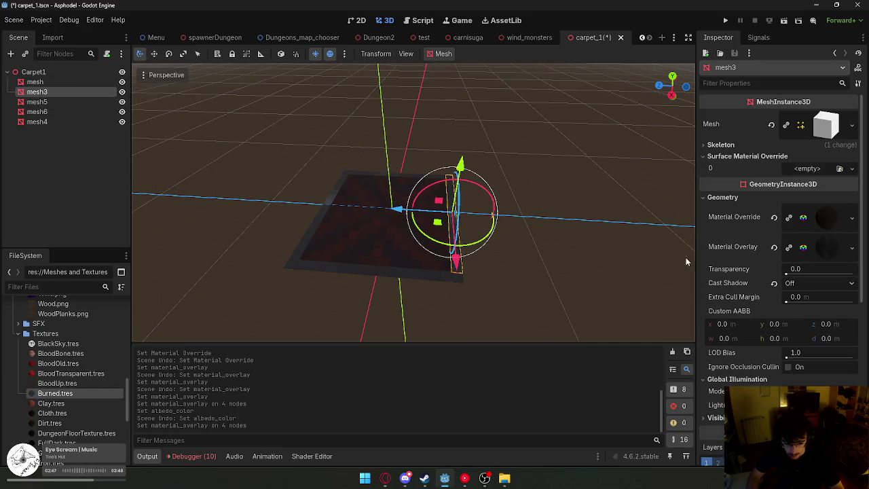
drag(791, 269, 852, 279)
click(594, 257)
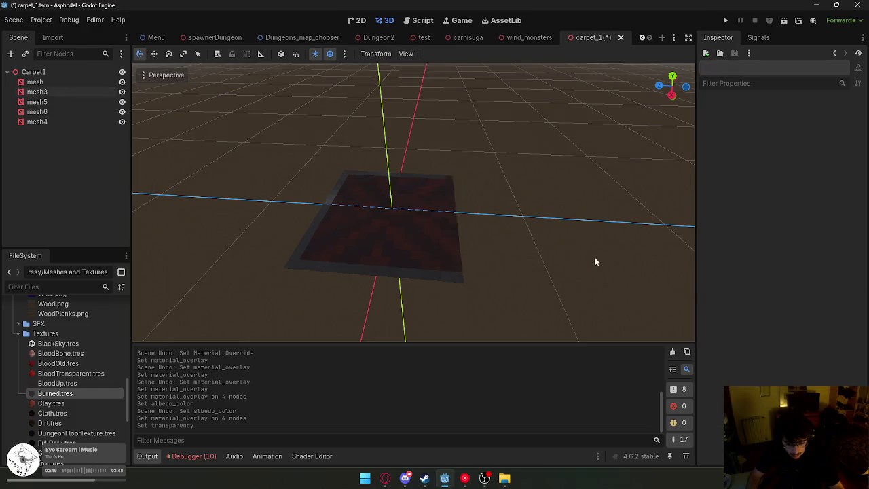
scroll(594, 258, up, 3)
key(ctrl+z)
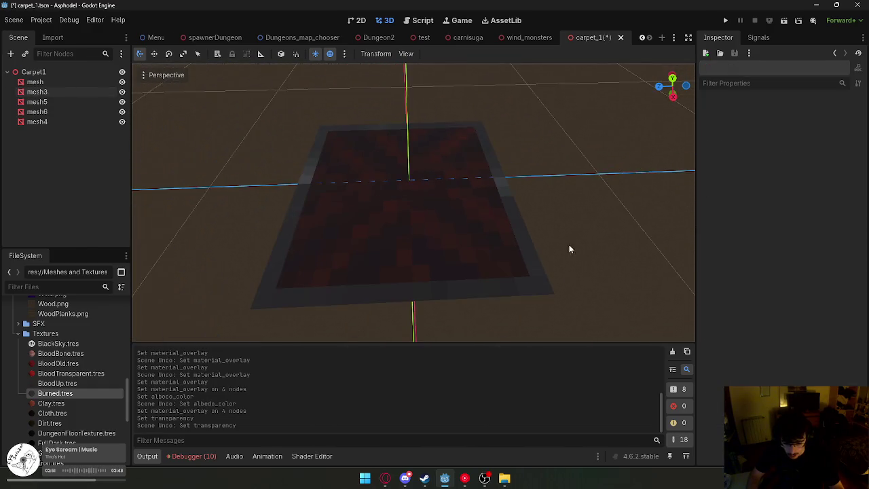
Set the four border meshes' Geometry transparency to about 0.4 and save carpet_1.
click(399, 290)
shift+click(56, 92)
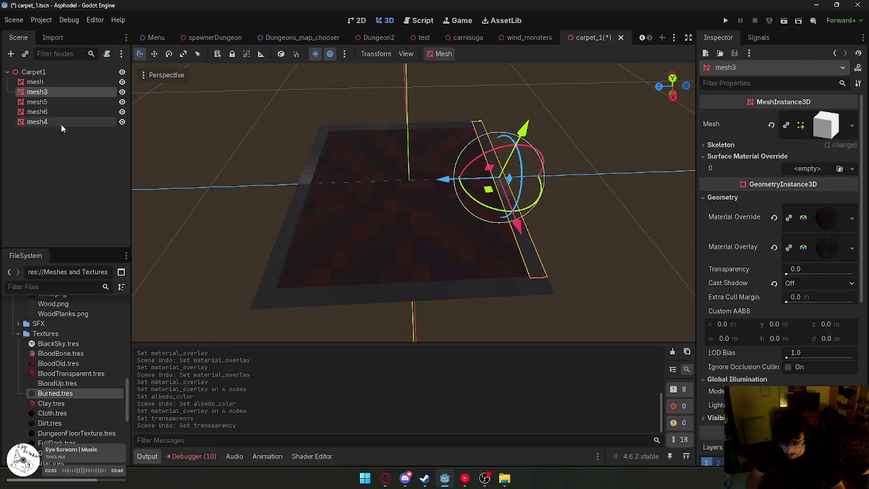
click(722, 184)
drag(786, 262, 811, 262)
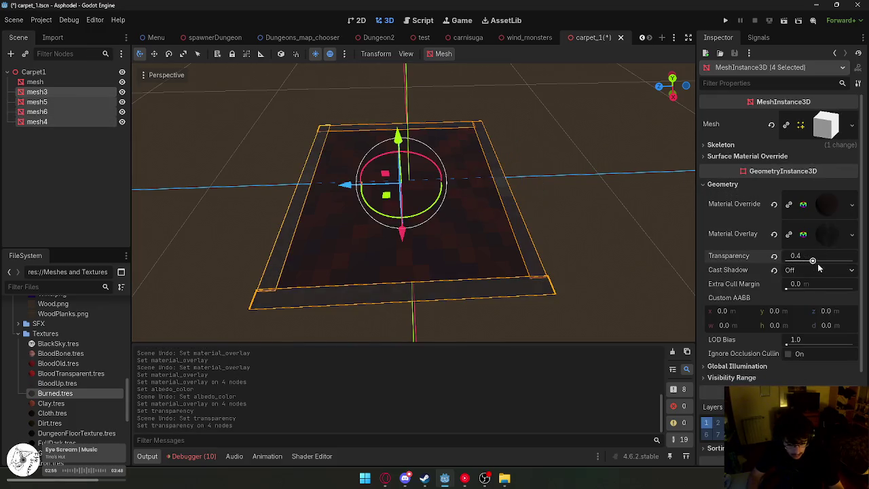
click(623, 241)
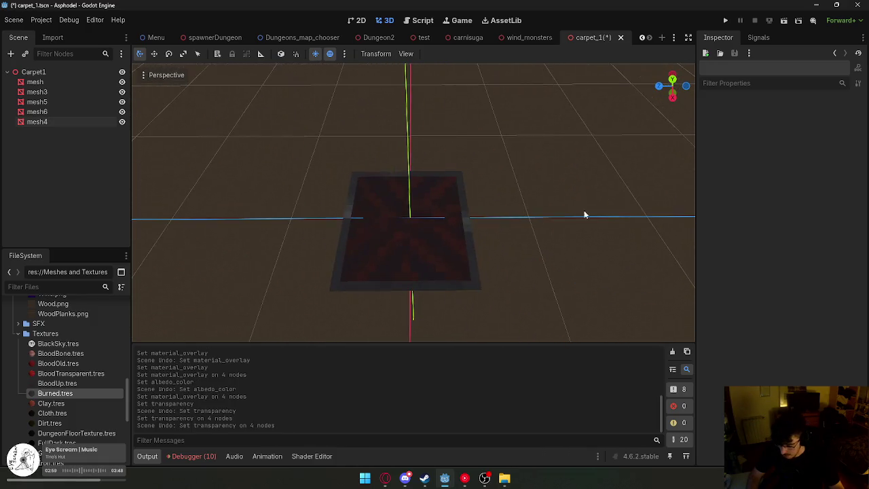
right_click(601, 40)
click(628, 61)
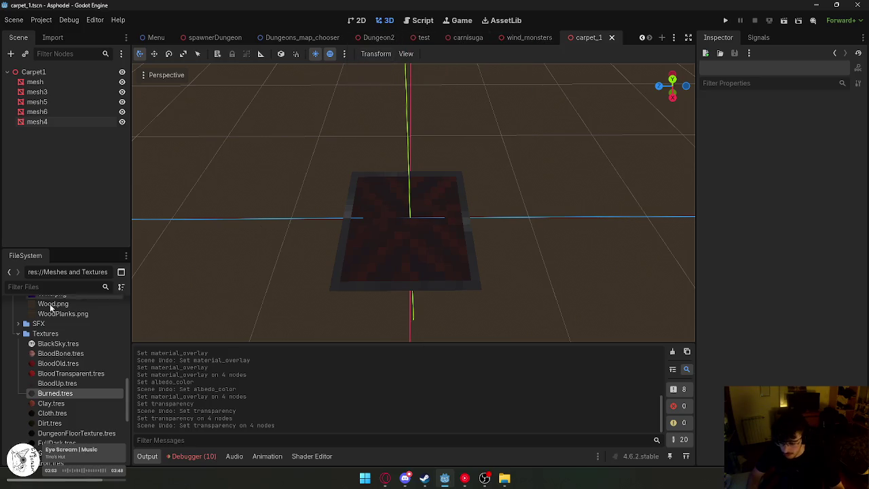
scroll(51, 336, up, 5)
Expand the Maps and Misc folders and open the Dungeons_map_chooser scene.
scroll(51, 336, up, 5)
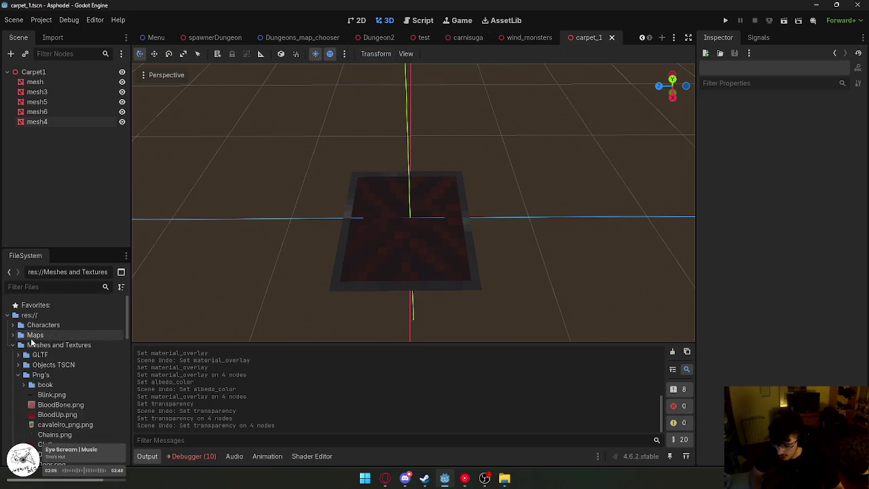
double_click(34, 335)
double_click(33, 354)
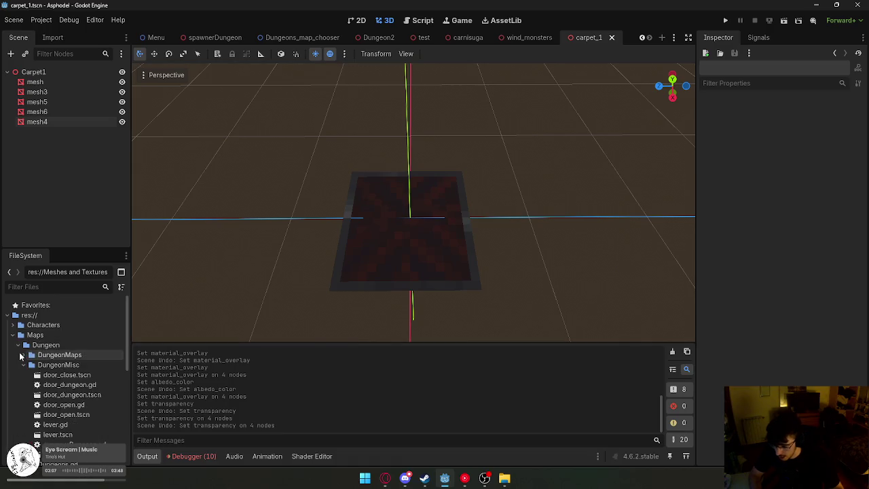
scroll(39, 380, down, 1)
double_click(38, 384)
double_click(75, 375)
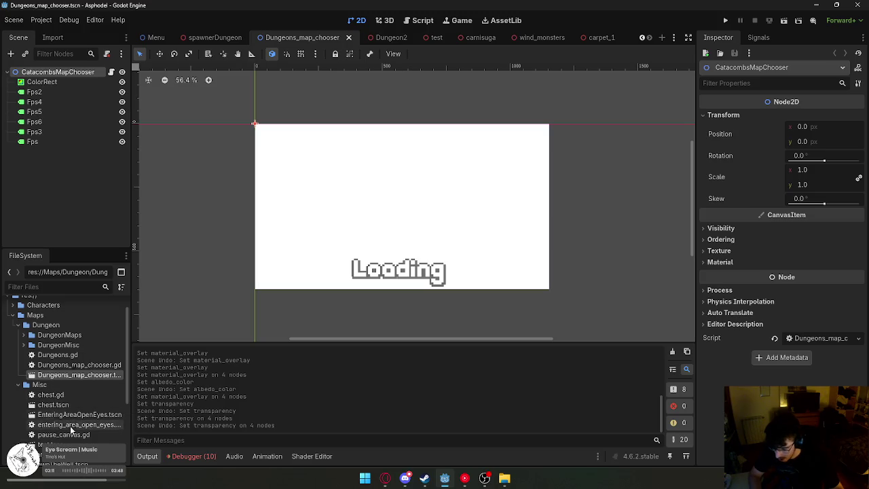
Look over the EnteringAreaOpenEyes, test and chest scene files, then collapse the Misc and Dungeon folders.
click(68, 414)
click(51, 444)
click(53, 405)
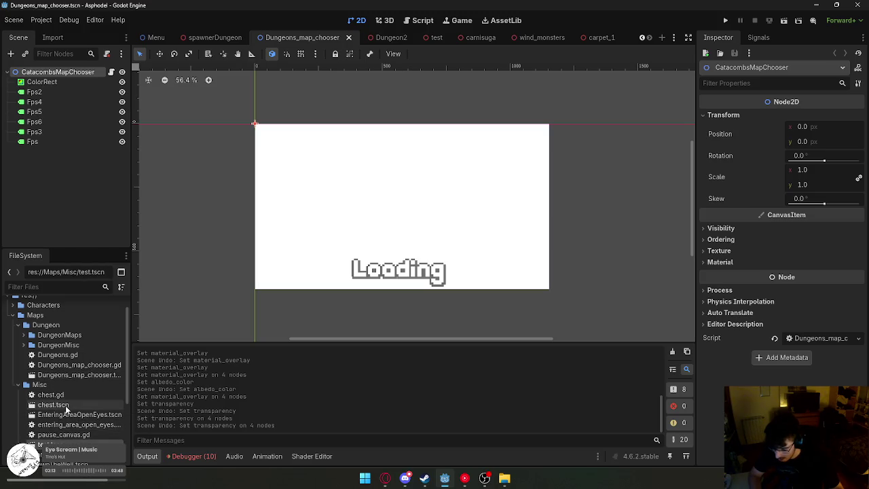
click(18, 385)
click(15, 315)
click(13, 336)
click(14, 347)
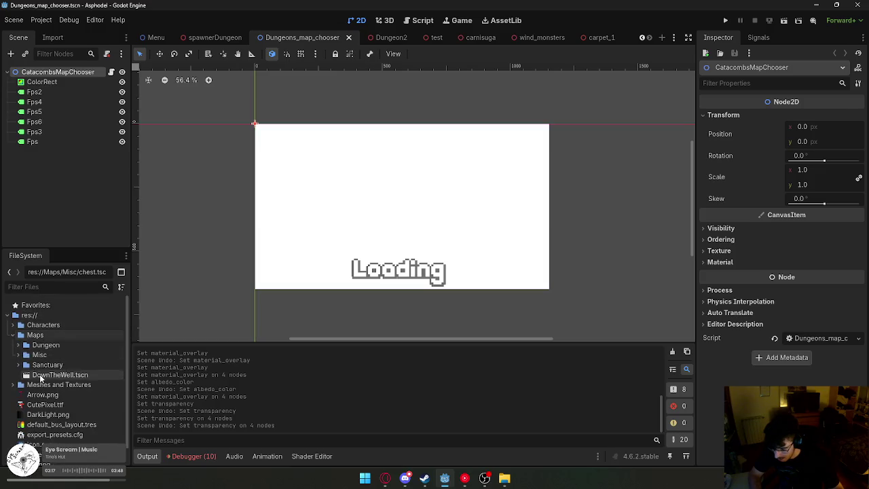
Open the DownTheWell scene, test-run it, then close the running game.
double_click(60, 375)
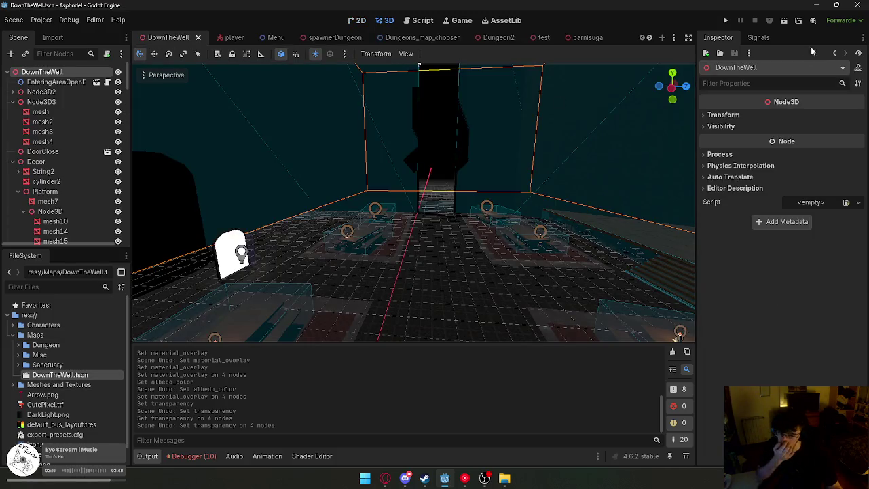
click(785, 21)
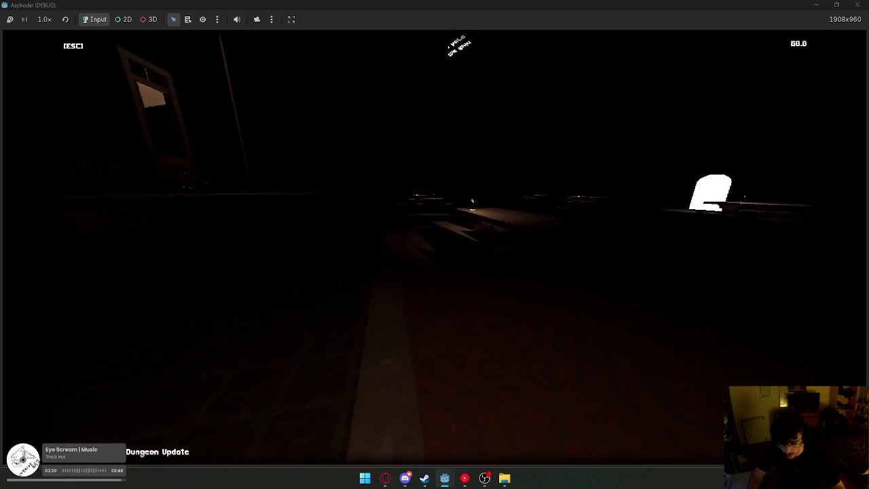
key(super)
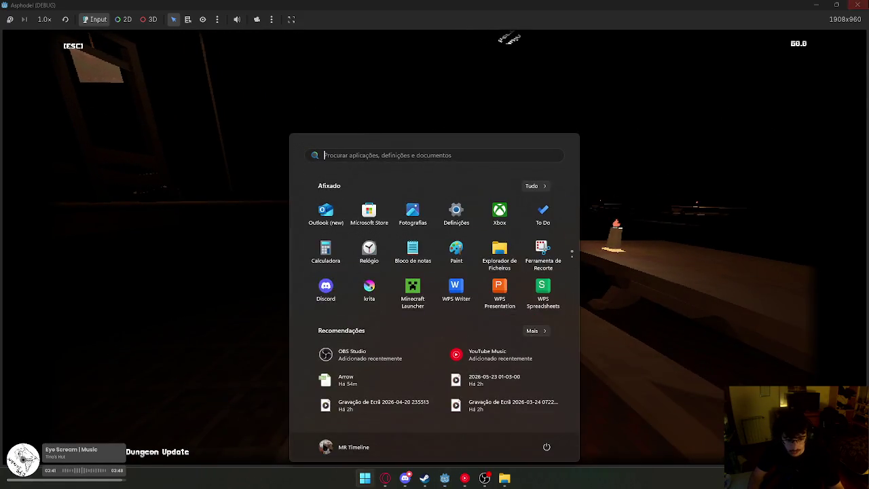
key(Escape)
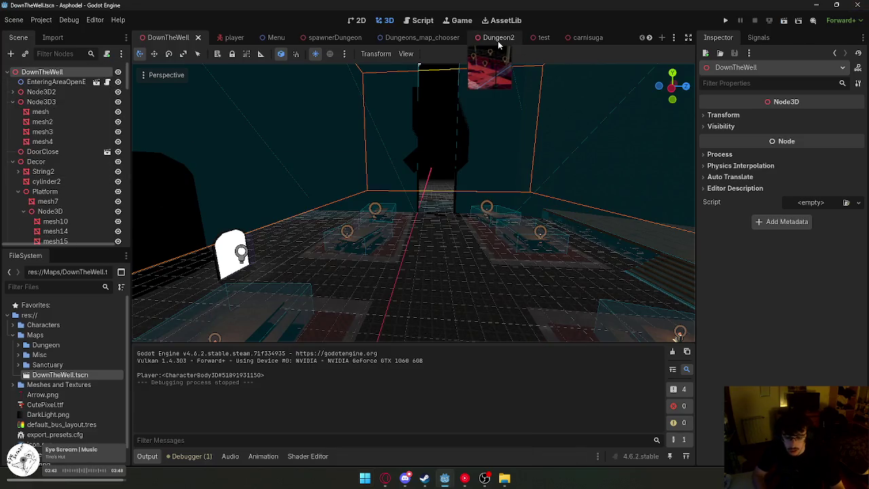
Go via the carnisuga tab to Dungeon2 and show its Master and Dungeon audio buses.
click(570, 38)
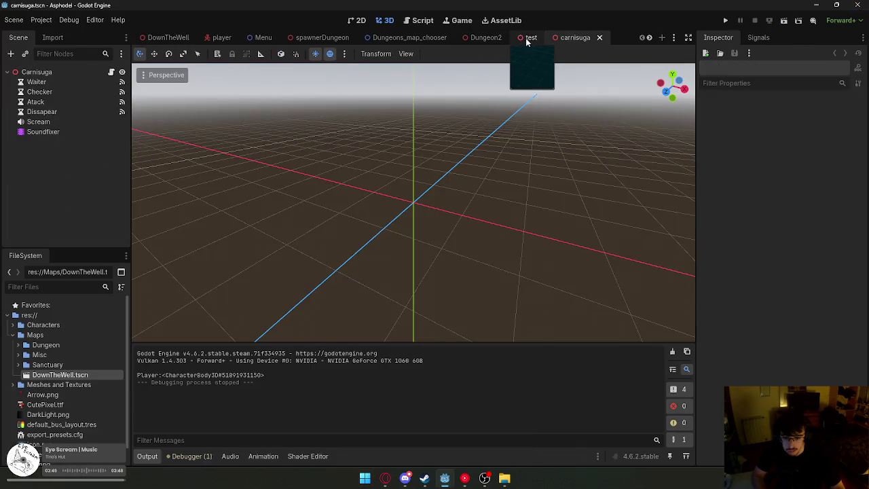
click(482, 38)
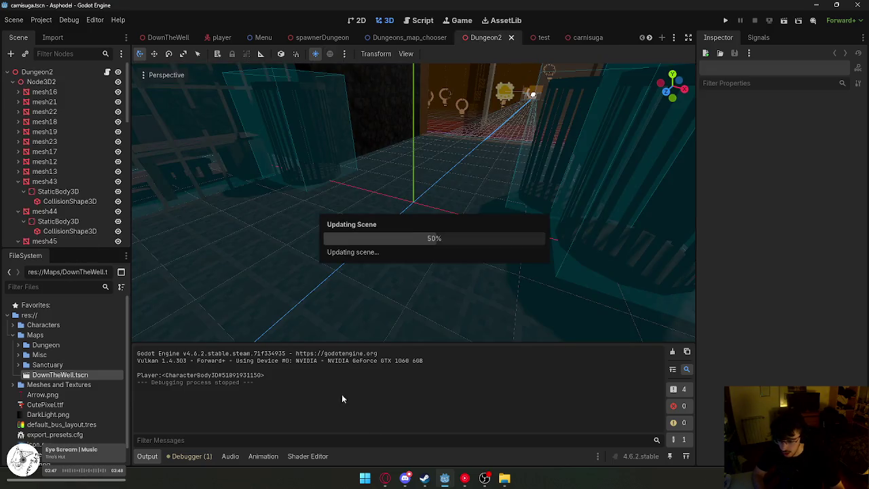
mouse_move(385, 478)
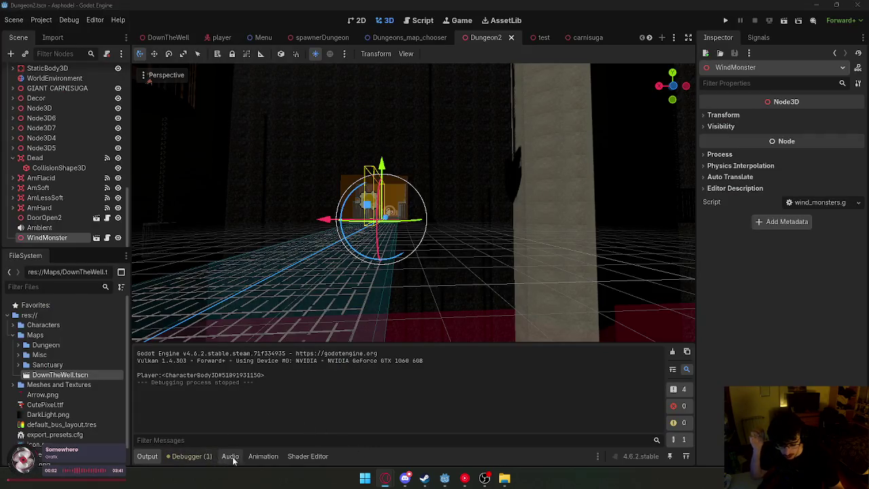
click(232, 456)
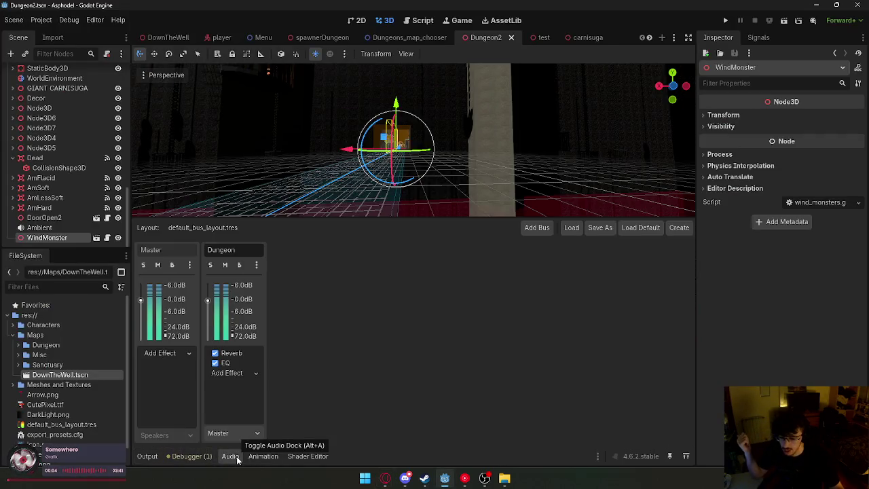
Hide the Dungeon2 audio bus panel and minimize everything with Win+D.
click(232, 456)
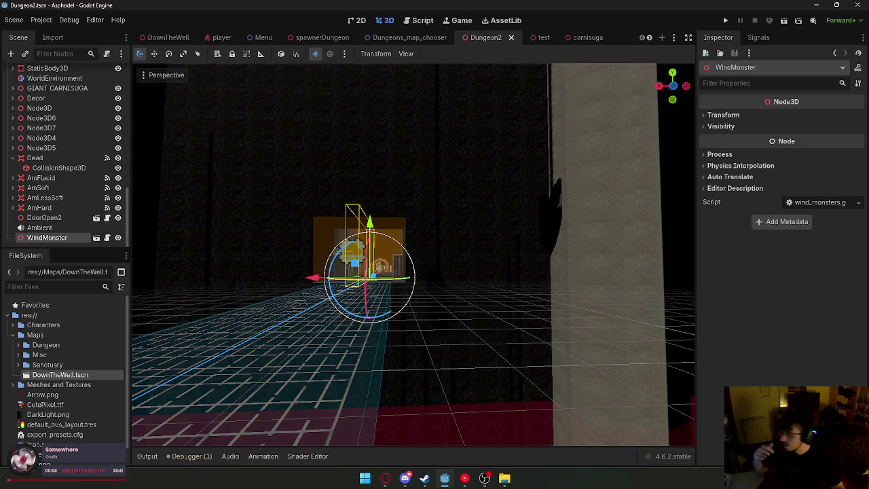
key(super+d)
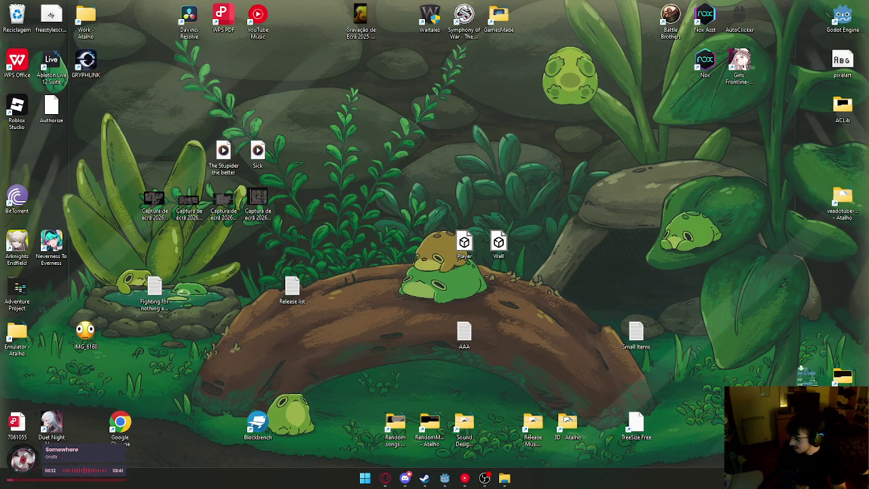
Restore the Godot editor with Dungeon2 open using Win+D.
key(super+d)
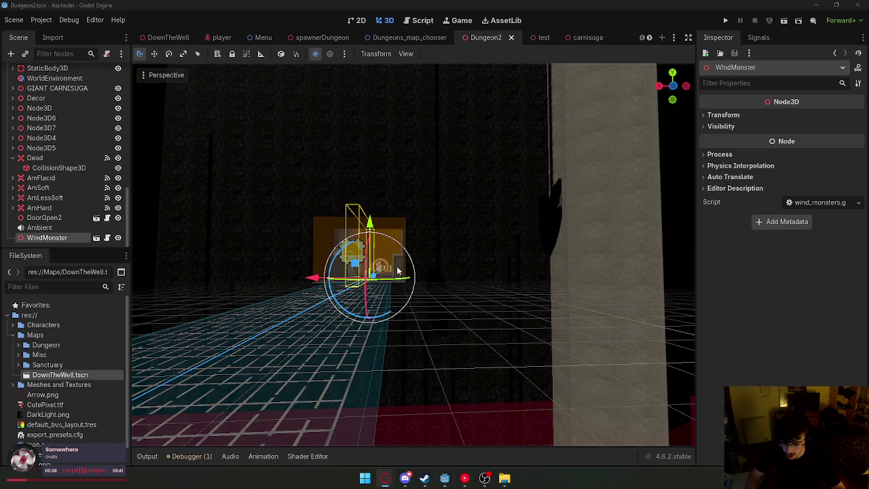
Fly around Dungeon2's pillar and red lamp corridor, then close the Dungeon2 scene.
drag(407, 271, 625, 77)
key(s)
scroll(408, 271, up, 3)
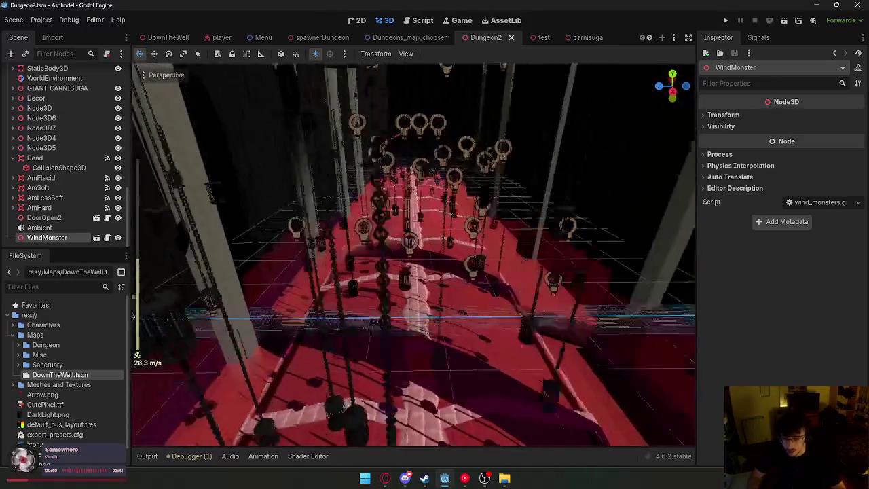
scroll(136, 355, down, 8)
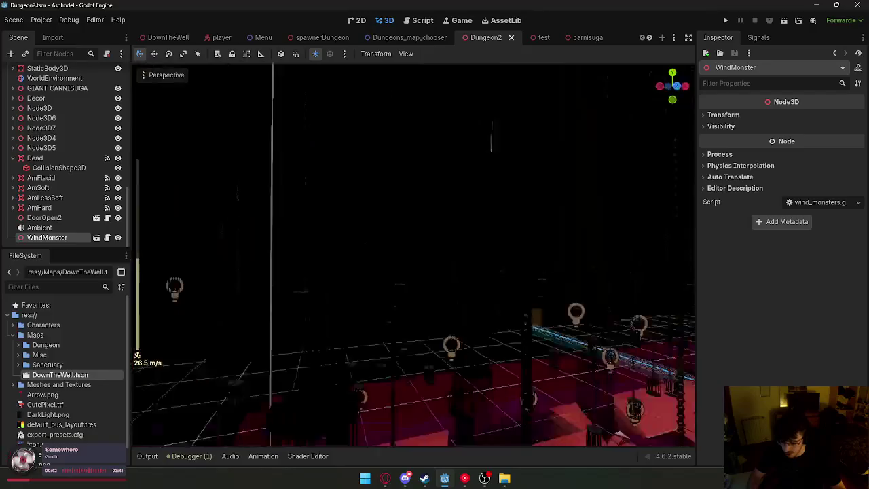
scroll(137, 354, up, 4)
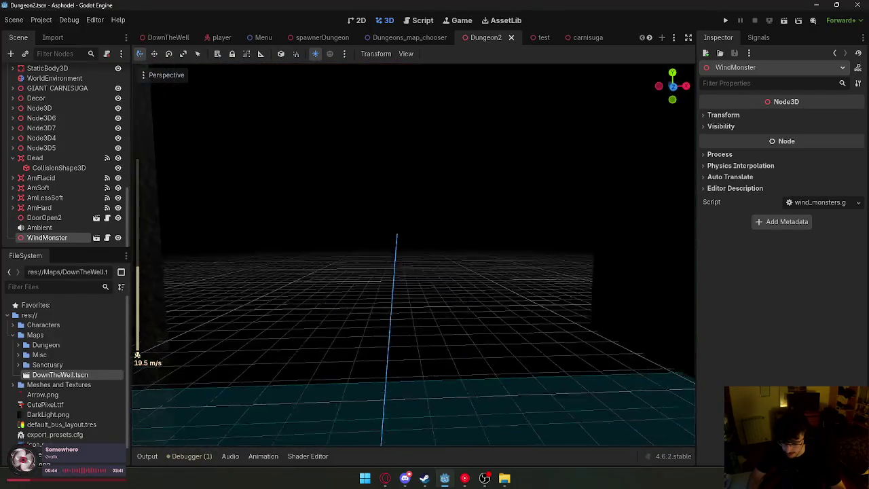
key(s)
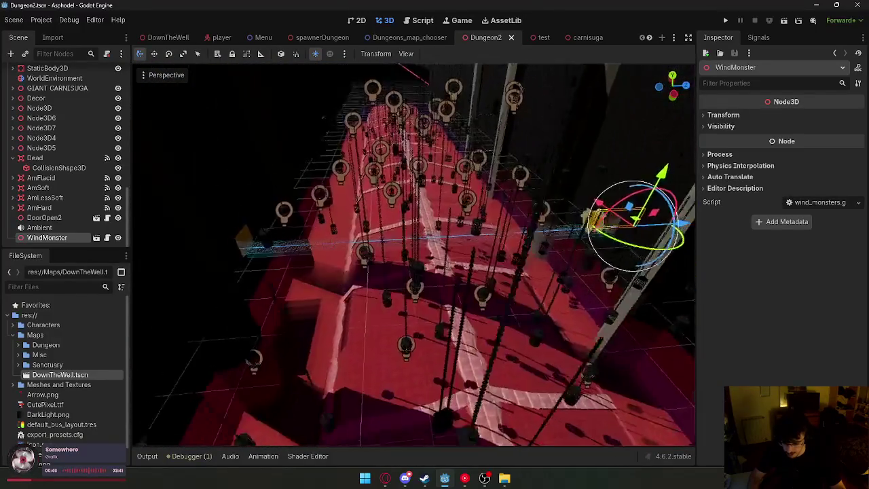
click(512, 37)
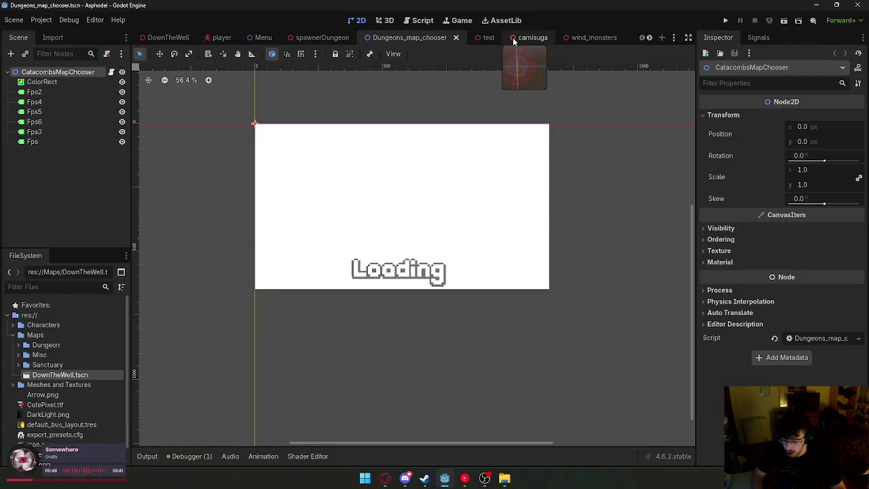
Inspect the test scene's stone wall with door from near and far, then switch to carpet_1.
right_click(477, 170)
click(479, 38)
click(434, 39)
click(483, 44)
key(w)
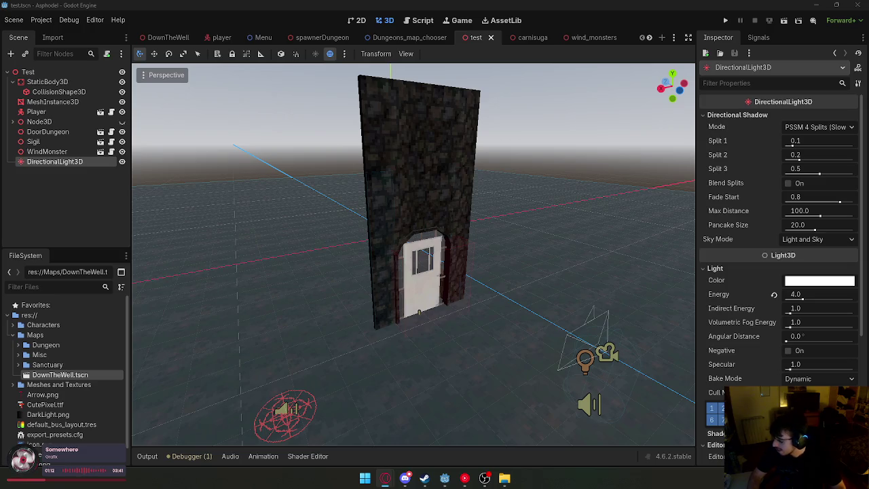
drag(251, 325, 326, 286)
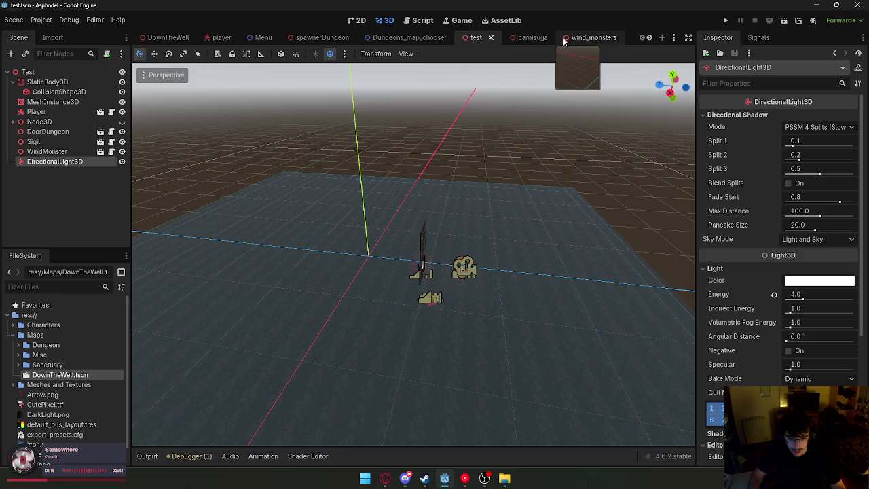
scroll(525, 39, down, 1)
click(588, 37)
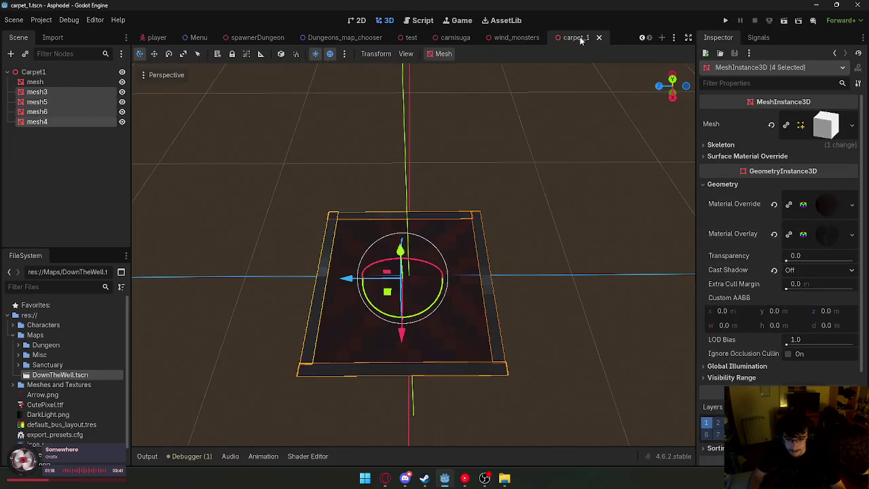
Select the main carpet mesh and drop Stone.png from Meshes and Textures into its metallic texture.
click(535, 168)
click(453, 261)
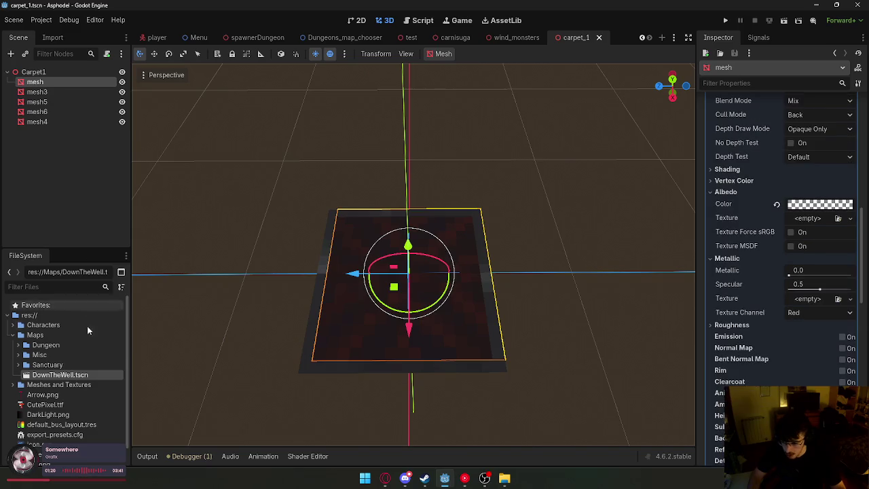
scroll(79, 366, down, 1)
scroll(80, 367, up, 1)
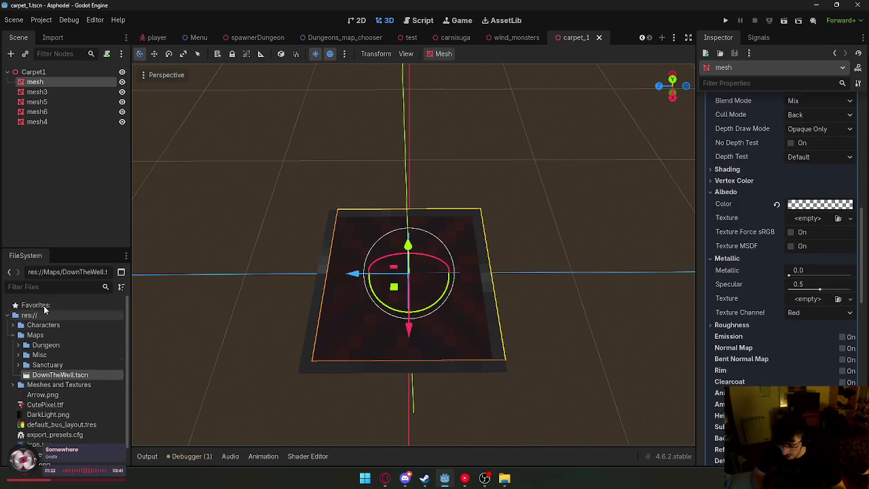
click(15, 386)
scroll(52, 353, down, 5)
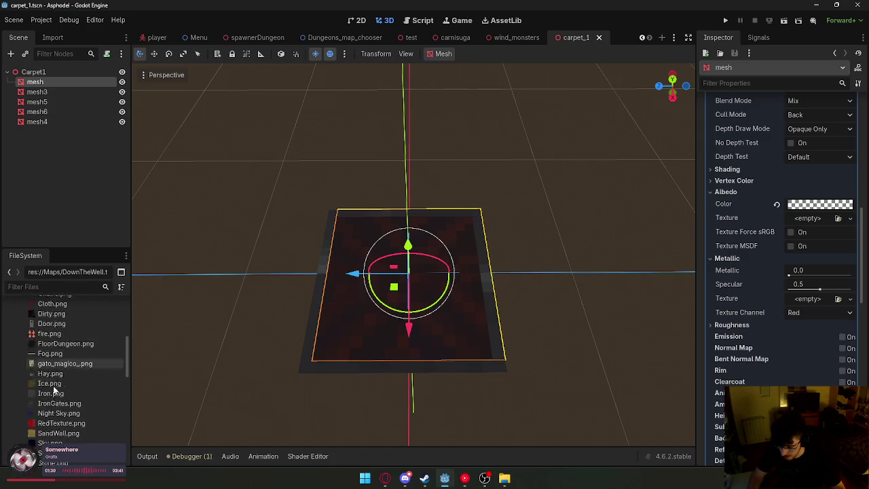
scroll(51, 336, down, 1)
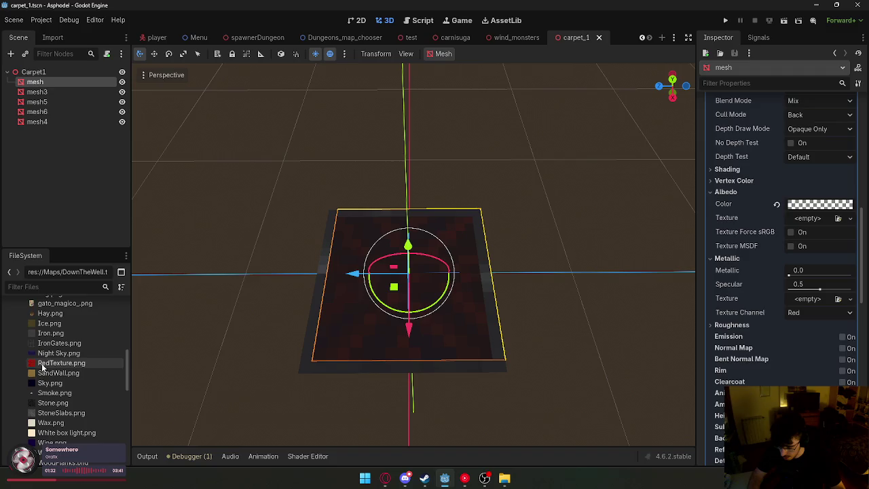
scroll(47, 369, down, 1)
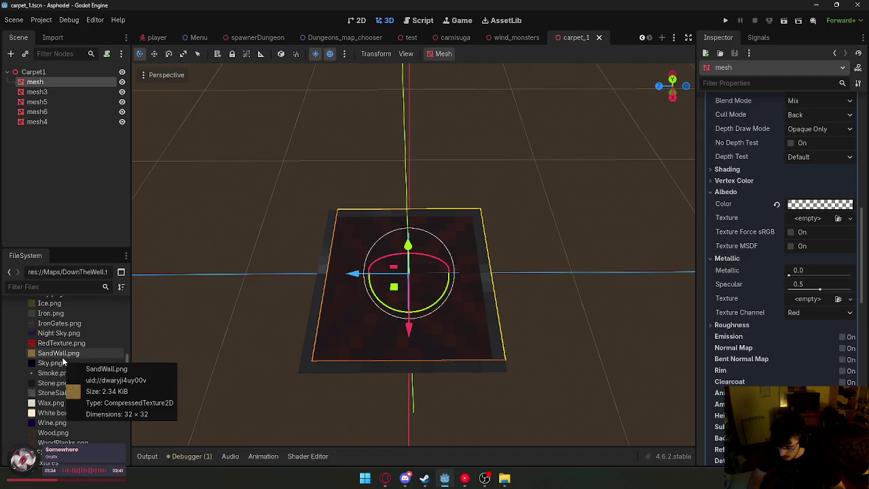
scroll(67, 373, down, 1)
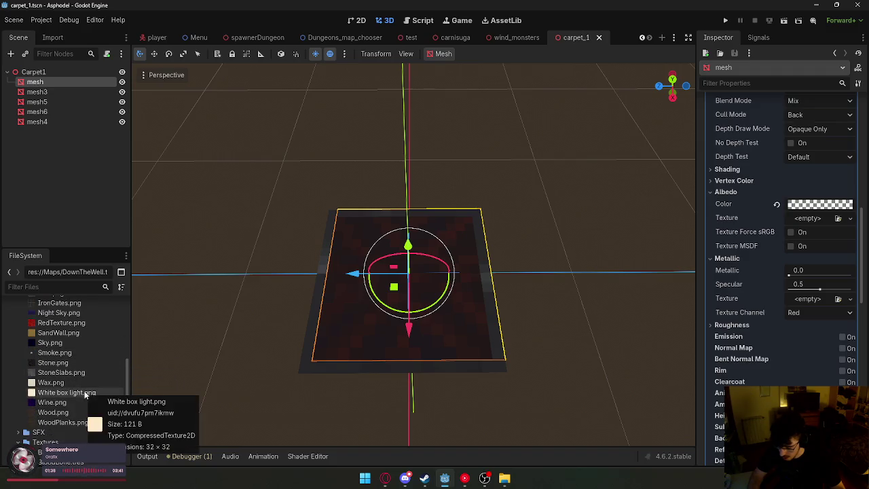
drag(73, 361, 798, 300)
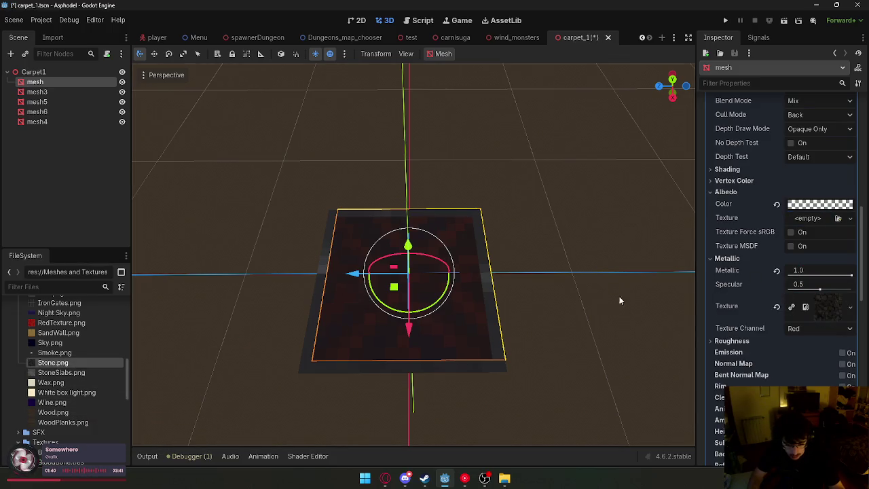
Check that border strip mesh4's overlay material uses Dirty.png as albedo, then select mesh5.
scroll(88, 354, up, 5)
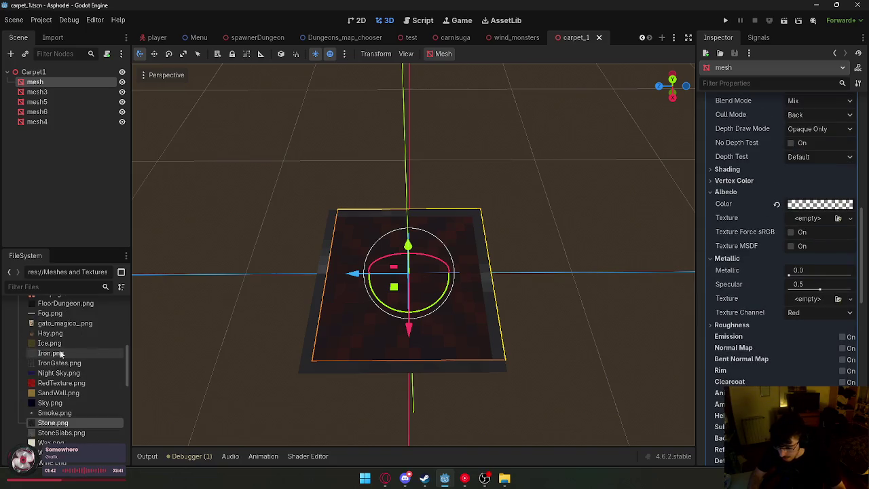
scroll(82, 360, up, 4)
scroll(85, 365, down, 4)
scroll(84, 372, down, 3)
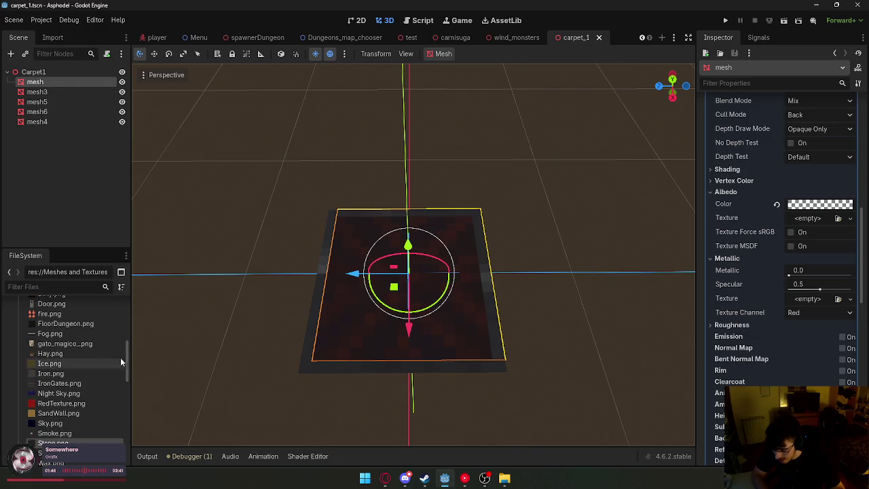
click(315, 342)
click(826, 233)
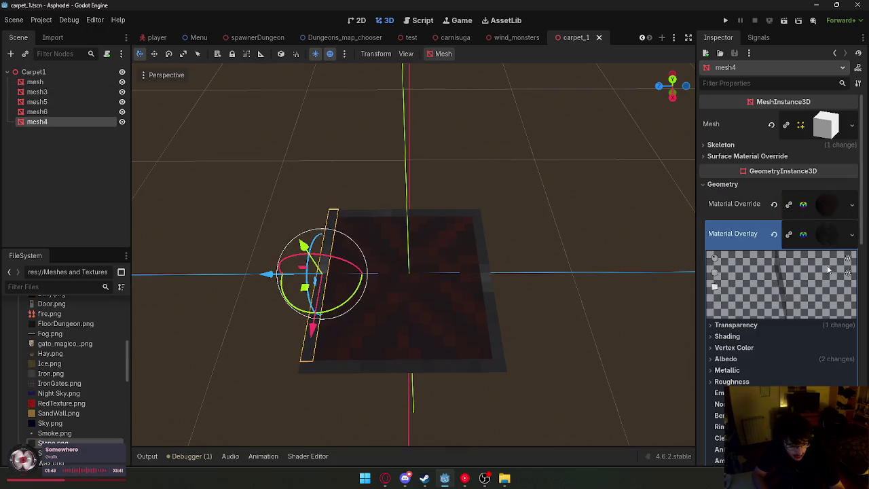
scroll(761, 283, down, 2)
mouse_move(789, 251)
mouse_down()
mouse_move(774, 238)
mouse_move(797, 231)
mouse_move(761, 216)
mouse_move(788, 224)
mouse_up()
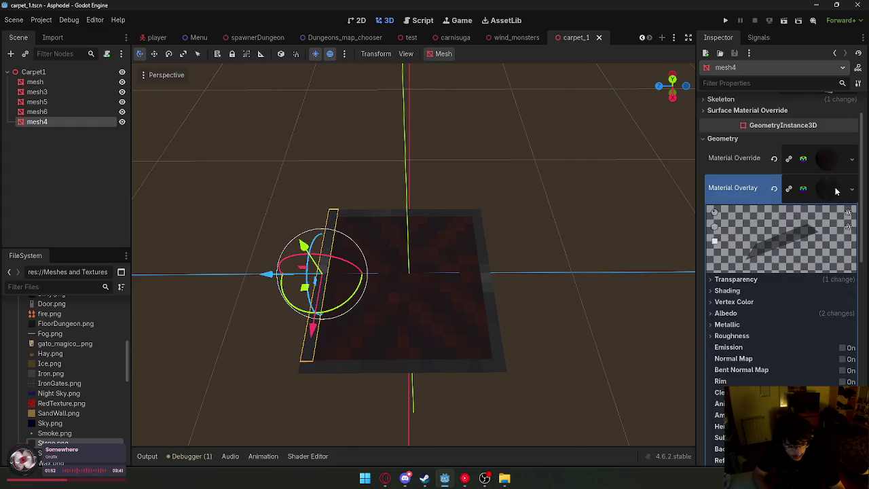
scroll(804, 272, down, 10)
scroll(764, 291, up, 6)
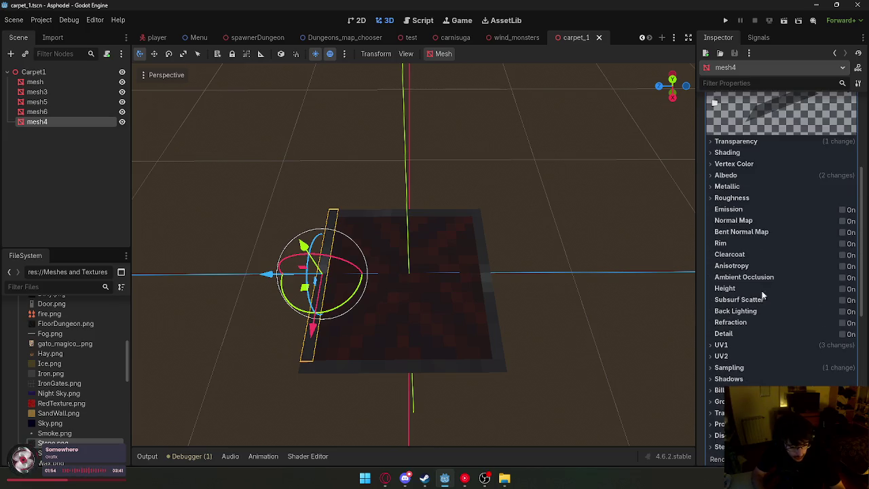
click(752, 174)
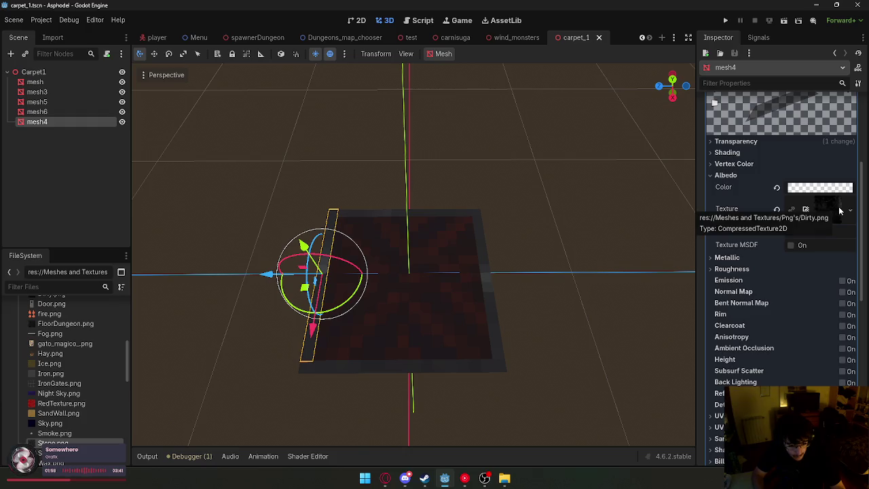
click(48, 102)
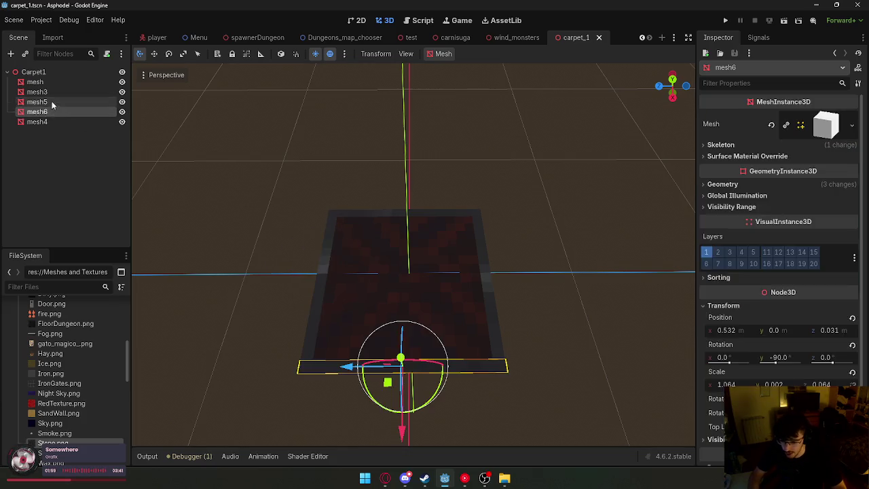
Apply Dirty.png as the main carpet mesh's albedo texture and save the carpet scene.
click(379, 273)
scroll(76, 331, up, 2)
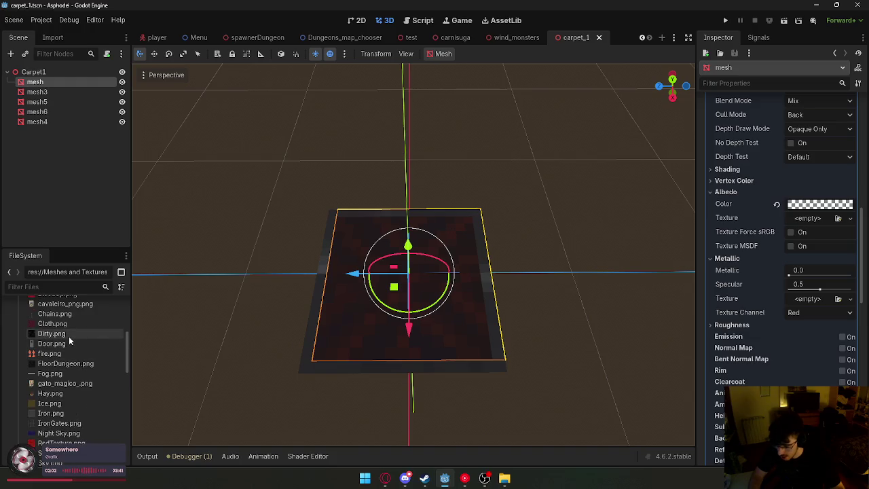
drag(52, 334, 818, 218)
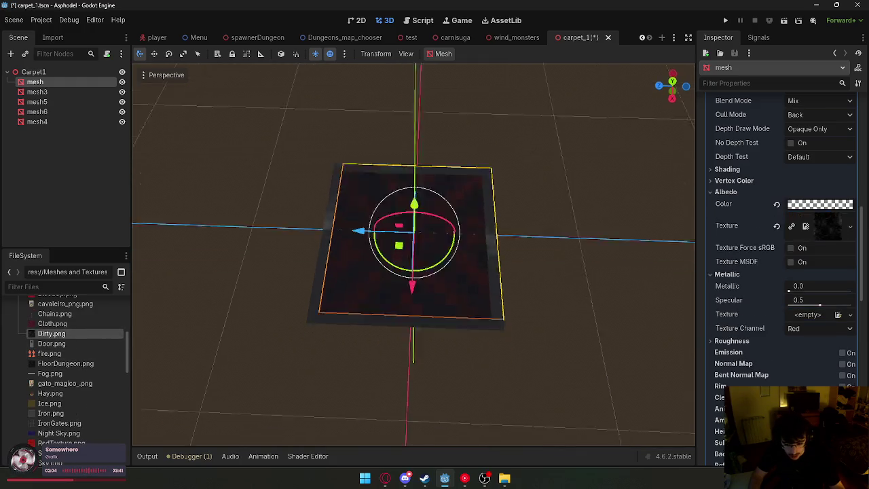
click(564, 265)
scroll(468, 271, up, 4)
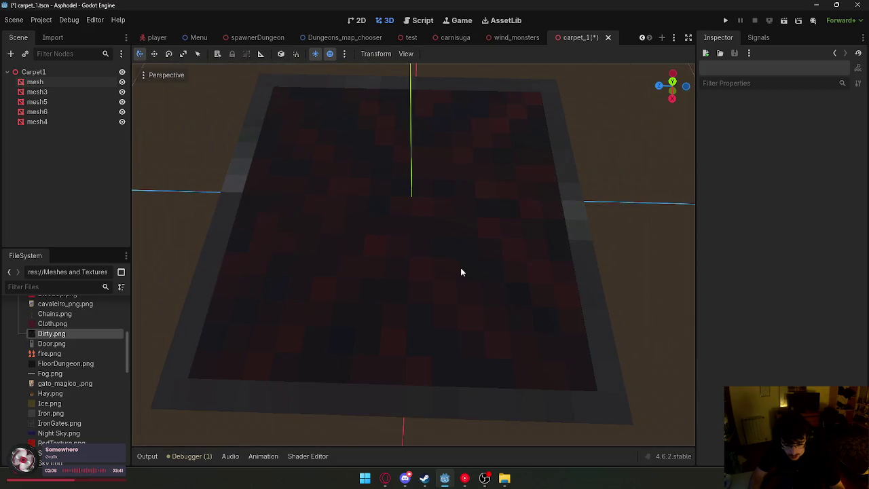
click(410, 244)
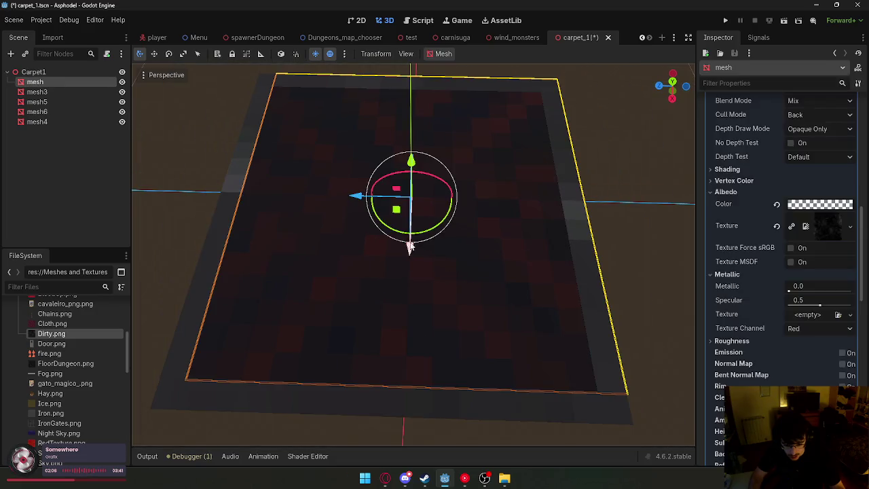
click(578, 228)
scroll(577, 230, down, 5)
scroll(576, 231, up, 6)
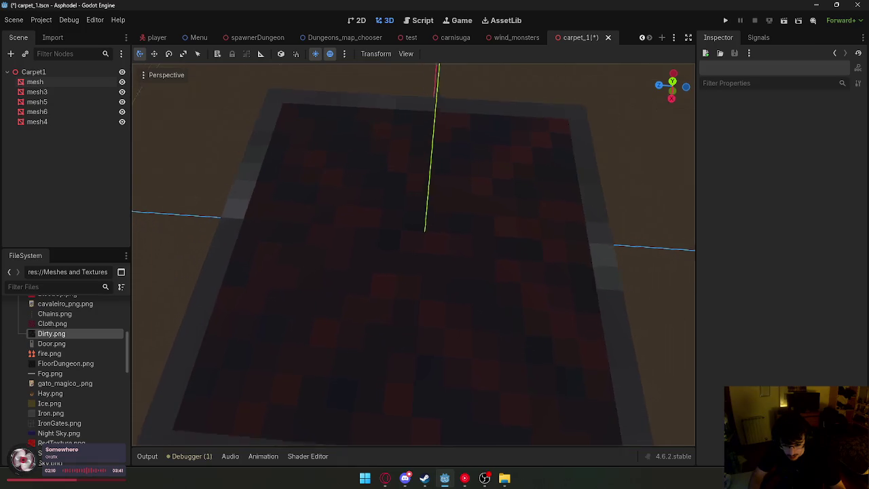
scroll(468, 266, down, 5)
click(468, 267)
click(577, 300)
scroll(577, 301, up, 2)
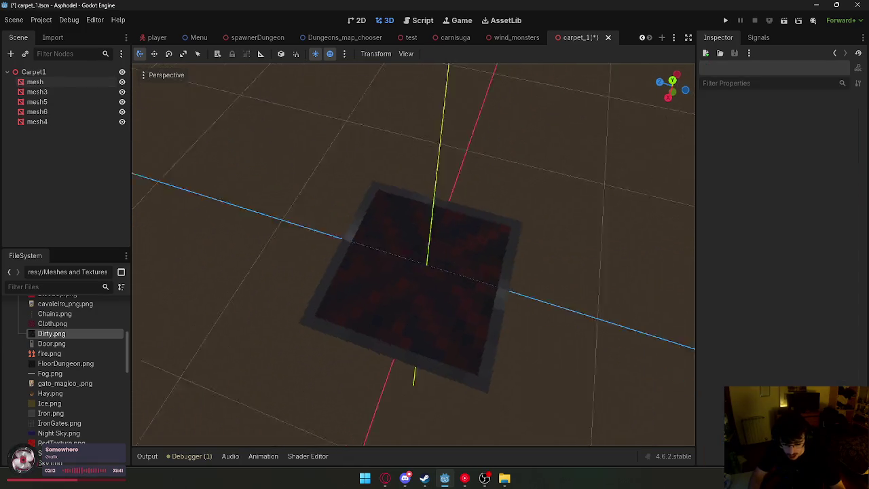
right_click(570, 39)
click(590, 61)
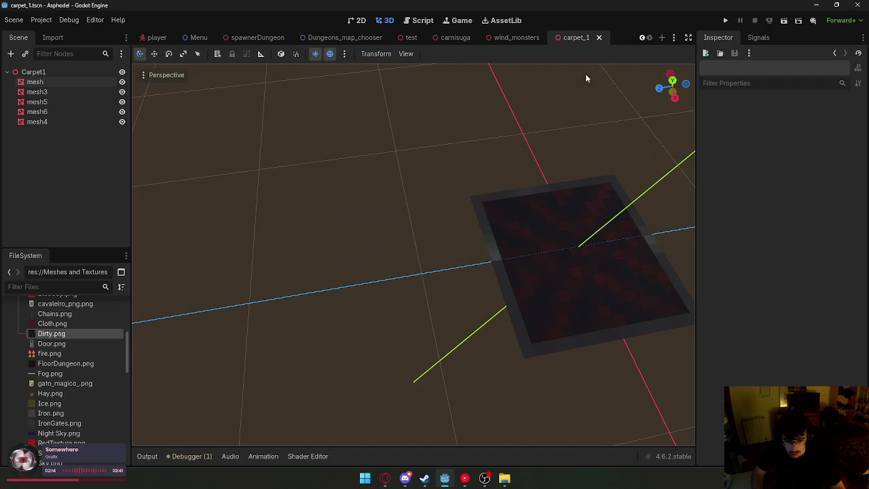
Enable UV1 Triplanar and World Triplanar on the carpet mesh's overlay material.
click(630, 267)
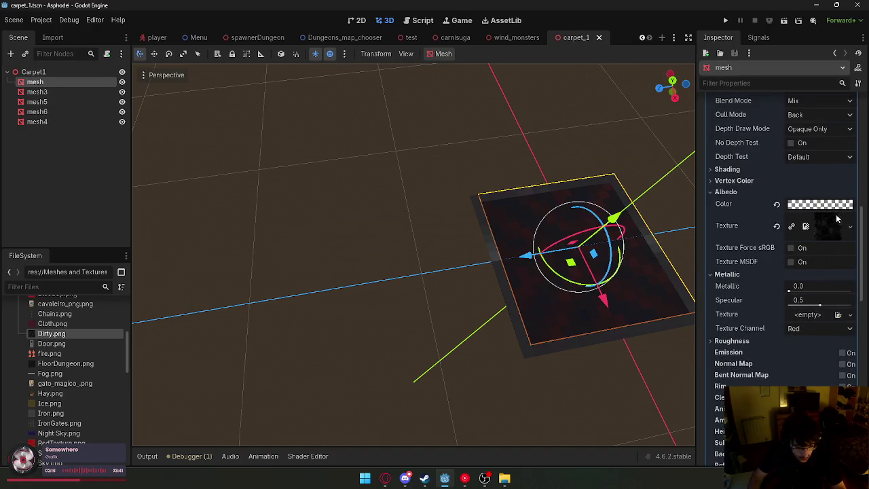
scroll(836, 216, down, 1)
scroll(834, 227, up, 8)
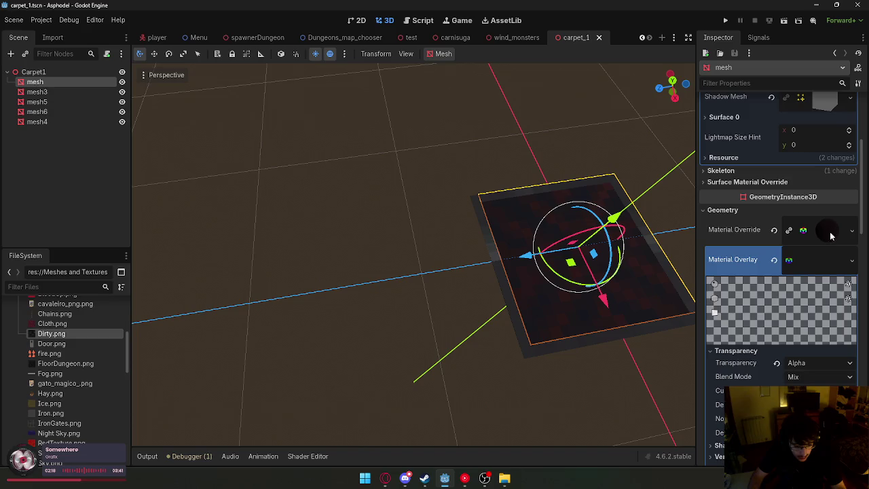
scroll(826, 261, down, 10)
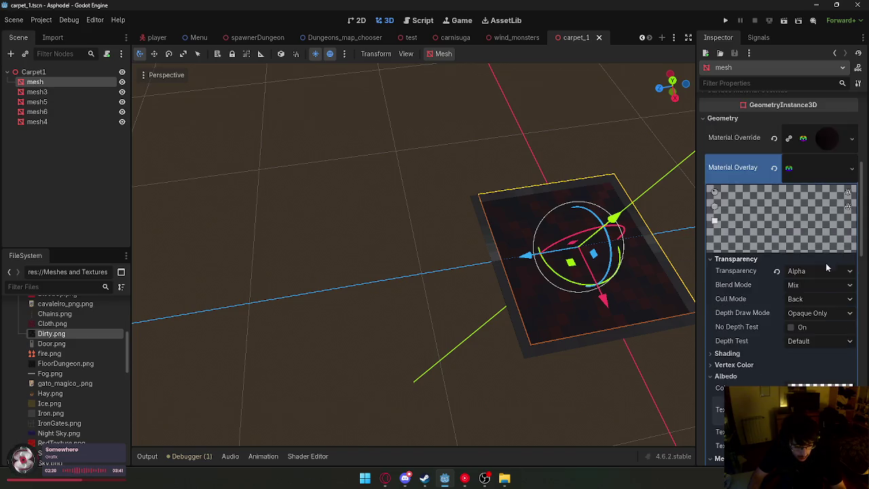
scroll(791, 273, up, 3)
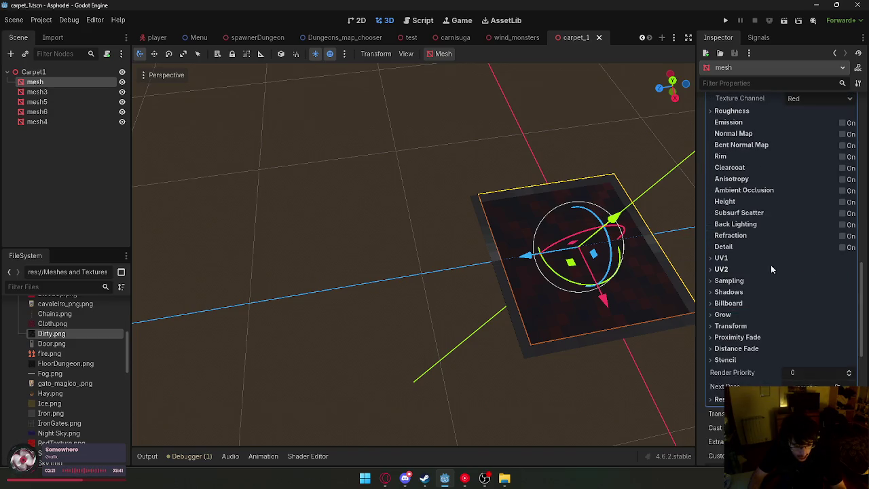
click(729, 257)
click(792, 325)
click(802, 358)
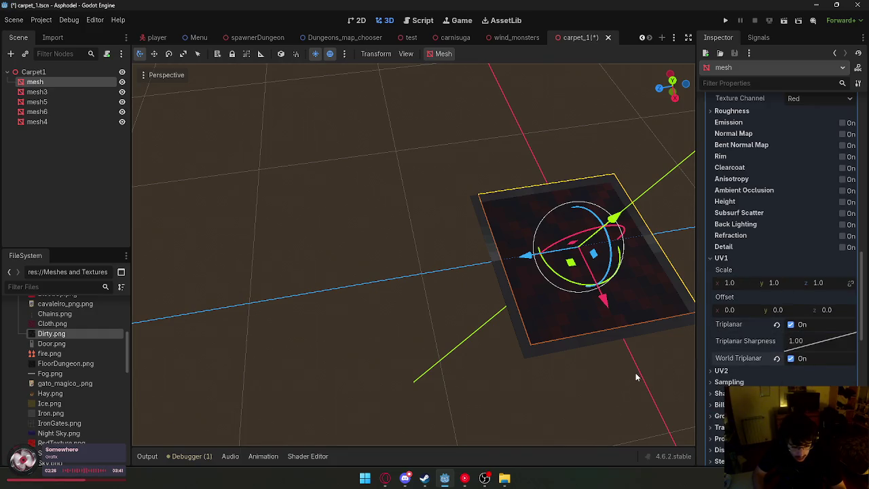
click(635, 373)
mouse_move(473, 168)
mouse_down()
mouse_move(462, 230)
mouse_move(475, 224)
mouse_move(472, 203)
mouse_move(462, 227)
mouse_move(286, 242)
mouse_up()
Compare mesh4's UV1 settings, then set the main carpet mesh's UV1 scale to 0.5.
click(286, 242)
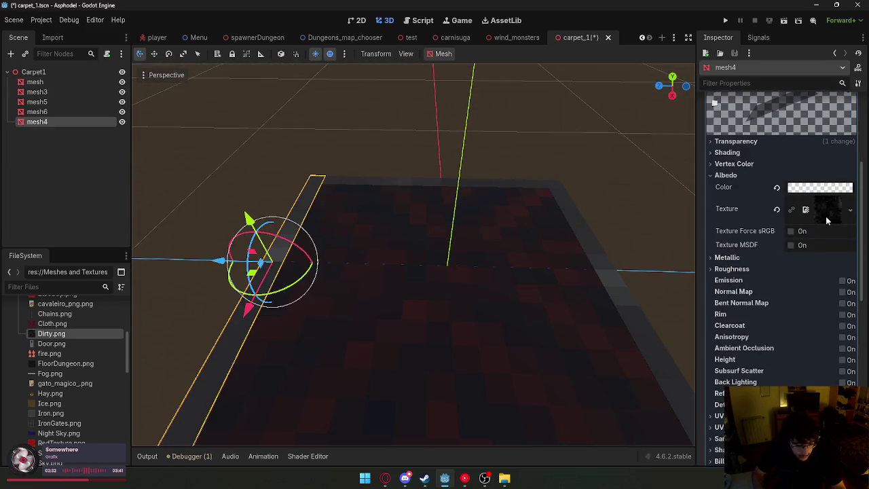
scroll(821, 211, up, 3)
scroll(811, 187, down, 9)
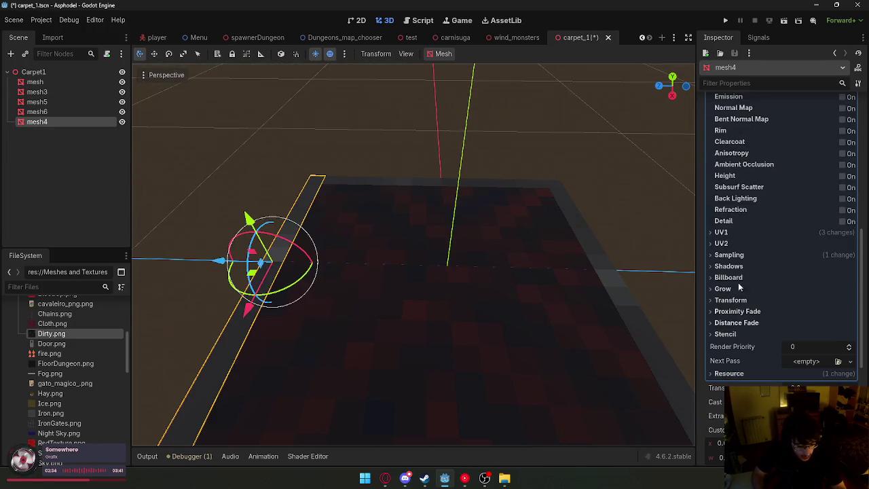
click(721, 232)
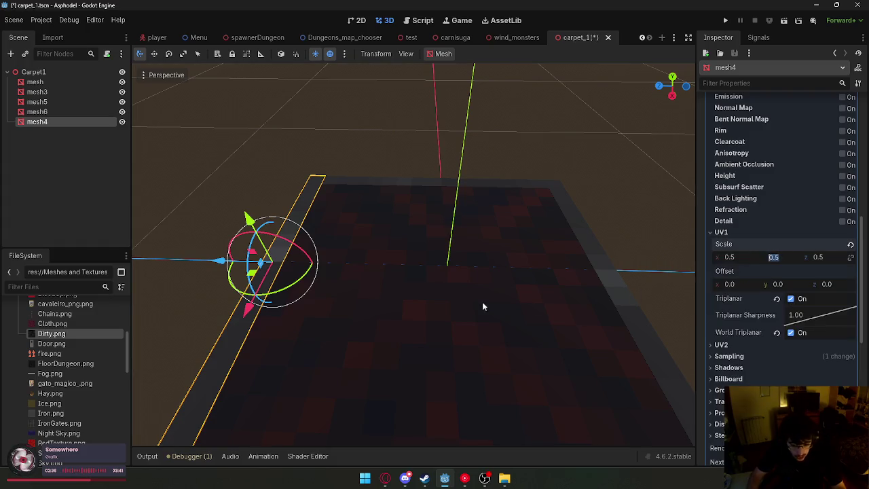
click(58, 82)
click(736, 283)
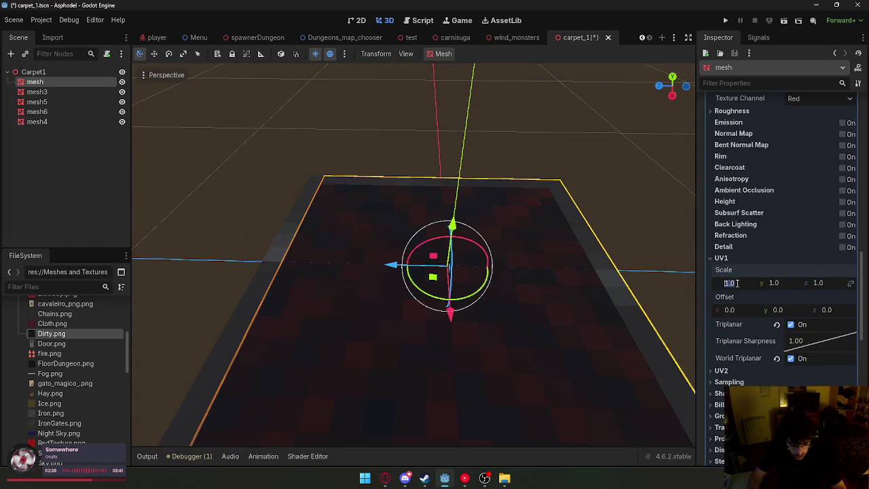
click(818, 283)
text(0.5)
key(Return)
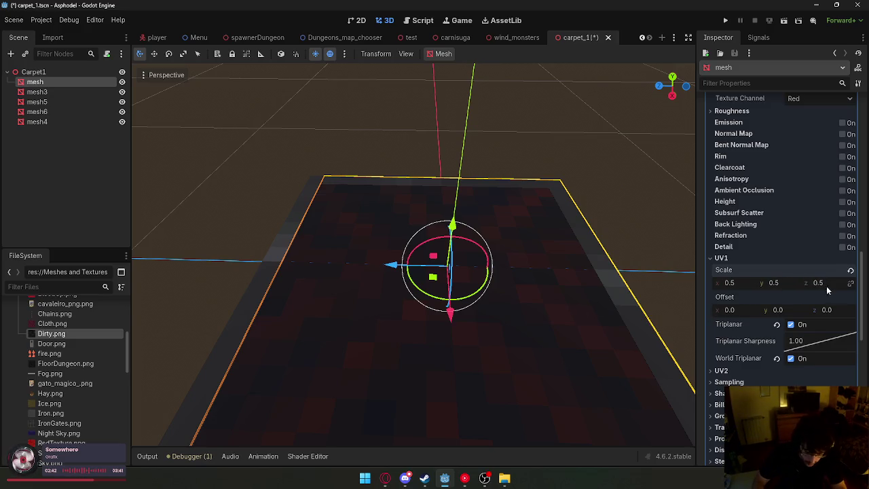
Look over the rescaled carpet from further back and save the carpet_1 scene.
click(658, 274)
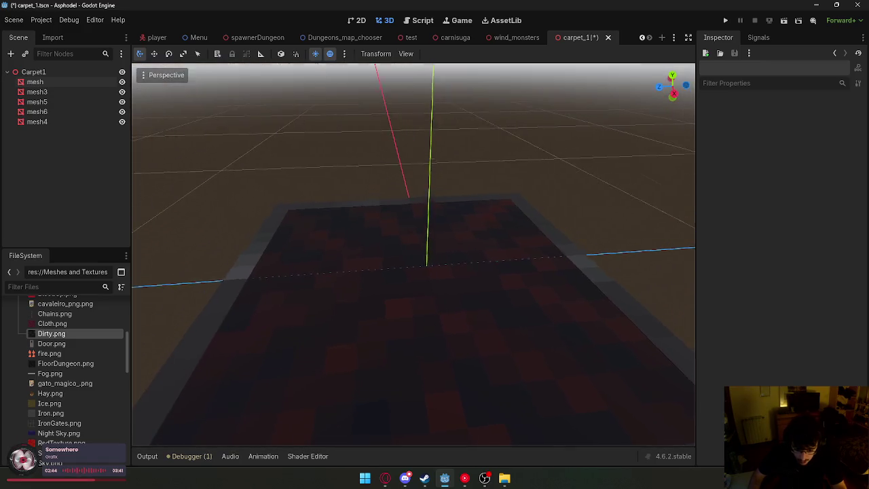
key(s)
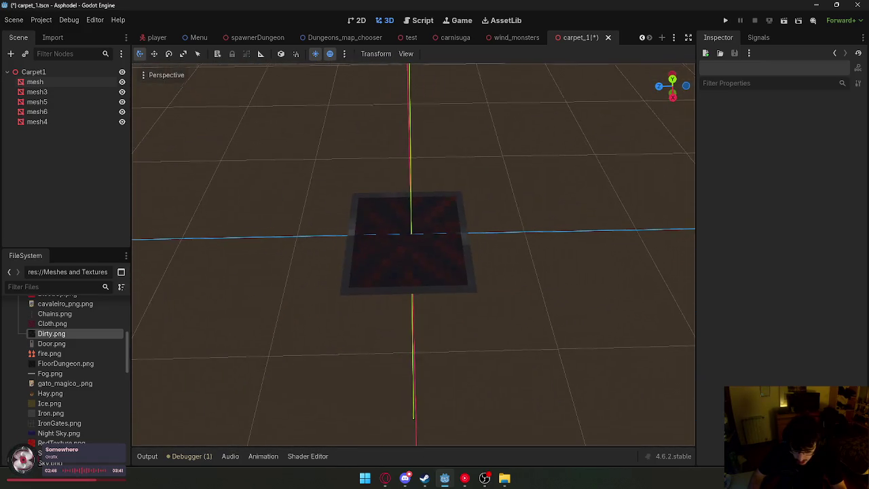
click(429, 254)
click(512, 256)
right_click(584, 39)
click(604, 59)
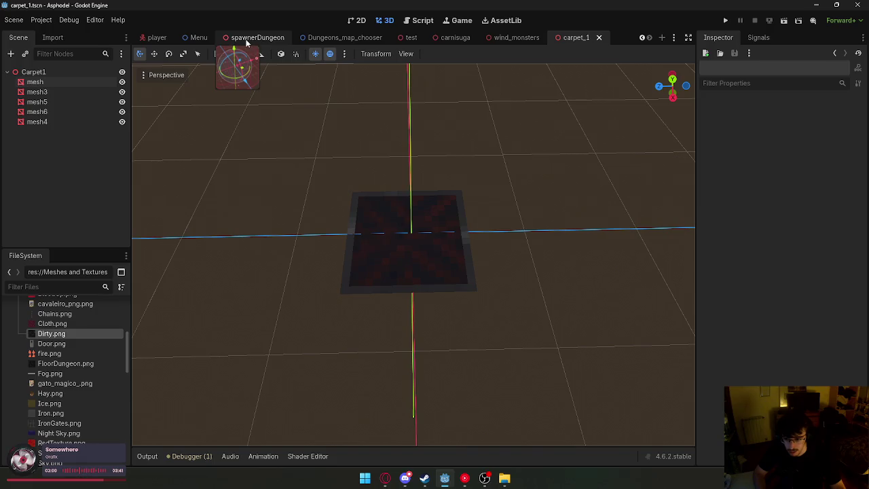
Filter files by 'down', open DownTheWell.tscn and run it.
click(13, 287)
text(down)
double_click(66, 336)
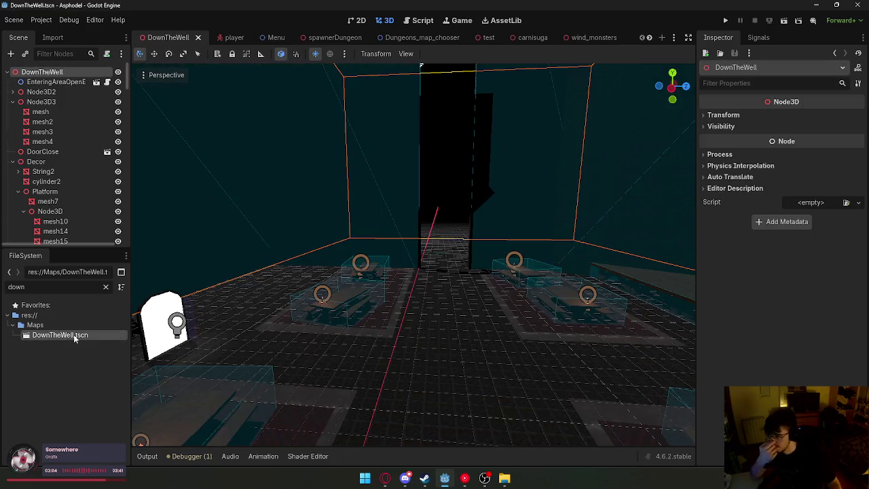
key(F6)
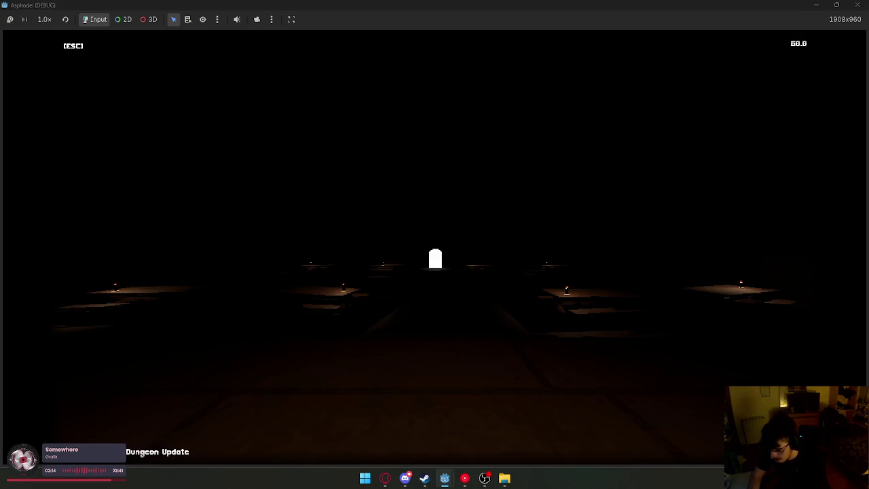
Walk forward through the dark dungeon hall, then bring up the Start menu.
key(w)
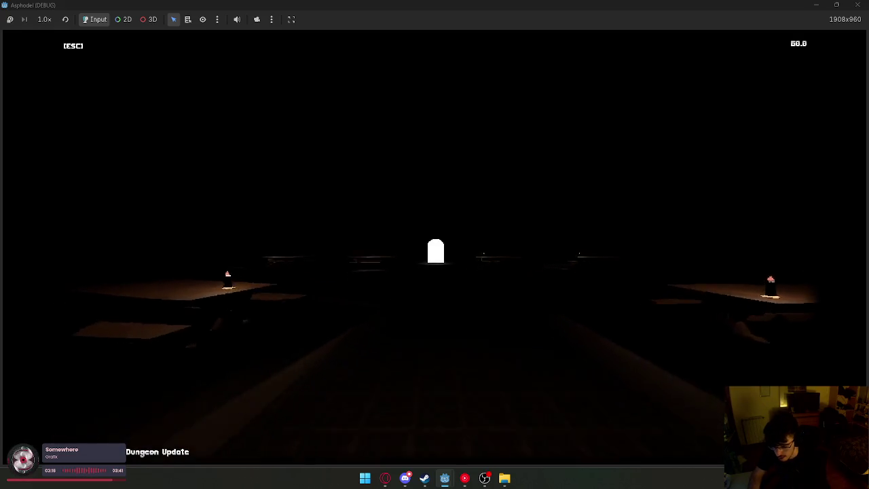
mouse_move(435, 272)
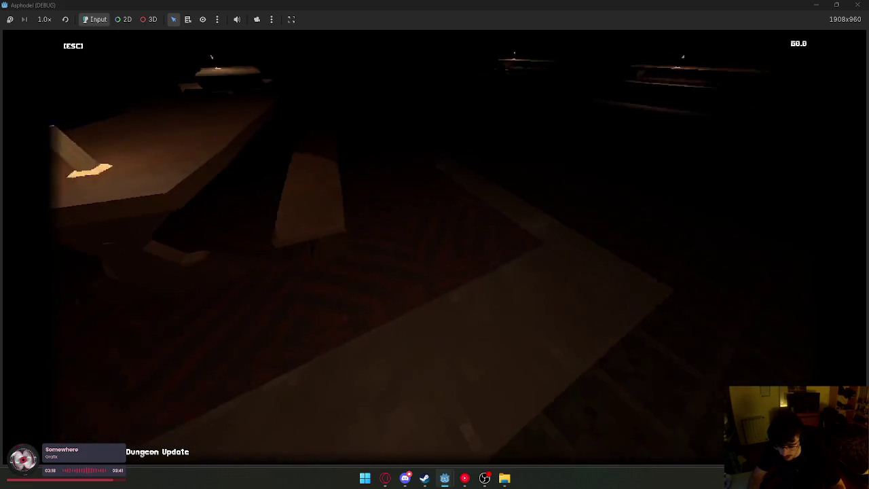
mouse_move(434, 245)
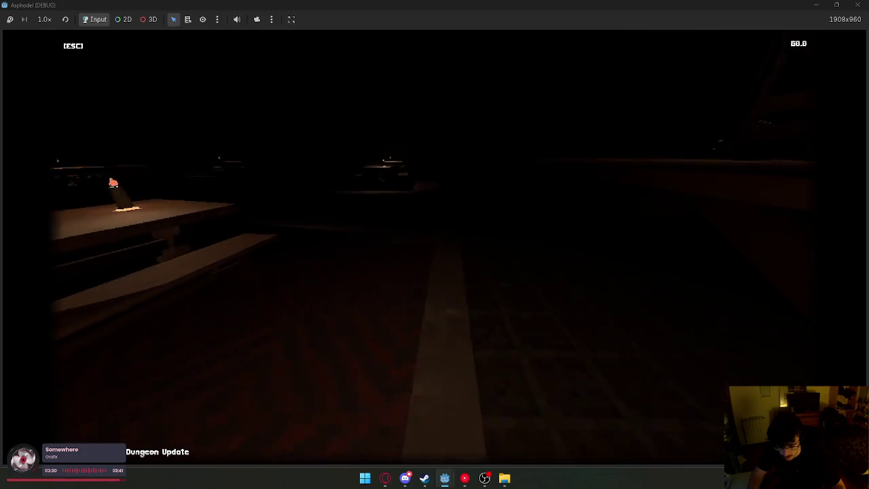
key(super)
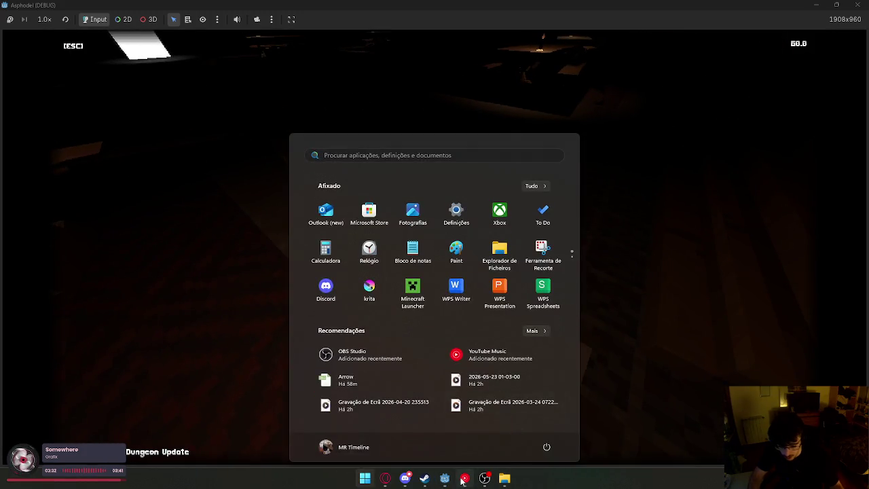
Back in the editor, open carpet_1 via the 'carp' filter and turn off the carpet's World Triplanar.
mouse_move(445, 478)
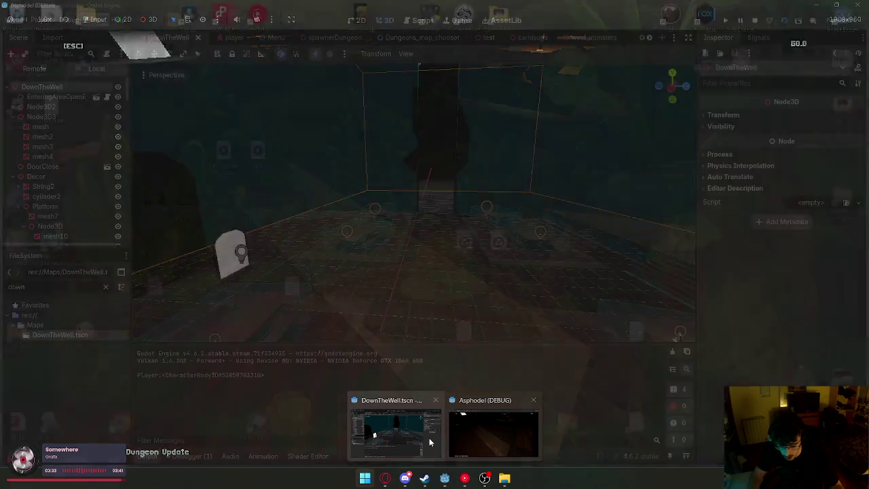
click(397, 431)
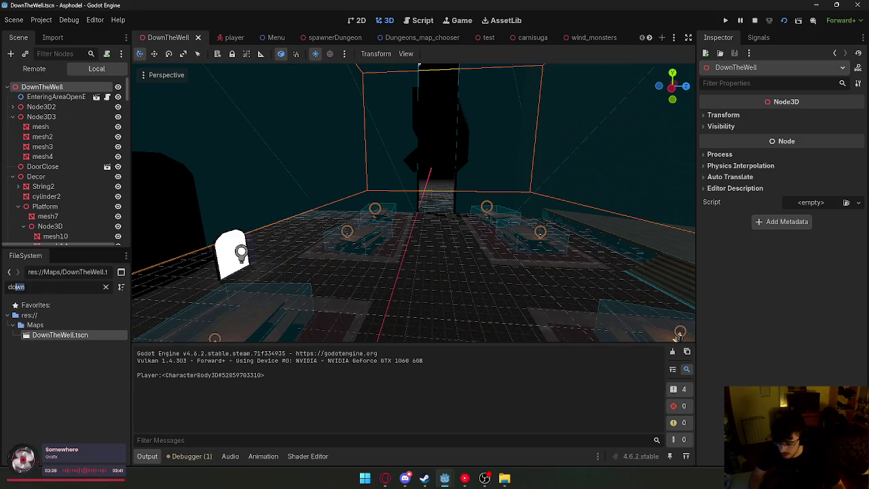
text(carp)
double_click(58, 354)
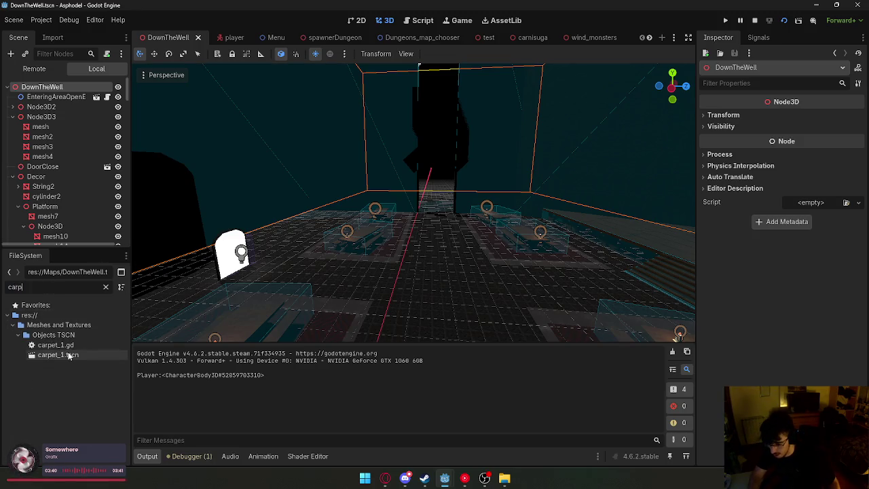
click(799, 313)
On the edge strips' overlay material, toggle World Triplanar off and back on while viewing the edge.
scroll(577, 278, up, 3)
click(543, 280)
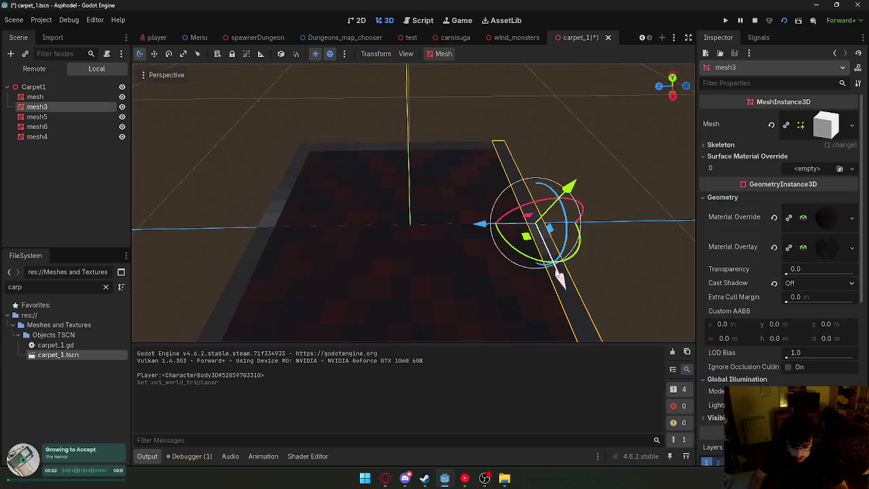
click(827, 245)
scroll(805, 279, down, 4)
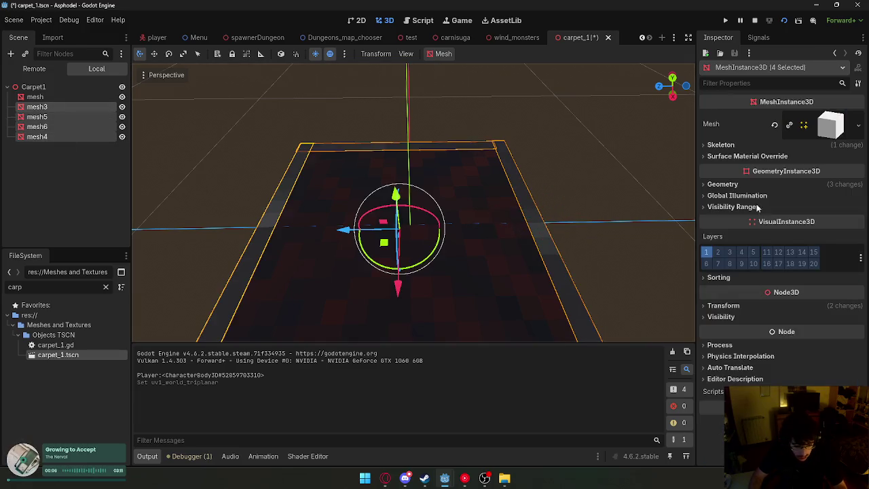
click(758, 185)
click(818, 237)
scroll(797, 277, down, 10)
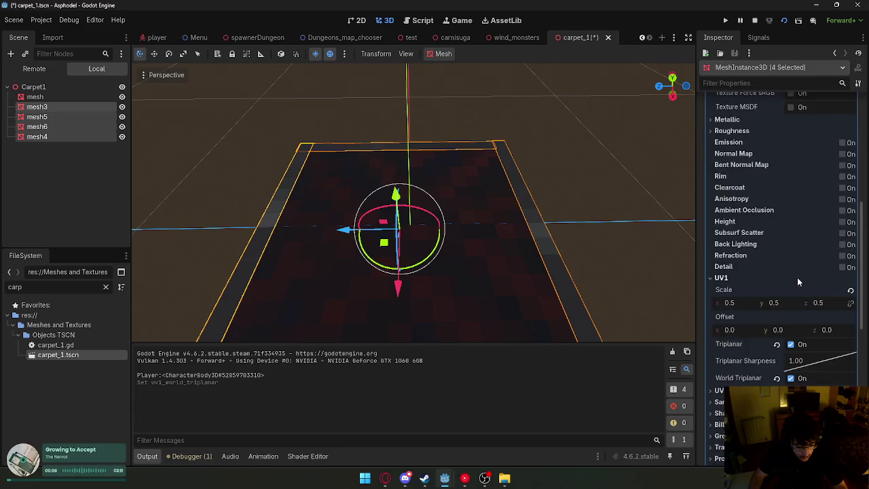
click(801, 286)
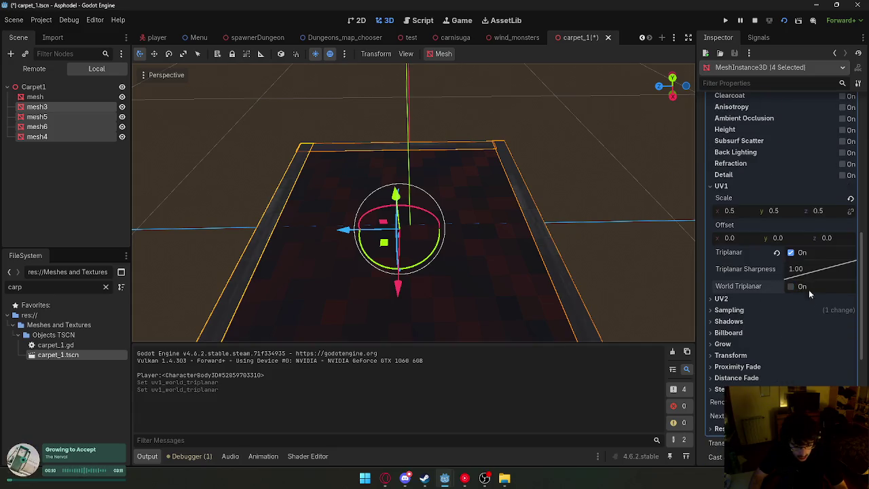
drag(687, 256, 543, 204)
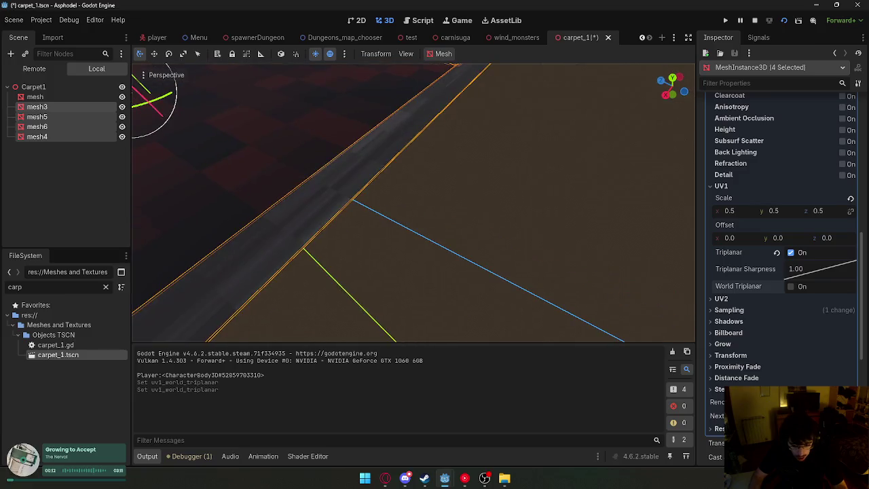
click(810, 286)
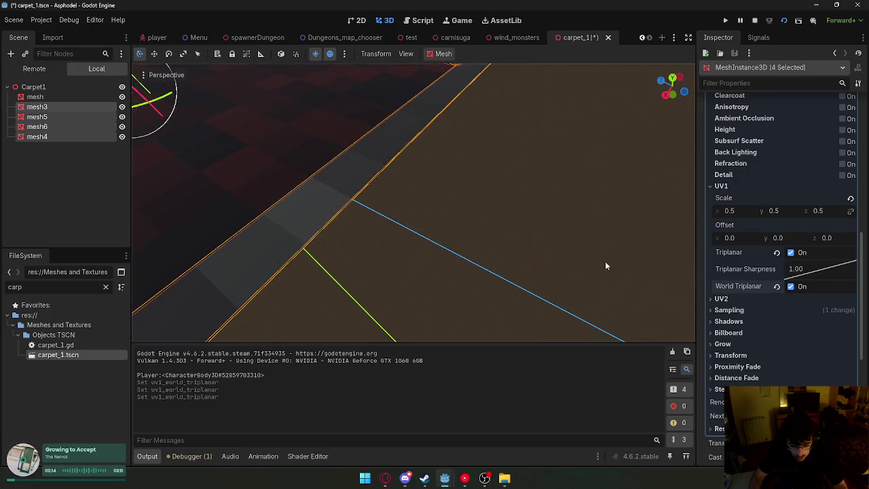
click(596, 266)
drag(596, 266, 435, 259)
Toggle World Triplanar on and off again on the main carpet mesh, then save carpet_1.
click(435, 259)
scroll(414, 242, up, 5)
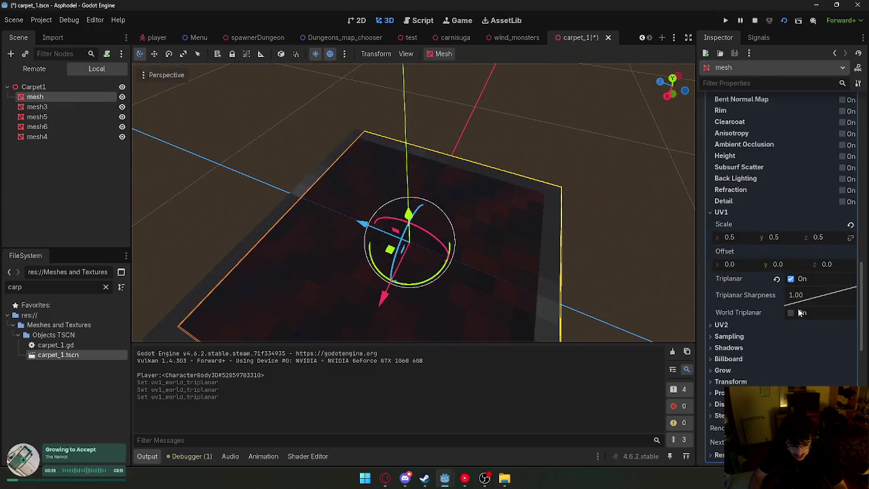
click(802, 313)
click(806, 314)
click(673, 235)
right_click(582, 38)
click(615, 58)
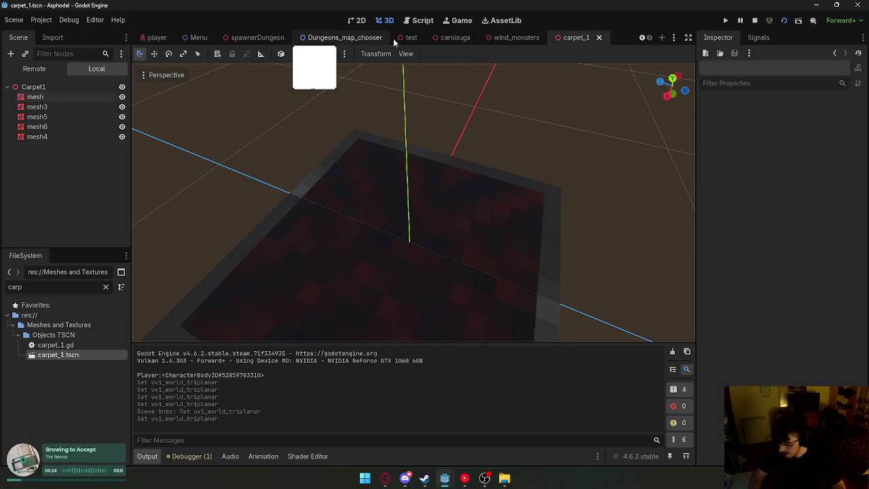
Inspect mesh4's material transparency settings, then close the carpet_1 scene.
click(290, 195)
scroll(719, 322, up, 5)
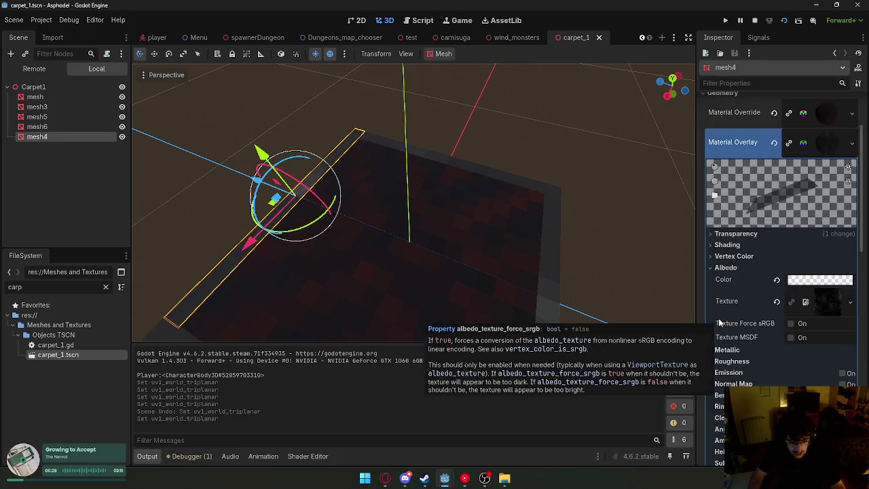
scroll(720, 323, down, 2)
click(736, 142)
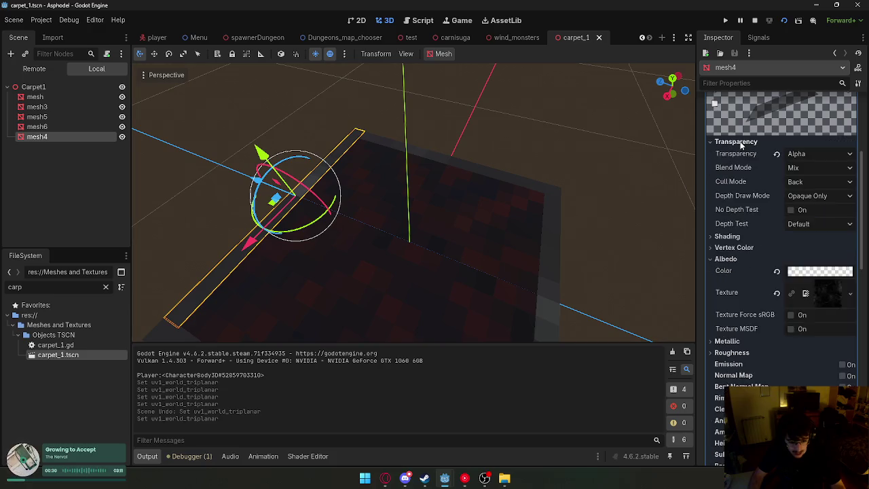
scroll(738, 242, up, 6)
click(808, 231)
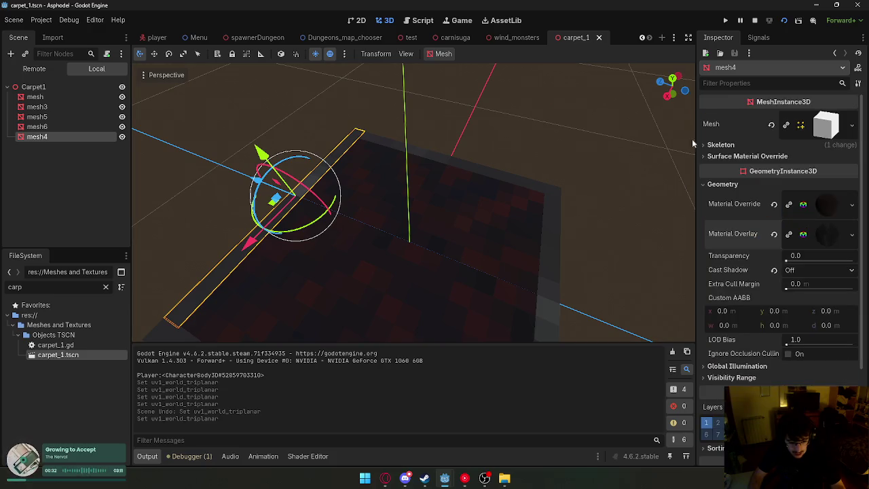
click(599, 37)
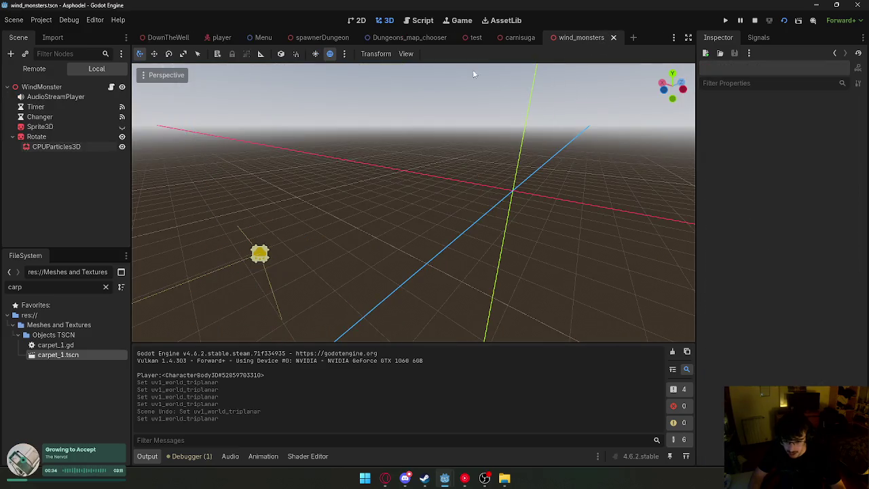
Close the wind_monsters scene and switch to the DownTheWell scene.
click(613, 37)
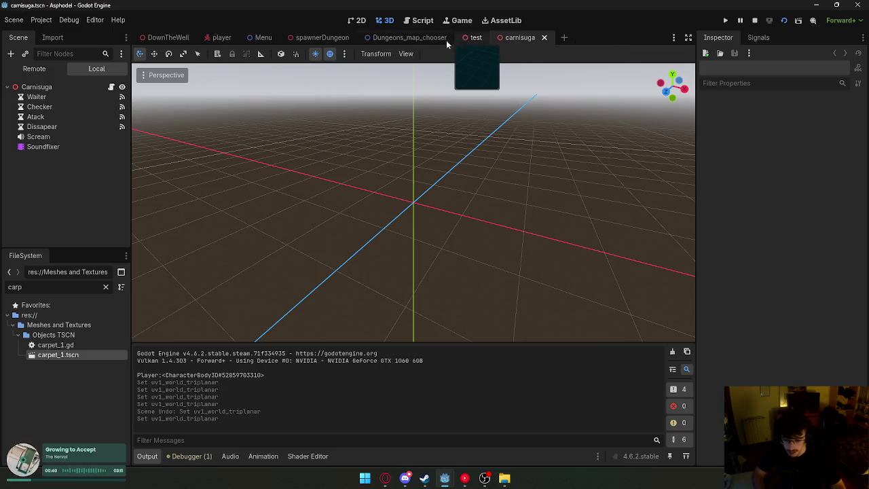
click(156, 36)
drag(370, 133, 370, 133)
Collapse the Node3D3, Decor, Walls and Floor groups in the scene tree.
click(12, 117)
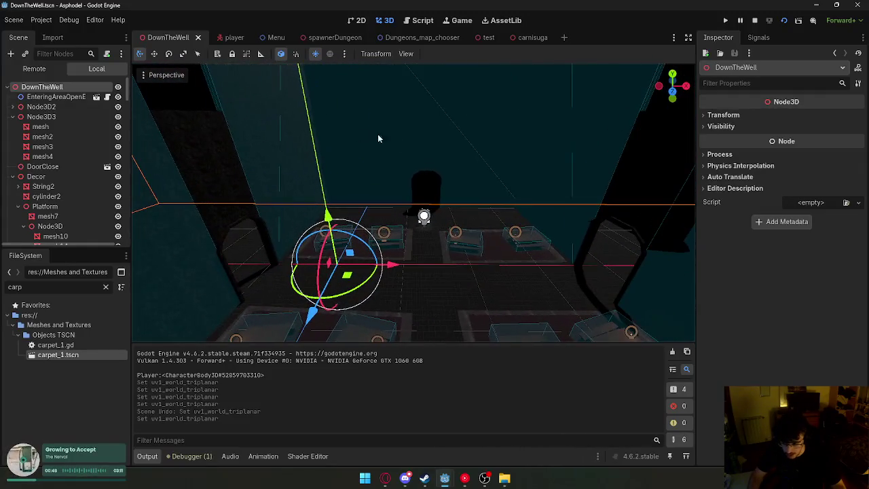
click(11, 136)
click(11, 147)
click(11, 156)
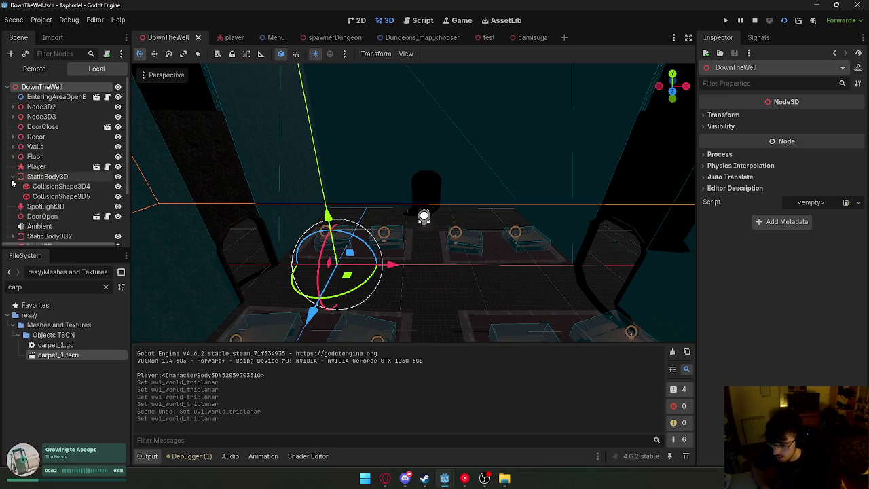
scroll(40, 204, down, 3)
Look around the well's floor, walls and carpets, selecting DoorClose, then start a new scene.
drag(304, 178, 304, 177)
drag(294, 212, 295, 212)
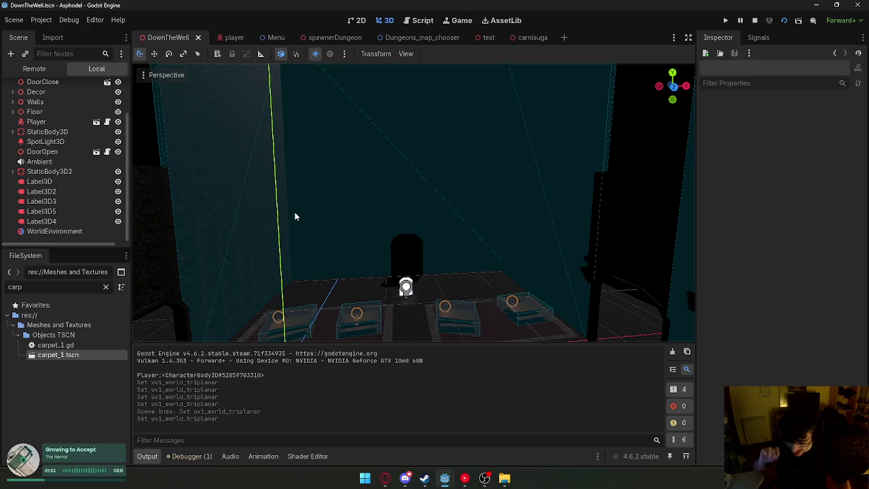
drag(310, 214, 319, 212)
drag(405, 230, 426, 231)
click(427, 231)
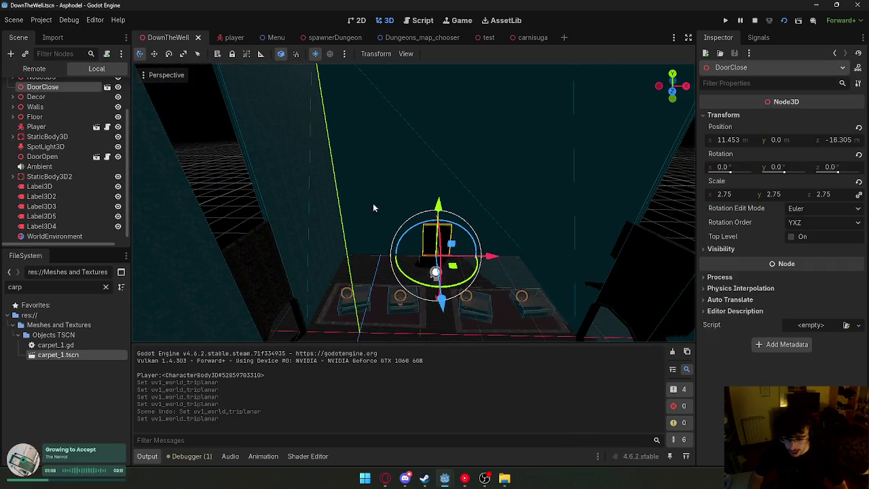
drag(500, 172, 500, 173)
click(564, 37)
Create a 3D Scene root node and rename it Window.
click(49, 117)
double_click(49, 87)
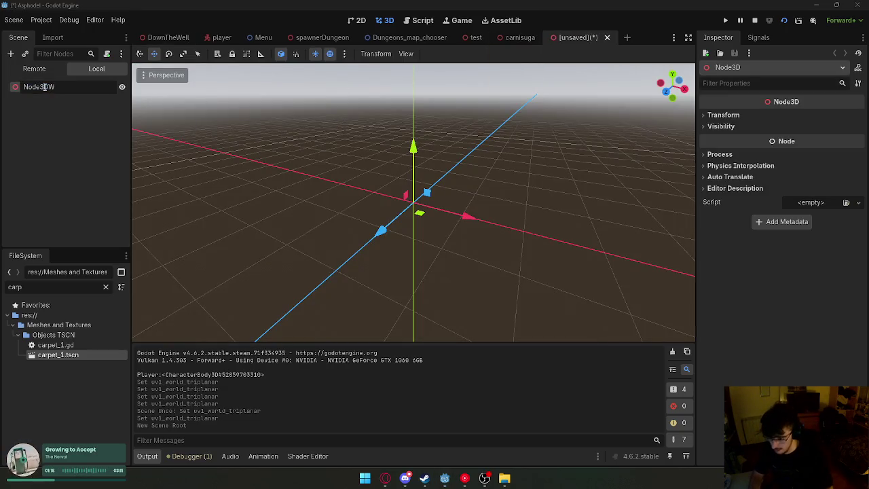
text(Window)
key(Return)
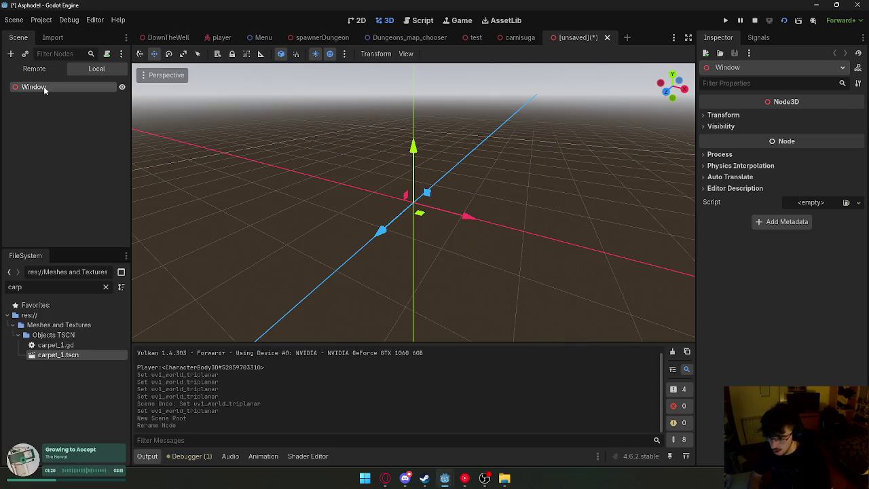
Clear the 'carp' file filter, collapse the Objects folder and drop gato_magico_.png into the viewport.
key(BackSpace)
key(BackSpace)
key(BackSpace)
scroll(55, 366, up, 5)
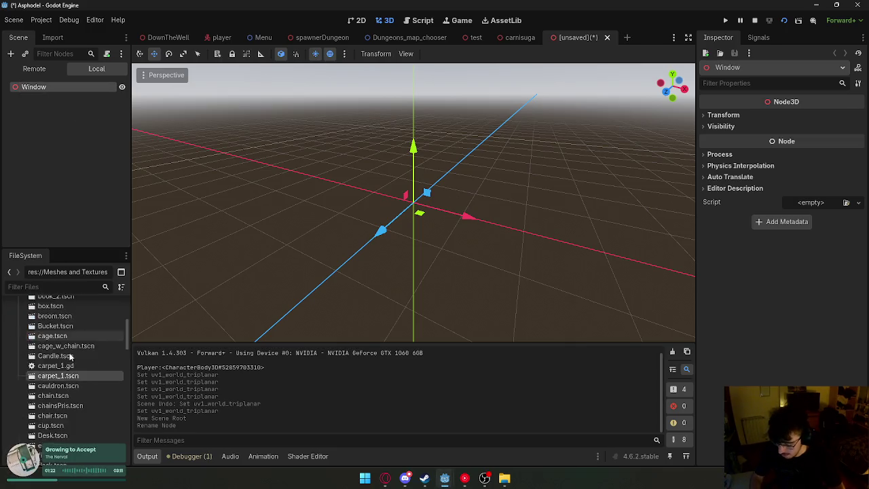
click(18, 397)
scroll(81, 404, down, 4)
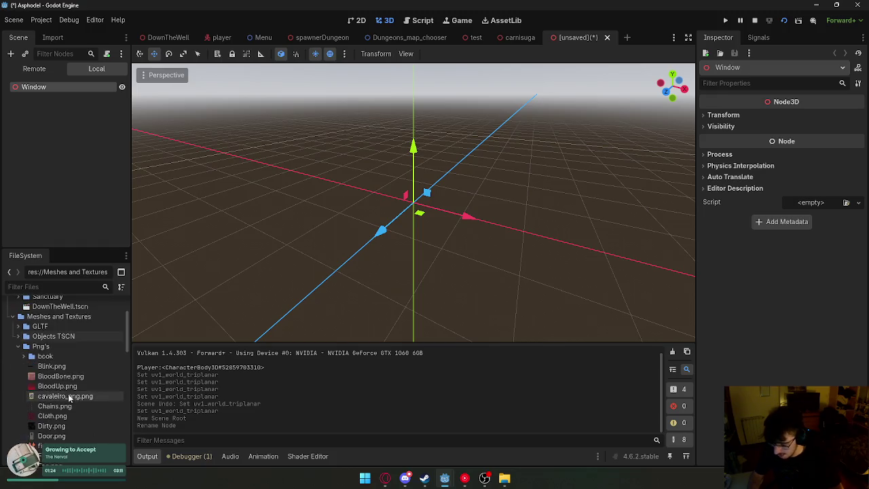
scroll(103, 406, down, 5)
scroll(104, 406, up, 5)
mouse_move(65, 395)
mouse_down()
mouse_move(101, 395)
mouse_move(417, 216)
mouse_up()
Recentre the viewport on the Window root.
scroll(91, 375, up, 2)
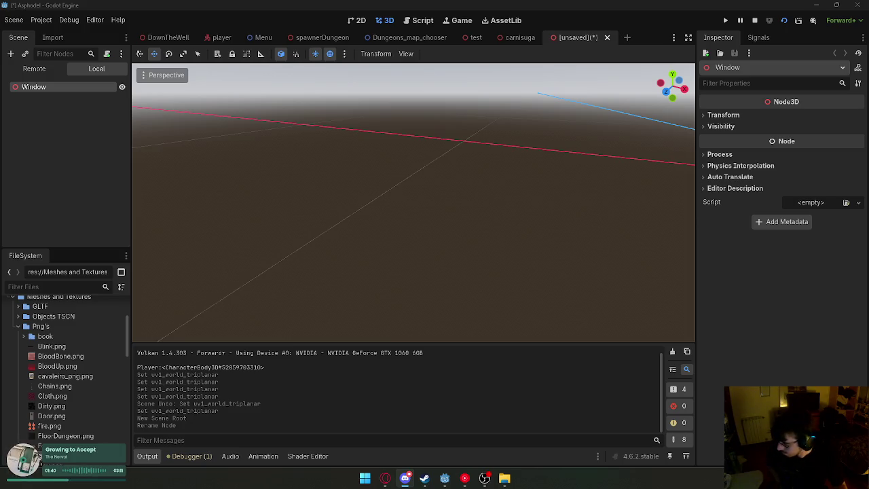
key(f)
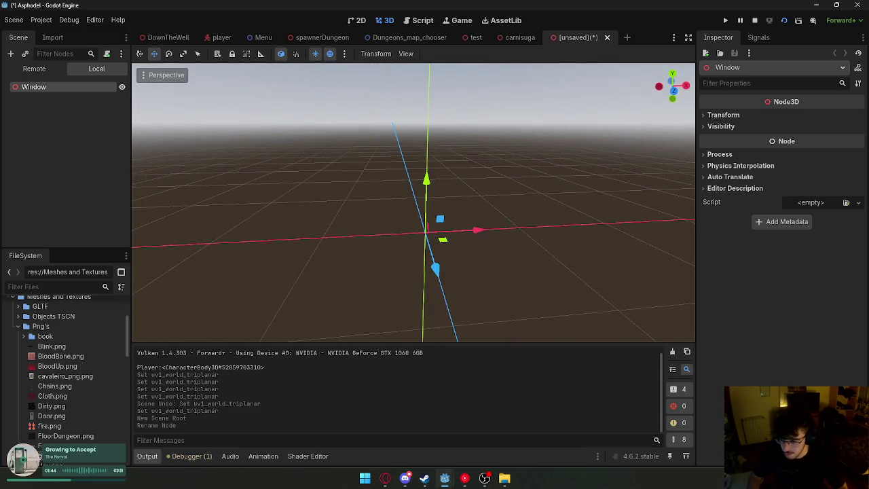
click(32, 286)
Filter FileSystem for 'door', add door_open.tscn under Window and frame it in front view.
text(door)
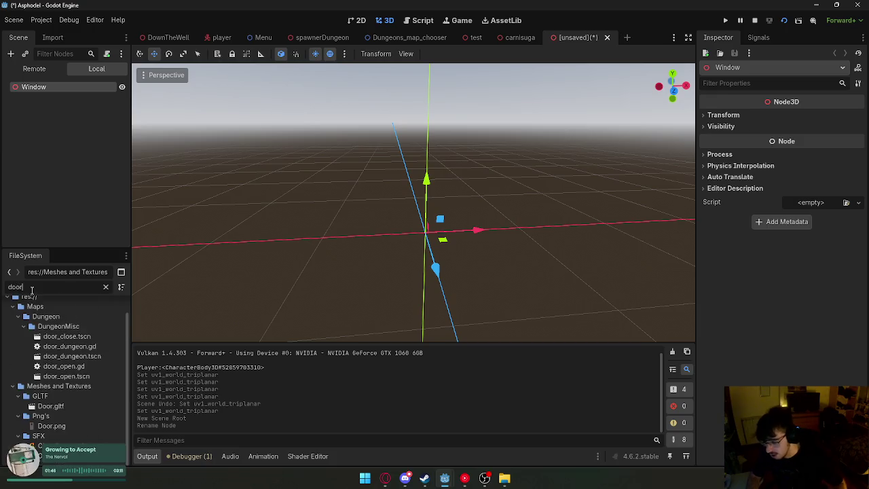
mouse_move(66, 376)
mouse_down()
mouse_move(351, 273)
mouse_move(283, 273)
mouse_up()
key(ctrl+z)
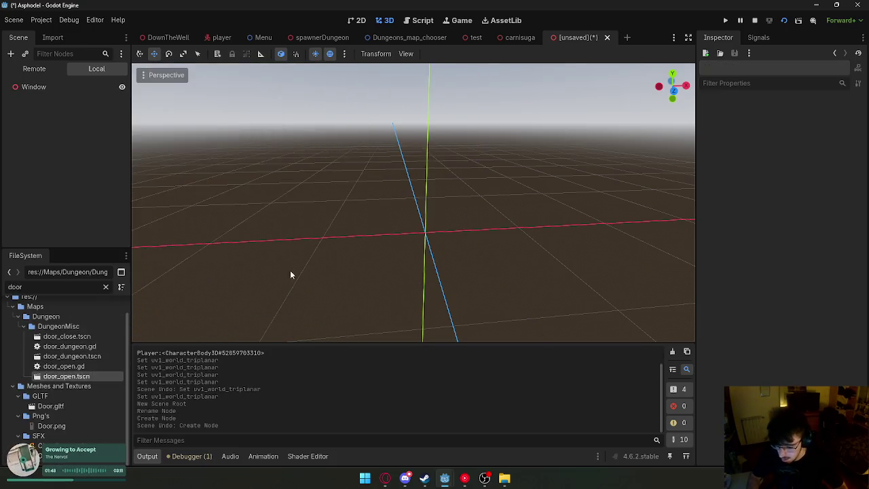
drag(66, 376, 381, 285)
key(f)
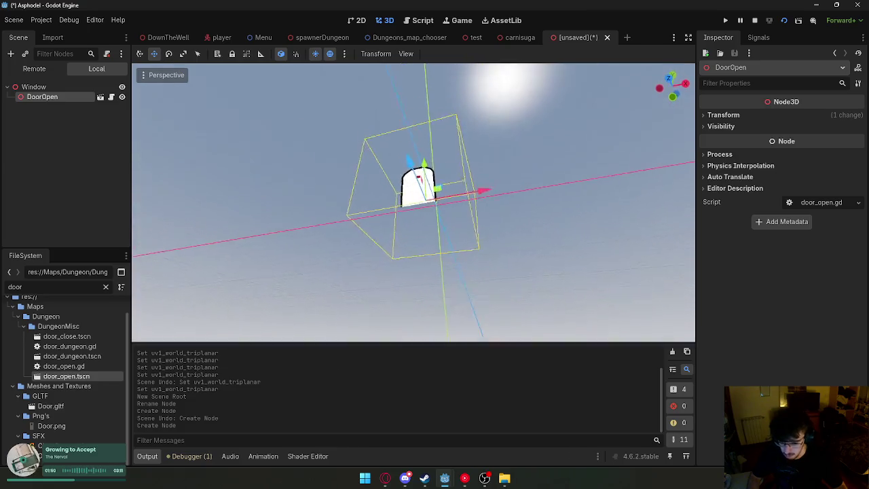
key(KP_1)
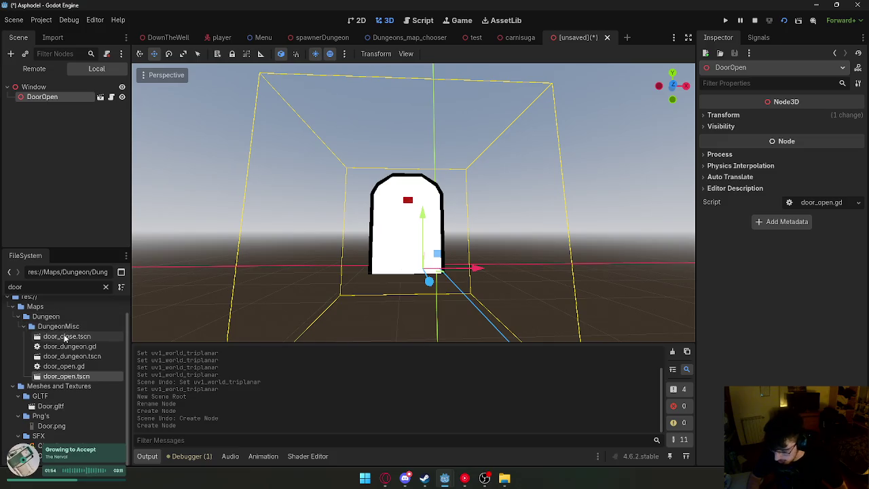
Copy door_close.tscn's nodes, delete the DoorClose and DoorOpen instances, and paste the parts under Window.
mouse_move(65, 337)
mouse_down()
mouse_move(278, 322)
mouse_move(582, 37)
mouse_up()
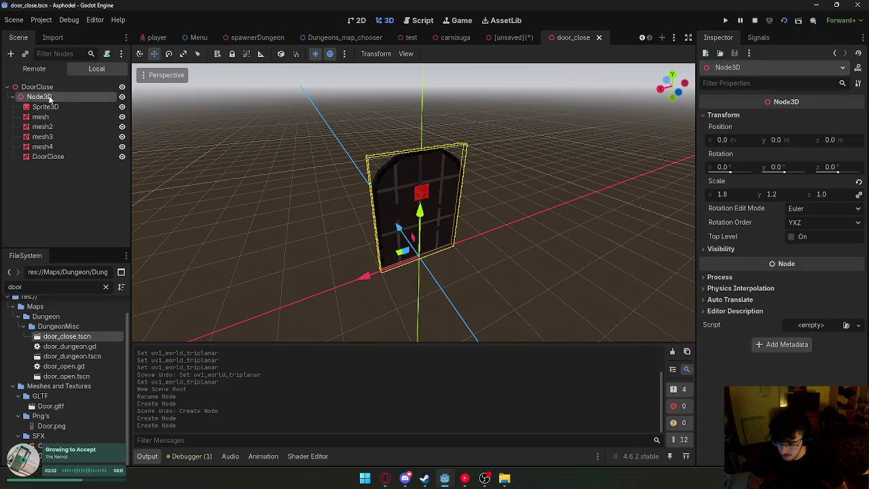
click(598, 38)
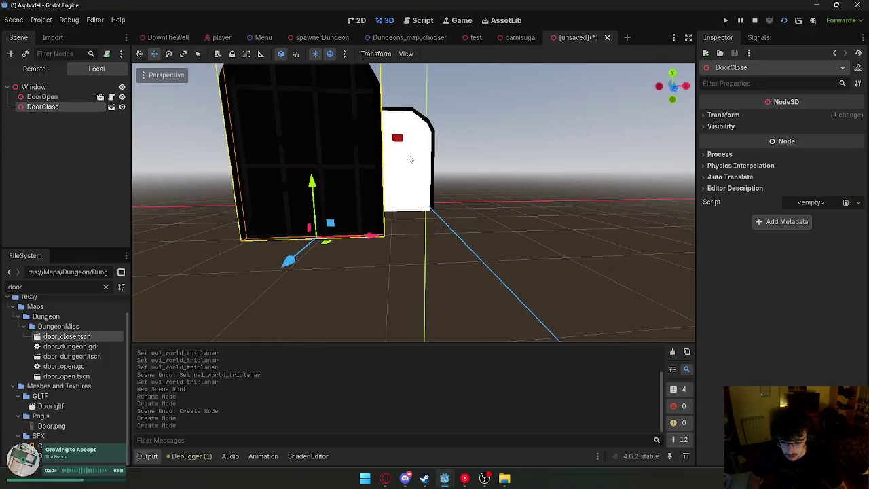
key(ctrl+v)
key(ctrl+z)
click(37, 107)
key(Delete)
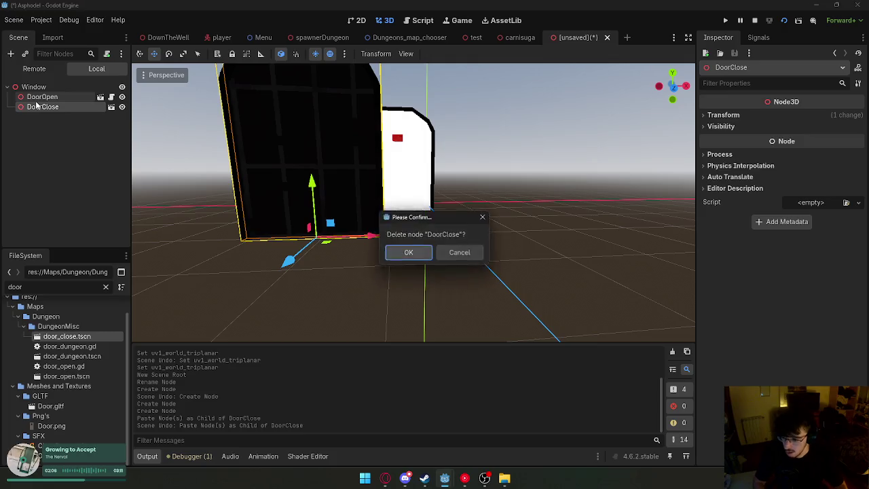
key(Return)
key(Delete)
key(Return)
click(41, 90)
key(ctrl+v)
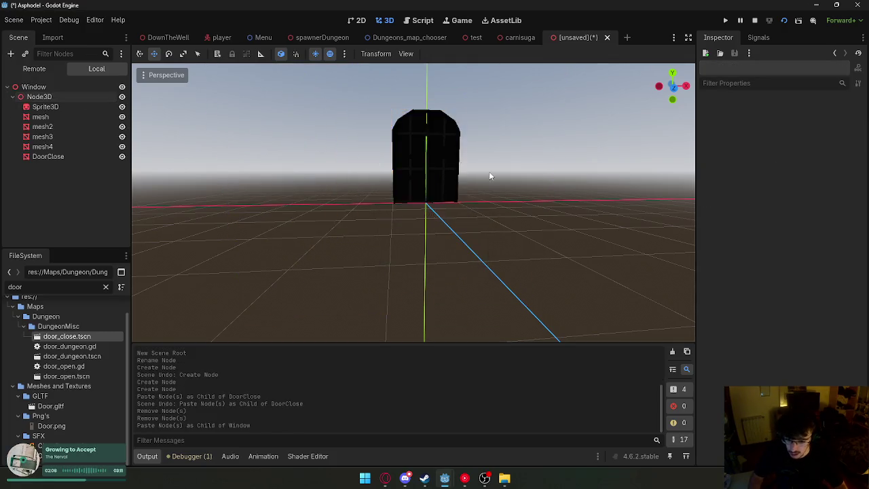
Delete the DoorClose door and the red Sprite3D marker.
key(f)
click(438, 250)
key(Delete)
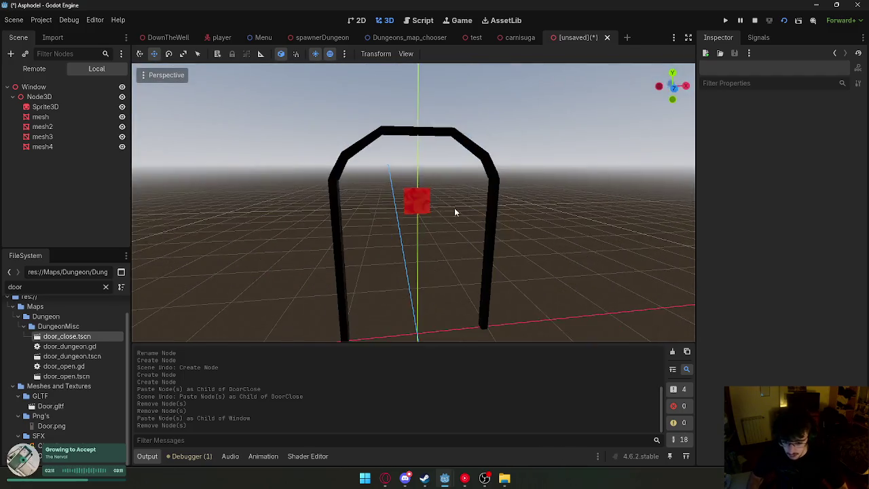
click(416, 198)
key(Delete)
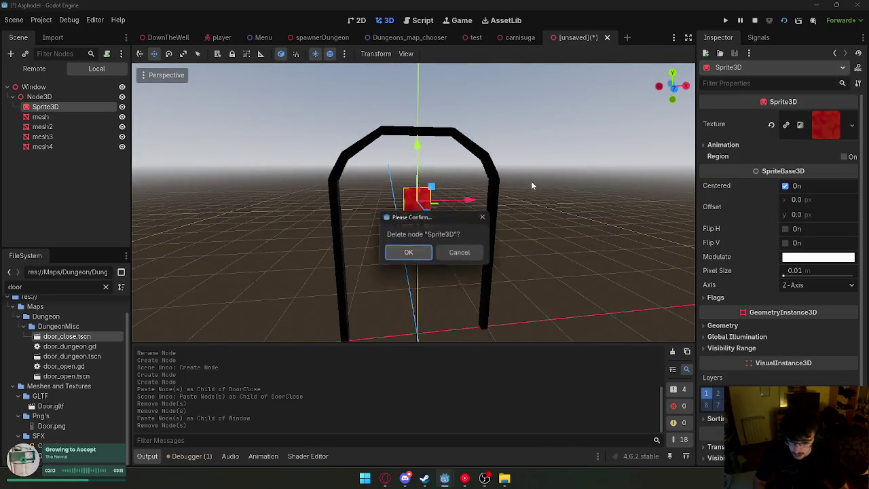
key(Return)
Select the mesh3 and mesh4 arch pieces and add a new Node3D.
click(339, 176)
scroll(305, 159, up, 3)
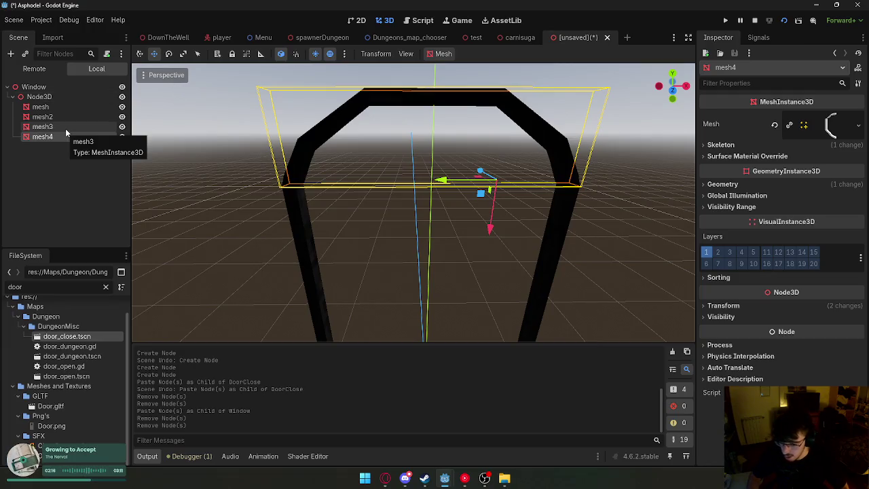
shift+click(42, 126)
click(10, 54)
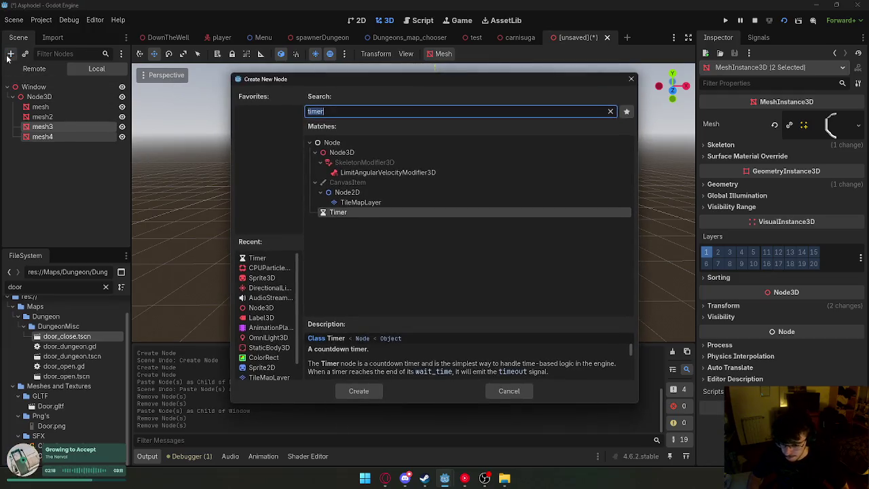
text(c)
key(BackSpace)
text(node)
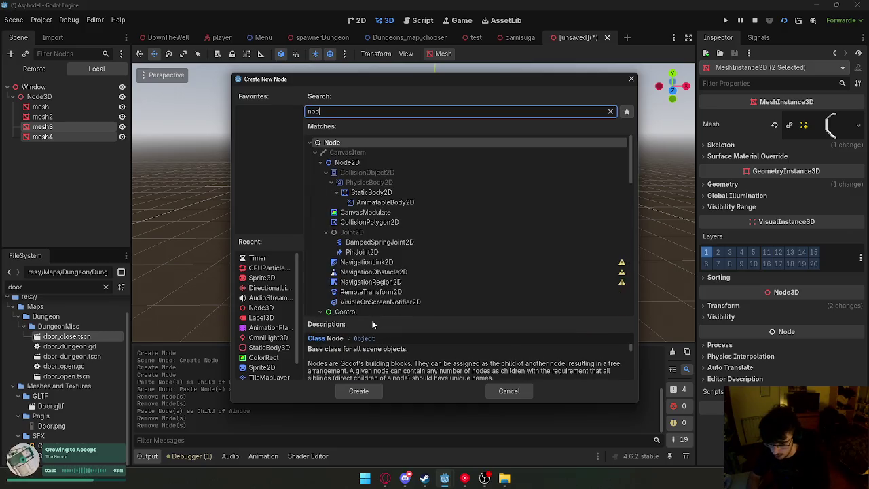
click(348, 244)
click(358, 392)
mouse_move(60, 137)
mouse_down()
mouse_move(43, 131)
mouse_move(60, 128)
mouse_up()
Group mesh3 and mesh4 in the new node and name it Bar.
shift+click(46, 136)
double_click(61, 126)
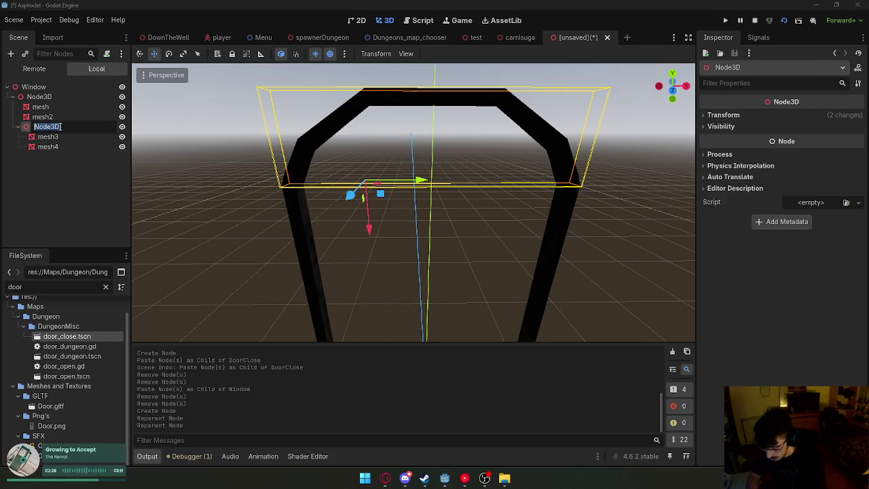
text(r)
key(Return)
click(18, 126)
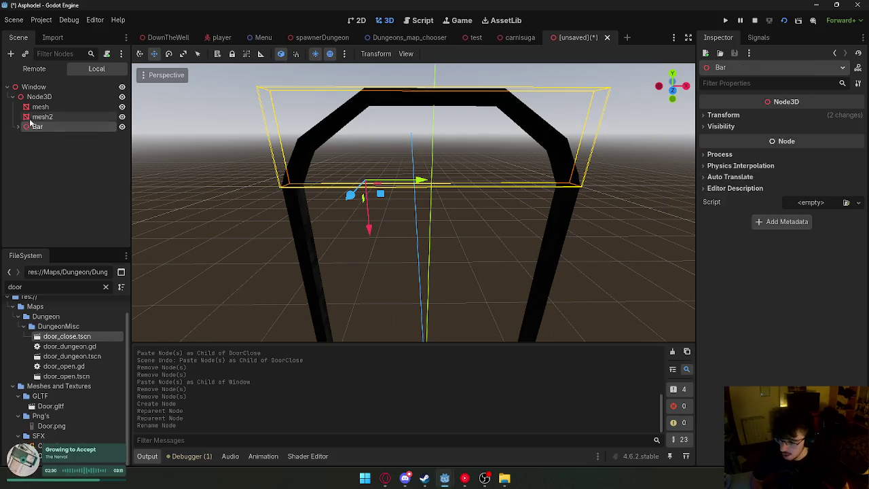
Select the mesh legs and Bar, then try rotating Bar about 29° and undo.
click(40, 117)
click(40, 106)
click(41, 117)
click(40, 106)
click(41, 117)
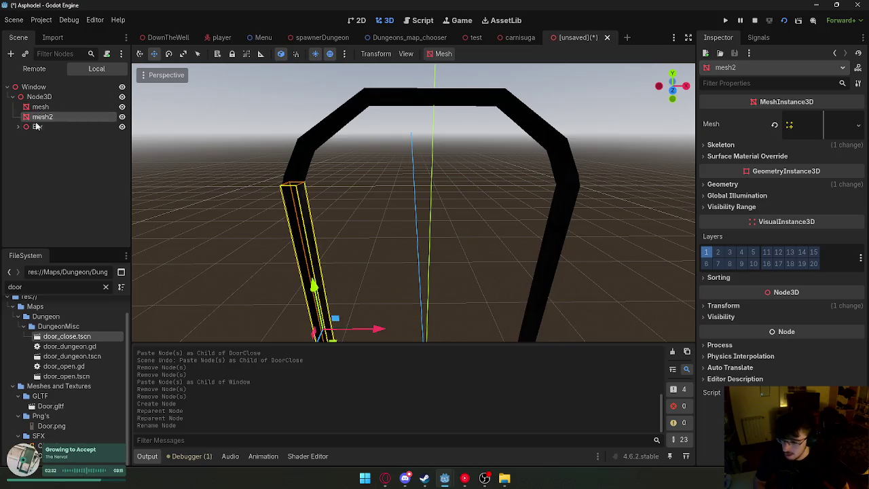
click(37, 126)
click(169, 54)
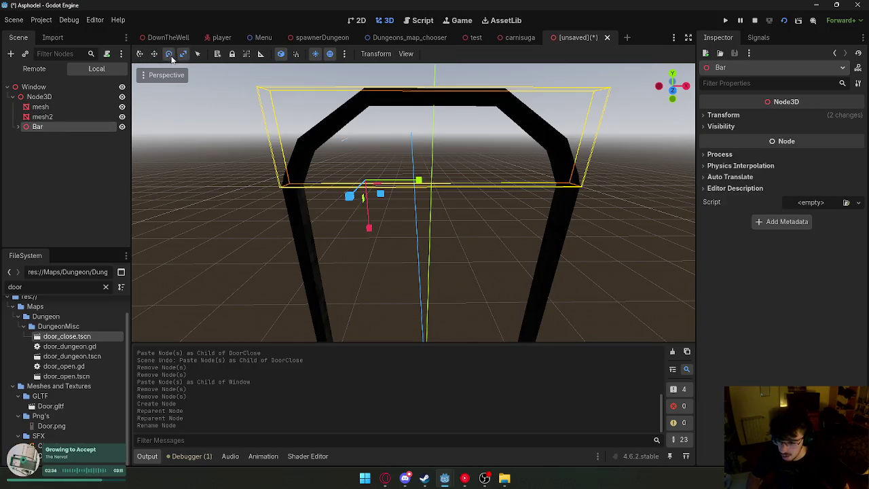
mouse_move(401, 165)
mouse_down()
mouse_move(410, 185)
mouse_move(400, 197)
mouse_up()
key(ctrl+z)
In Bar's transform, try a rotation reset and set the X position to 9.
click(723, 115)
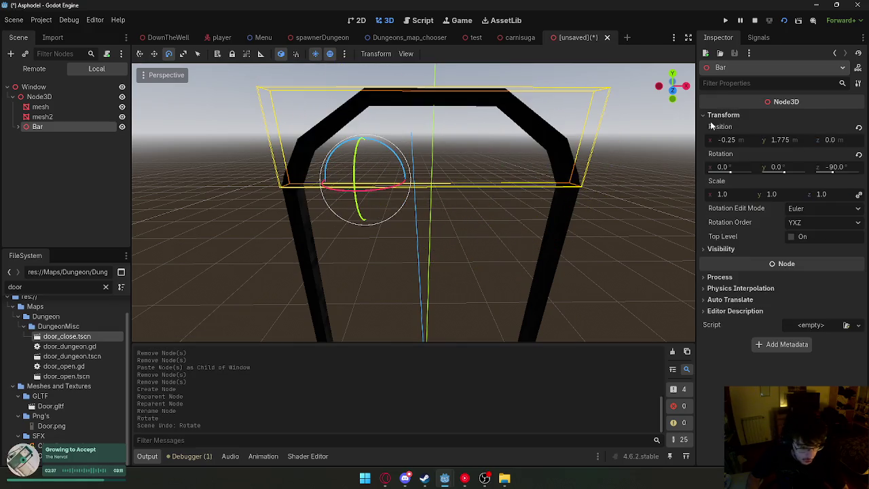
click(858, 156)
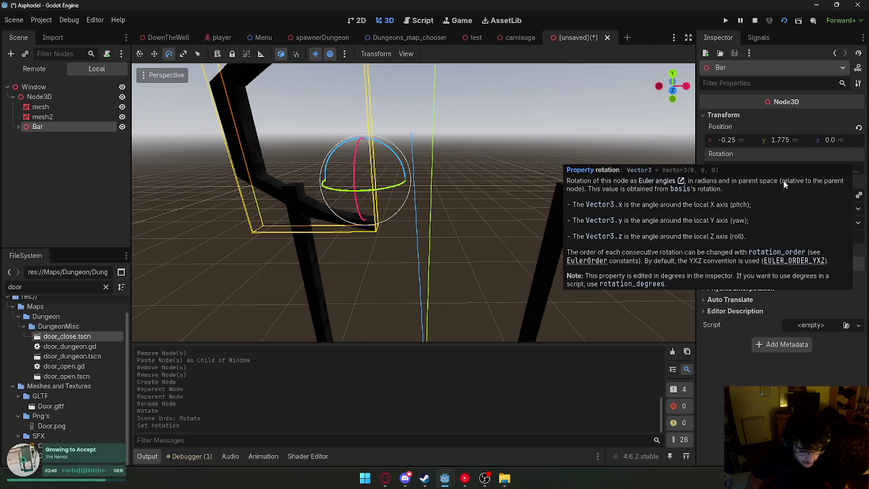
key(ctrl+z)
click(734, 139)
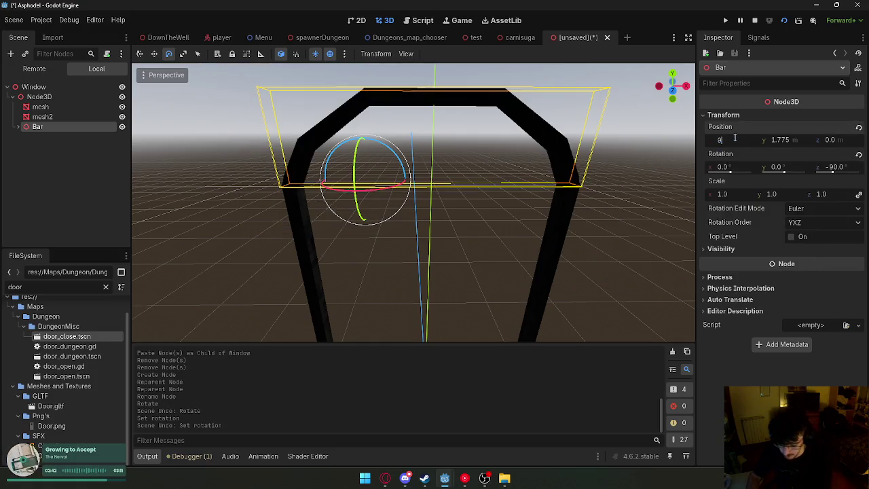
key(Return)
Undo Bar's position changes and switch to a front view.
right_click(553, 159)
key(ctrl+z)
click(858, 127)
key(f)
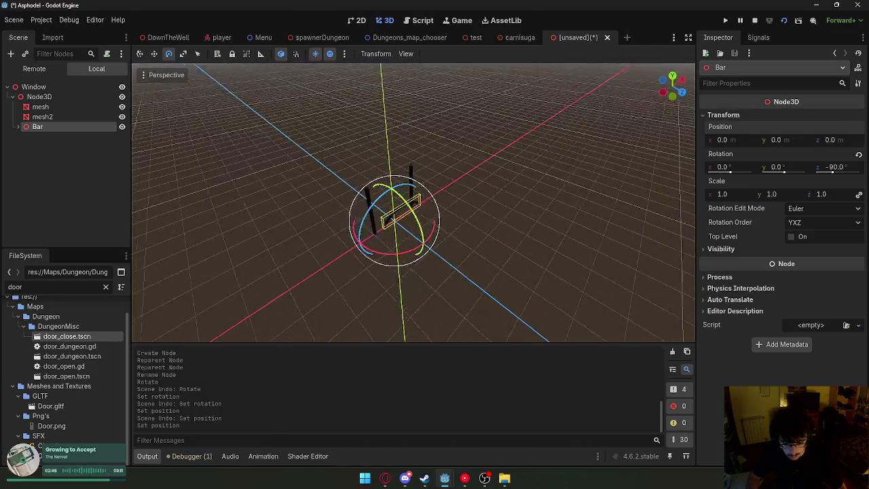
key(ctrl+z)
key(KP_1)
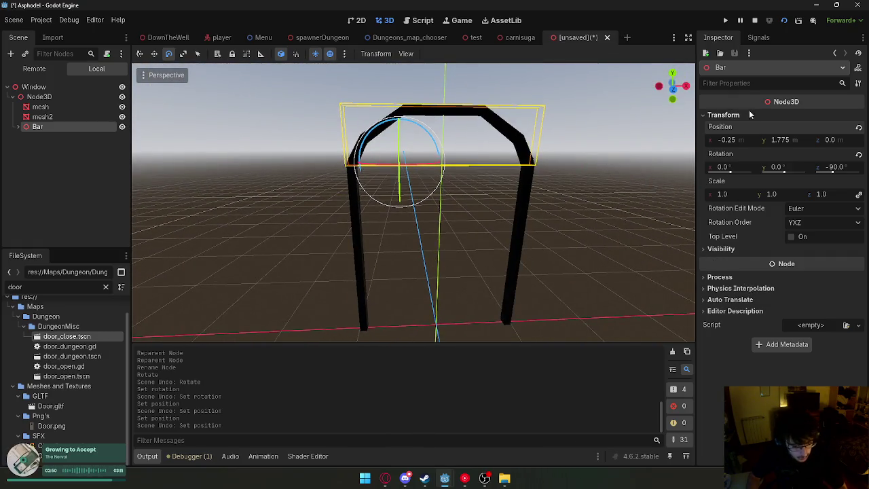
text(off)
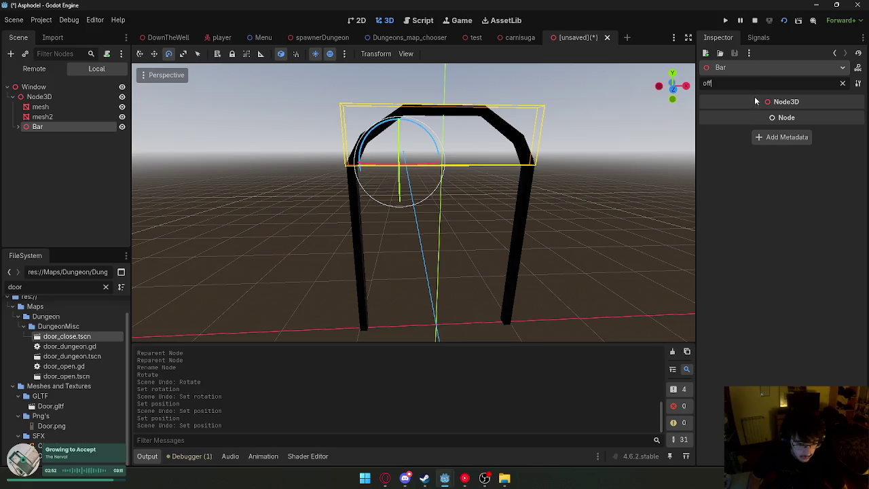
key(BackSpace)
Reparent Bar directly under Window.
click(41, 106)
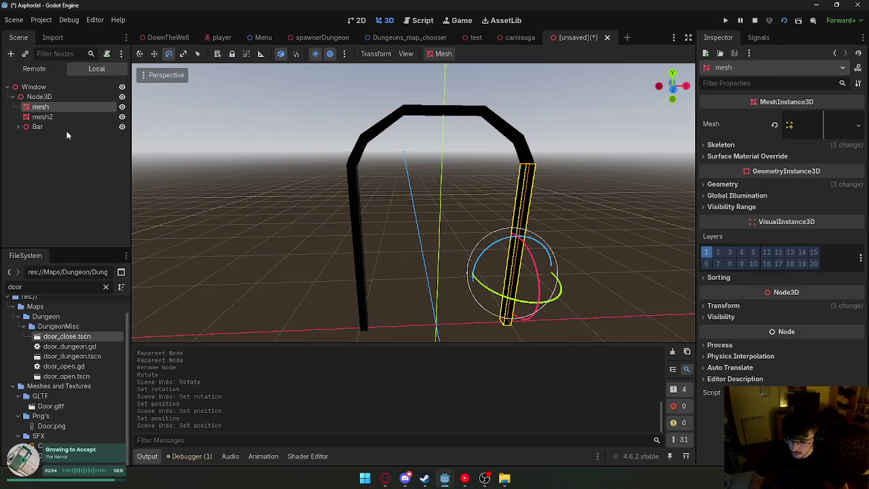
click(59, 127)
drag(60, 127, 58, 96)
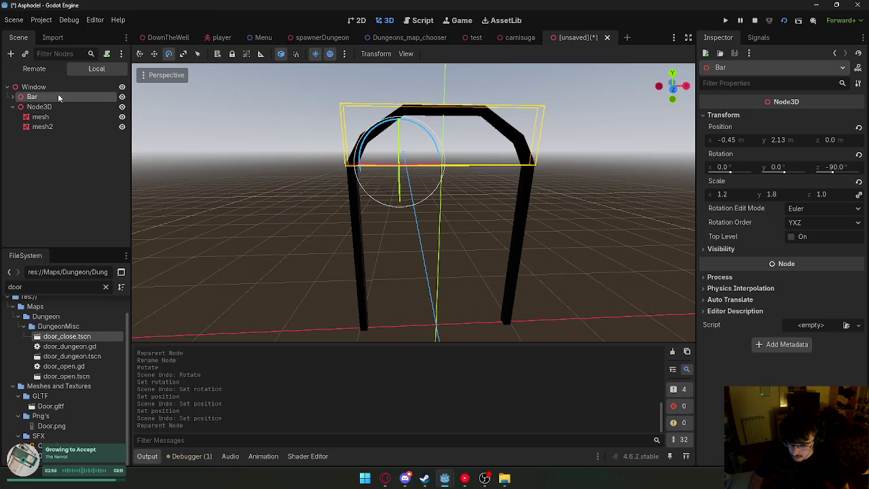
click(39, 106)
click(32, 97)
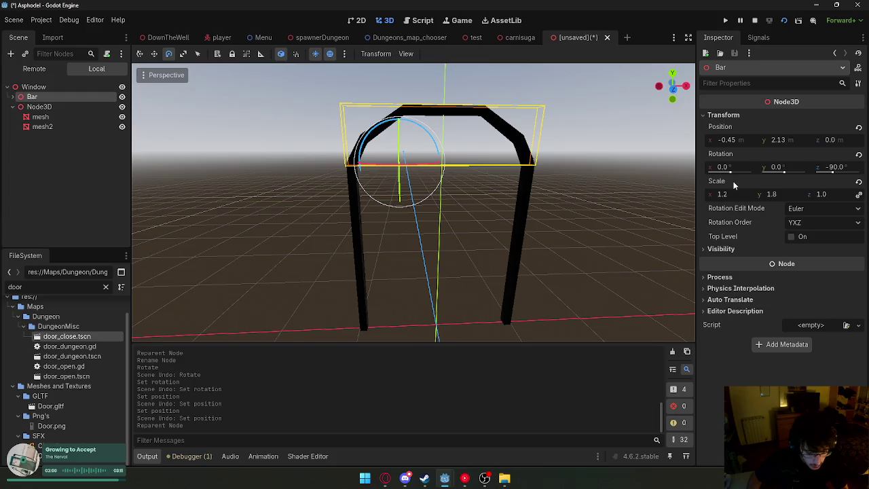
Try Bar's Z rotation reset, top level and rotation order settings, undoing the changes.
click(858, 155)
key(ctrl+z)
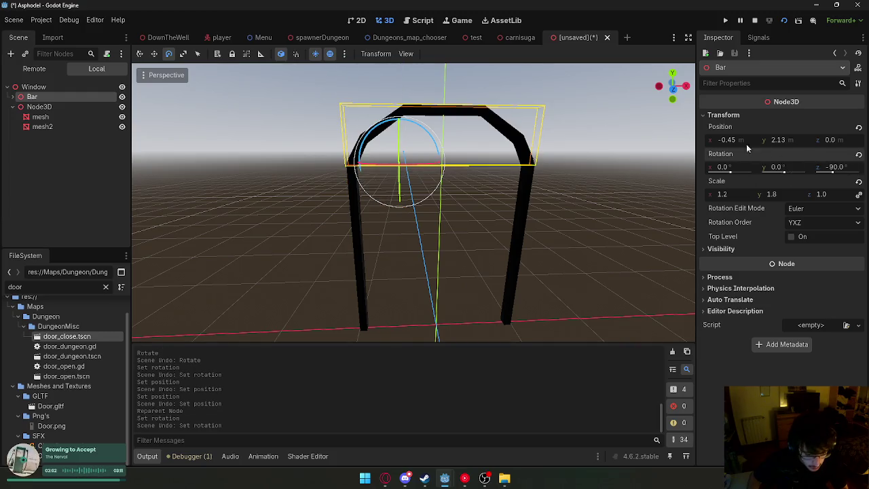
click(791, 238)
click(806, 213)
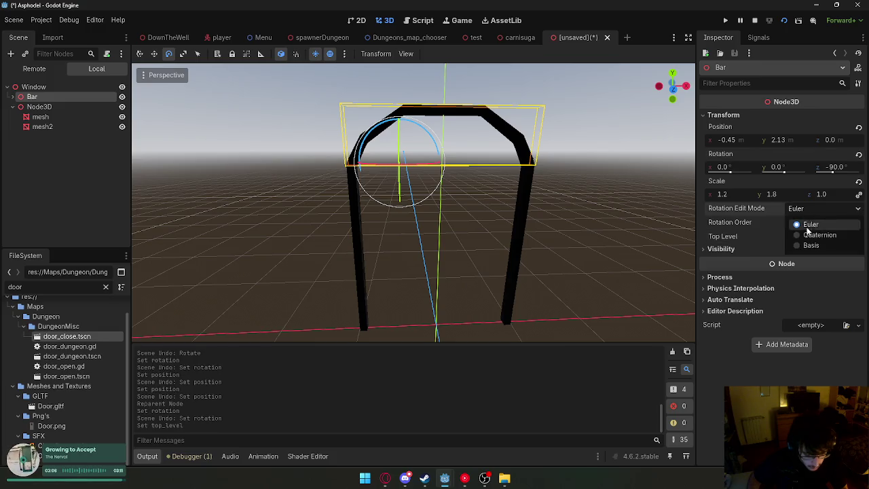
click(808, 226)
click(809, 223)
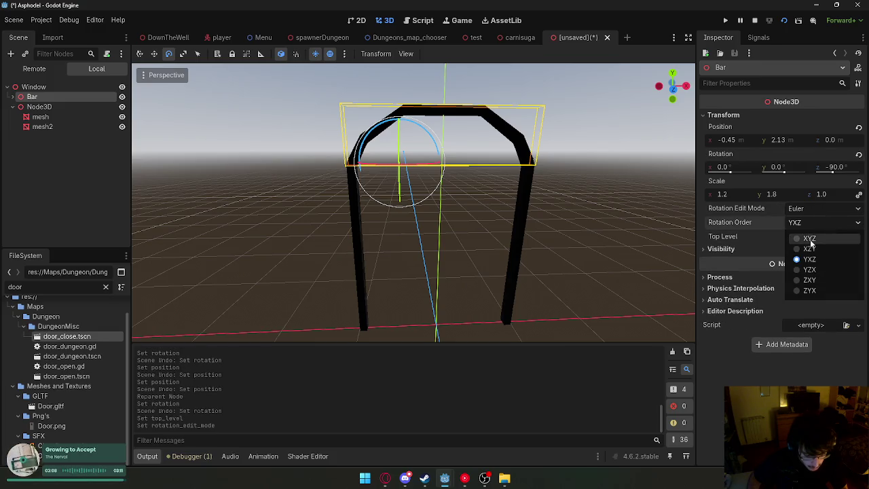
click(810, 241)
key(ctrl+z)
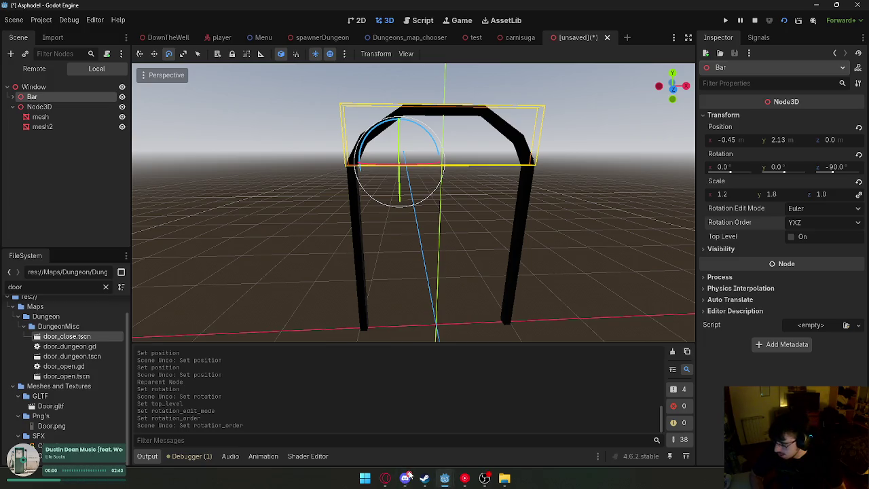
Tilt the Bar group 15 degrees and try sliding mesh4 along X, undoing it.
mouse_move(423, 136)
mouse_down()
mouse_move(391, 139)
mouse_move(432, 130)
mouse_move(387, 121)
mouse_move(377, 155)
mouse_up()
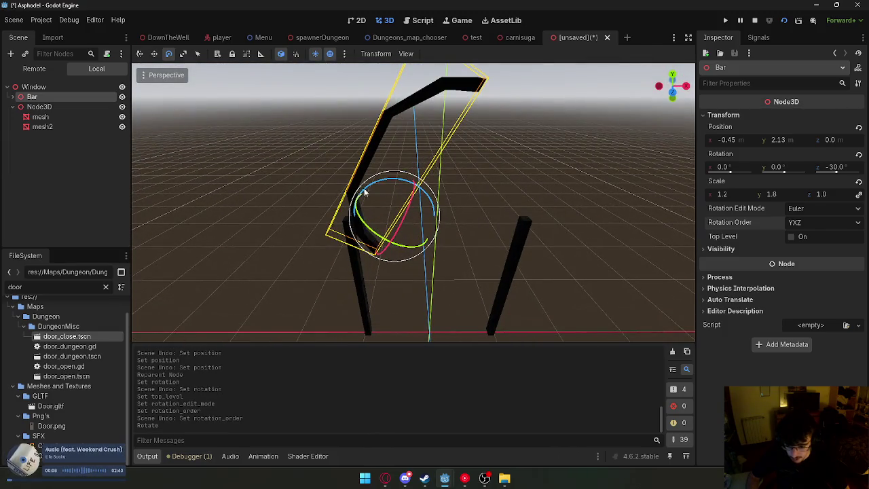
click(434, 187)
click(372, 163)
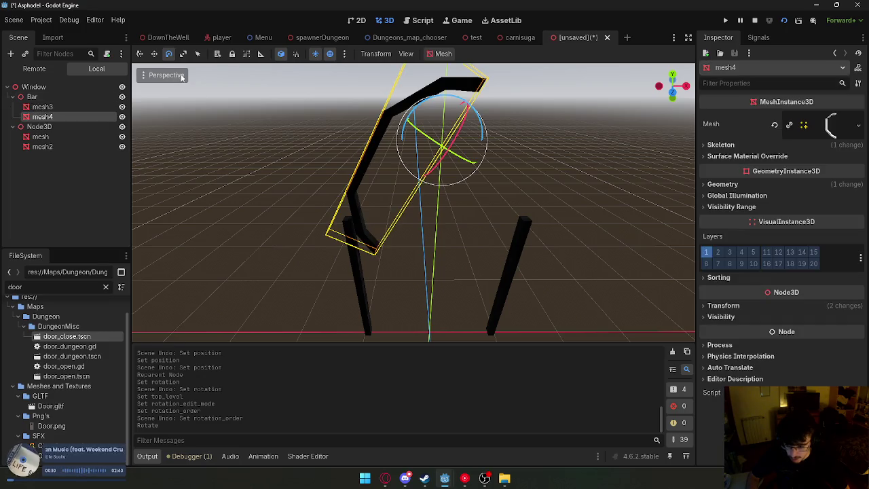
key(q)
drag(495, 172, 468, 175)
key(ctrl+z)
Move the Bar group upward, then delete the Bar group.
click(32, 96)
drag(428, 230, 420, 231)
mouse_move(418, 230)
mouse_down()
mouse_move(413, 201)
mouse_move(421, 212)
mouse_move(408, 214)
mouse_up()
click(392, 220)
scroll(392, 220, up, 3)
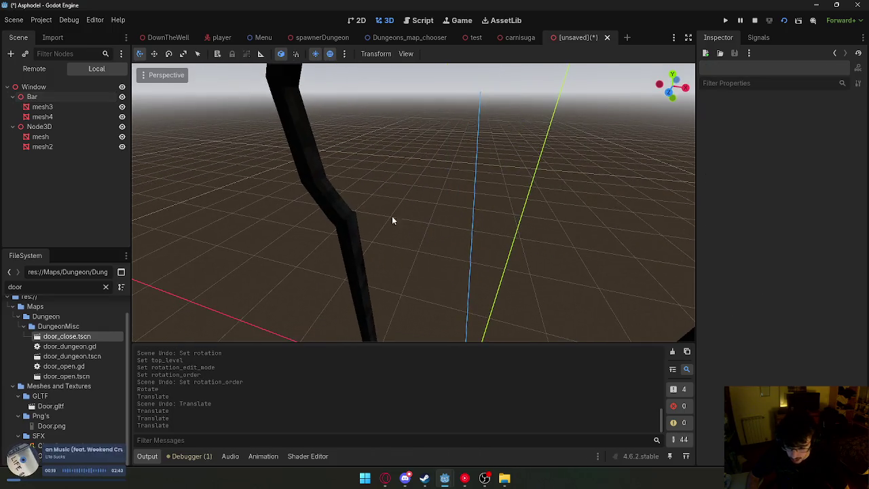
click(331, 197)
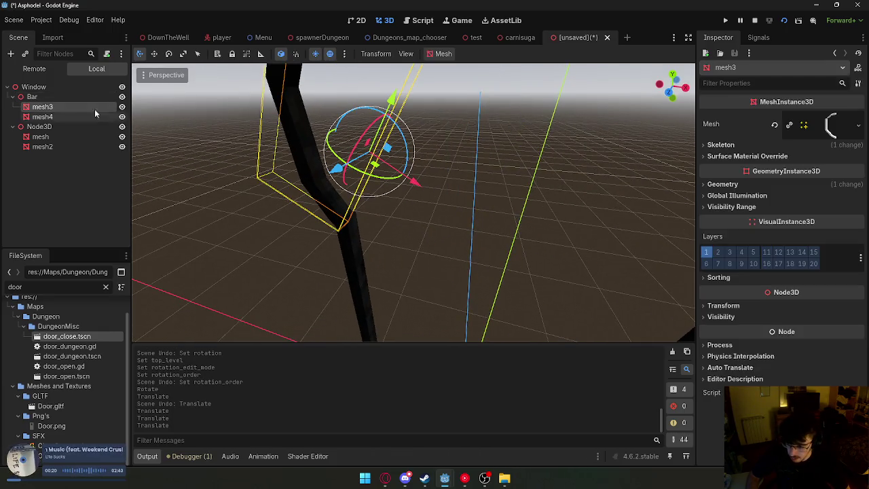
click(45, 99)
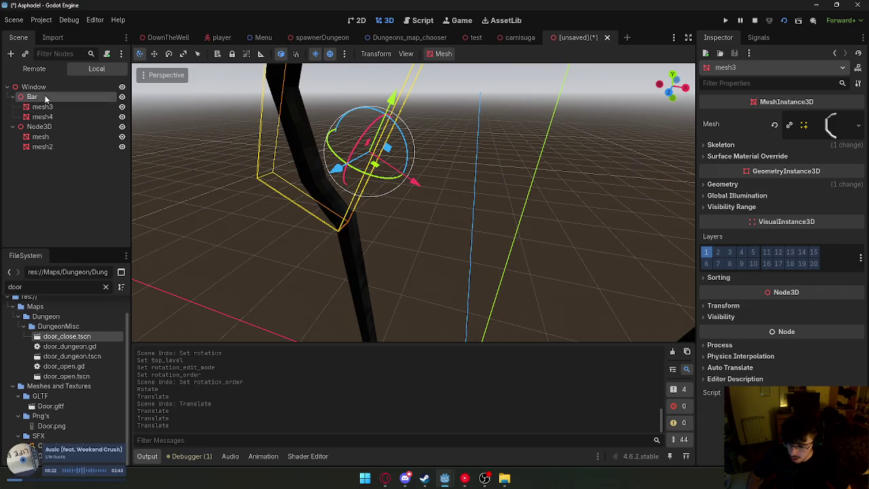
key(Delete)
Paste mesh3 under Window and move it along the X axis.
click(33, 87)
key(ctrl+v)
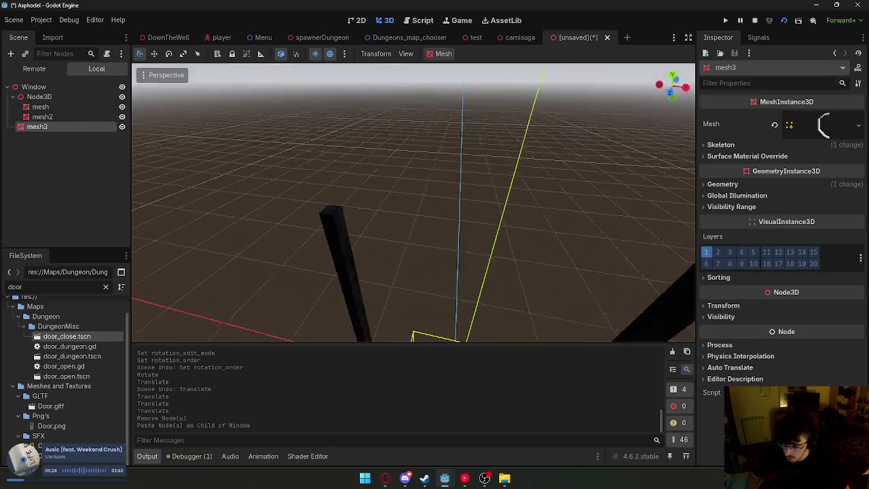
scroll(402, 317, up, 3)
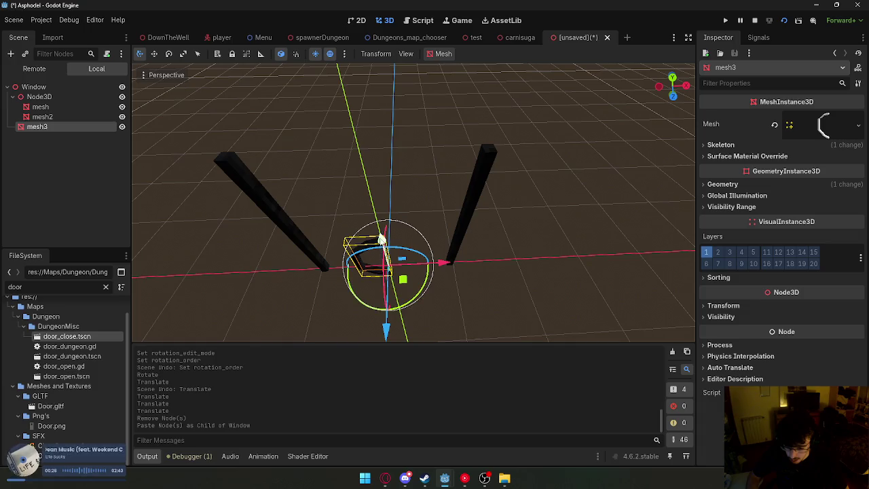
key(g)
key(x)
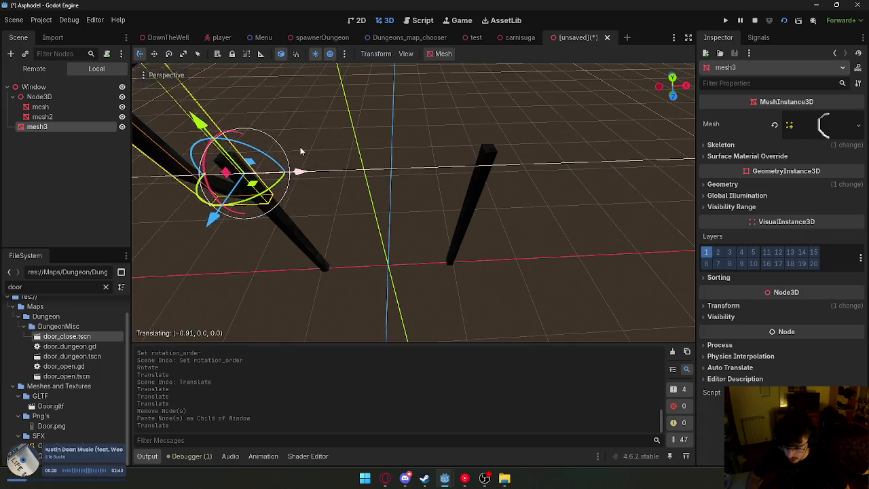
click(278, 158)
key(f)
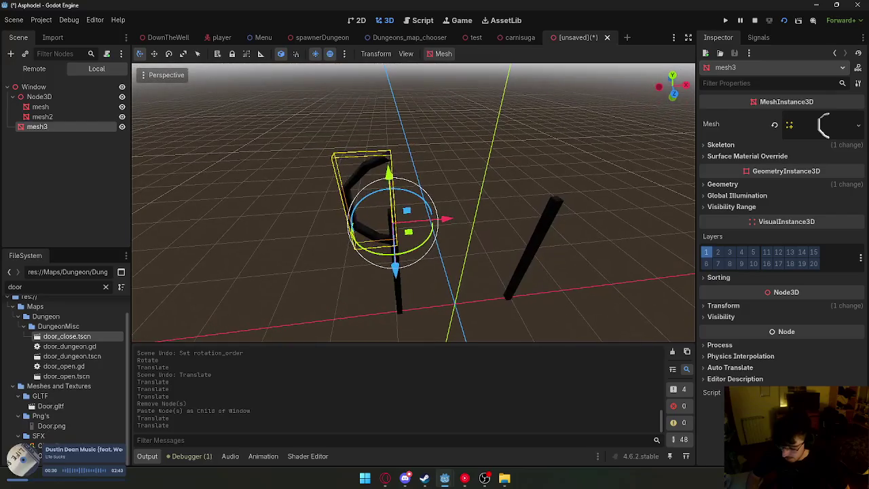
Raise the curved arch piece along Y onto the left post, then zoom out.
key(g)
key(y)
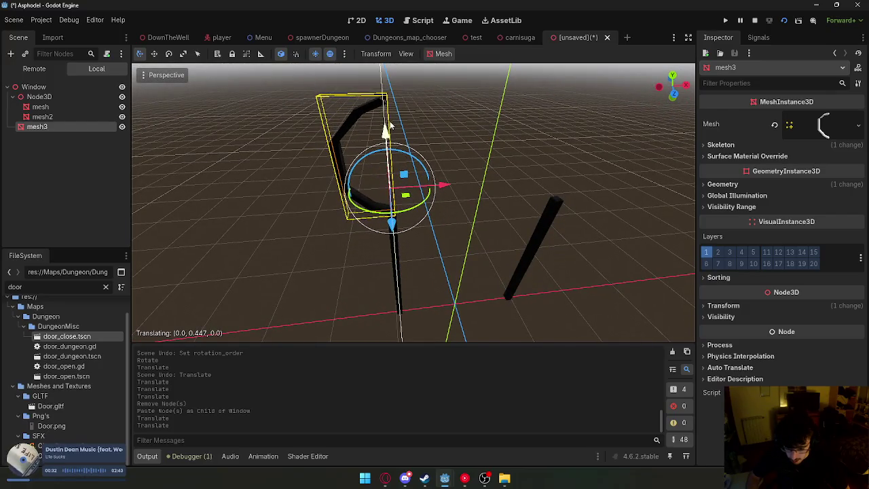
click(389, 109)
key(w)
key(s)
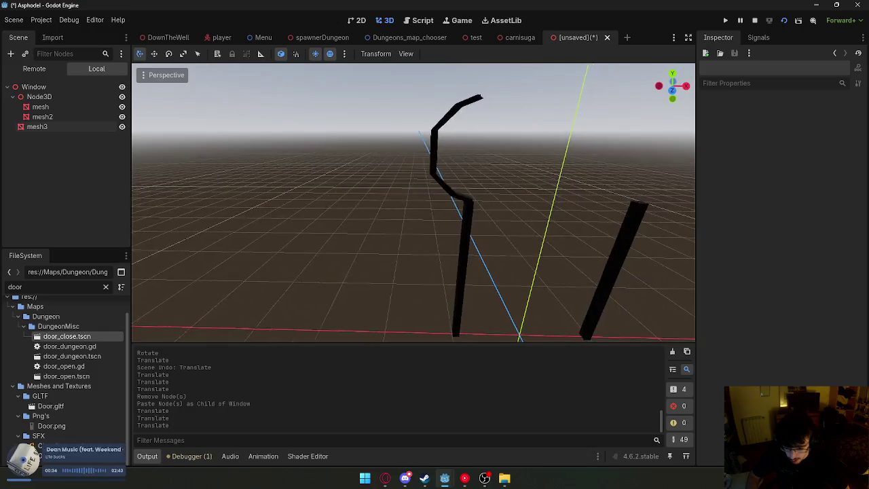
key(s)
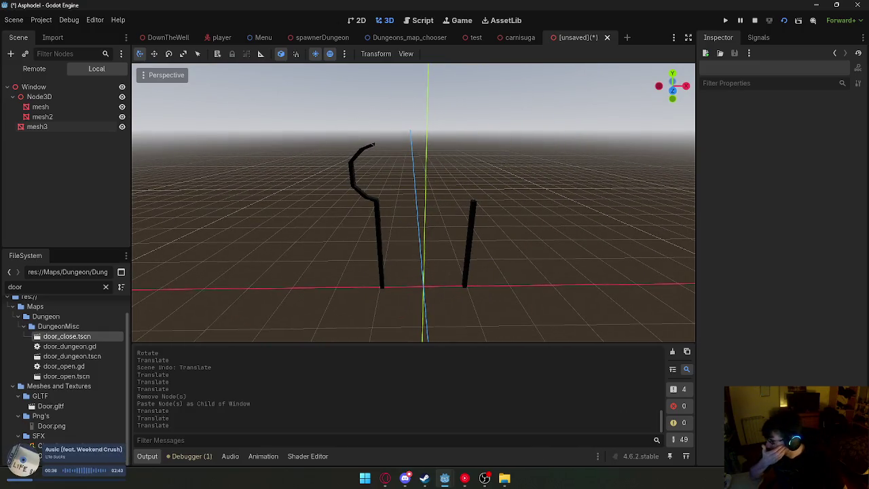
key(alt+Tab)
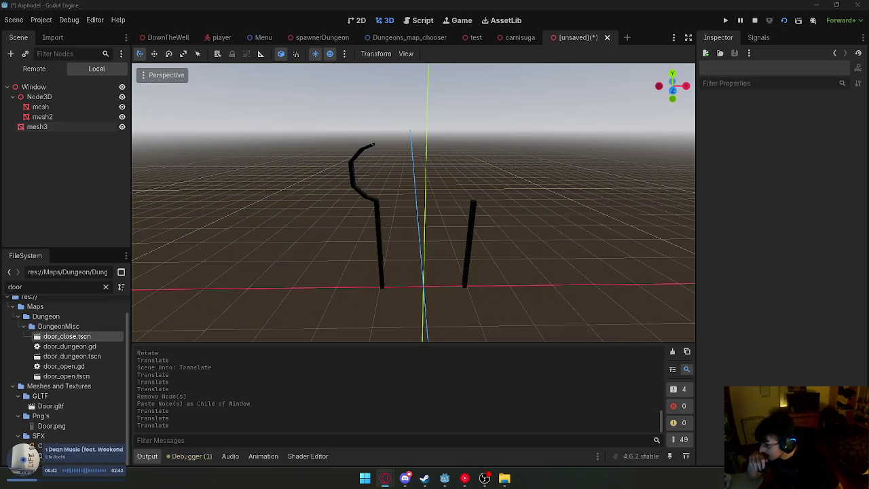
key(alt+Tab)
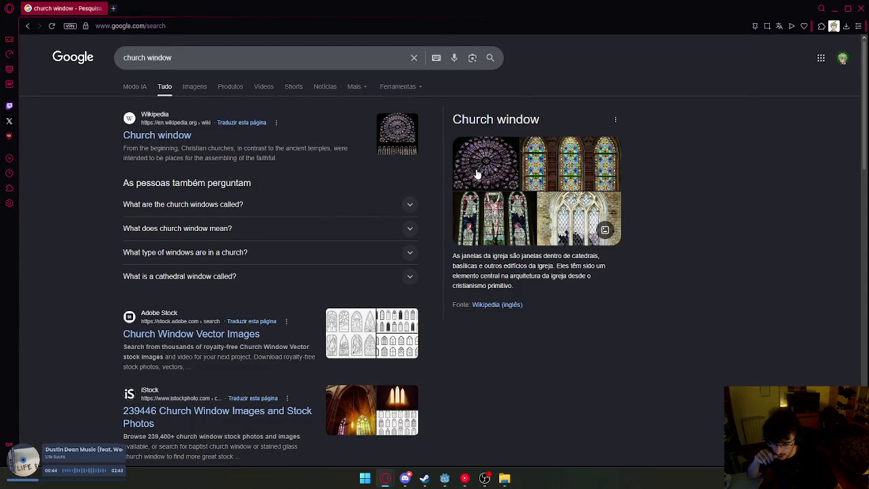
Preview the rose and stained-glass window images, then undo the arch piece moves in Godot.
click(476, 167)
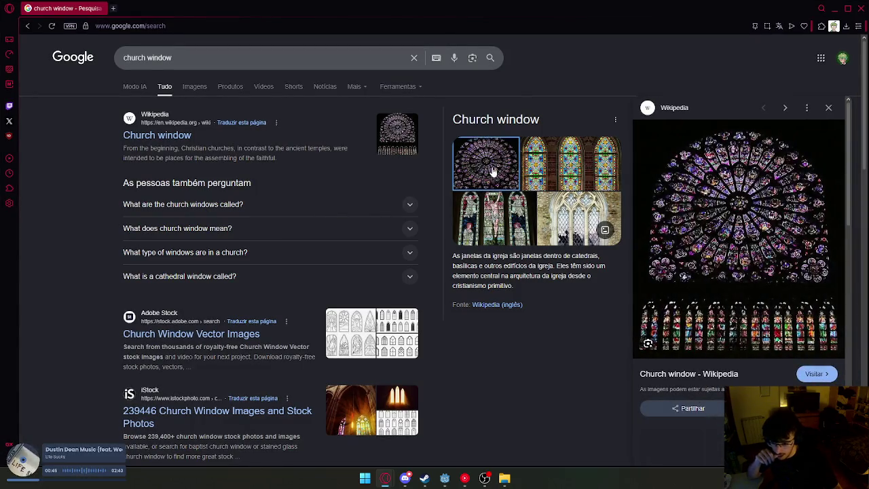
click(558, 178)
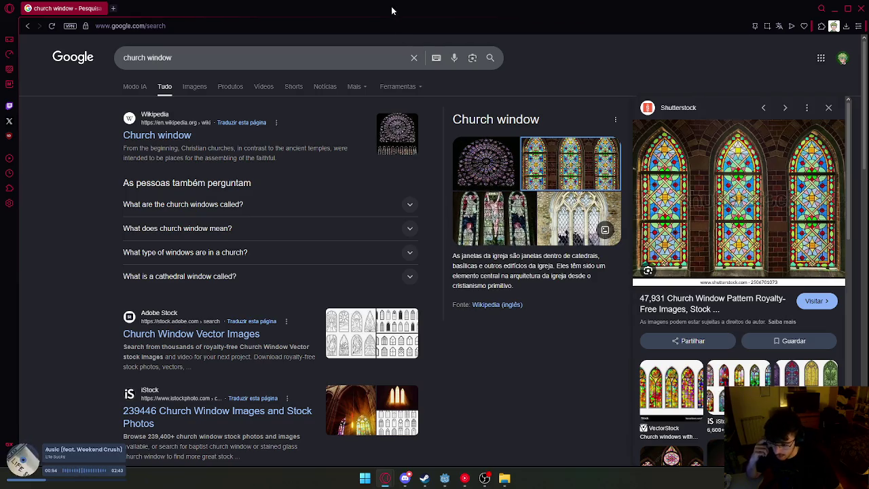
mouse_move(391, 10)
mouse_down()
mouse_move(130, 116)
mouse_move(0, 102)
mouse_up()
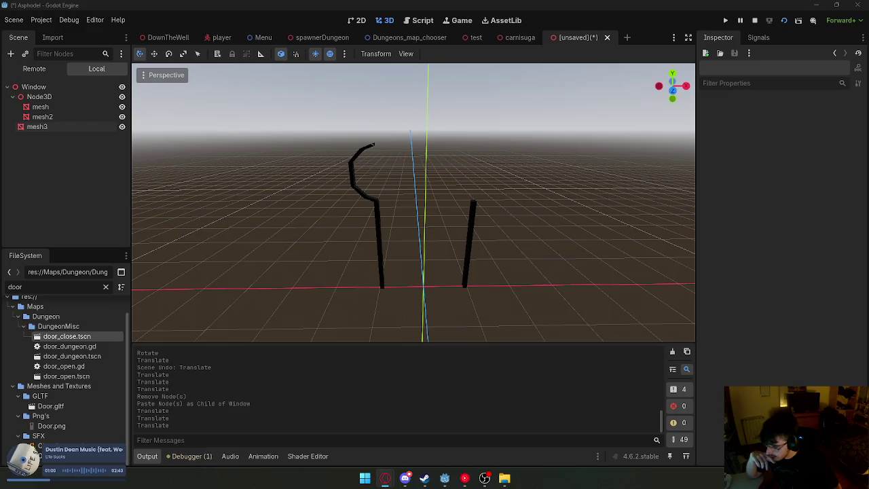
mouse_move(0, 102)
mouse_down()
mouse_move(143, 74)
mouse_move(408, 3)
mouse_up()
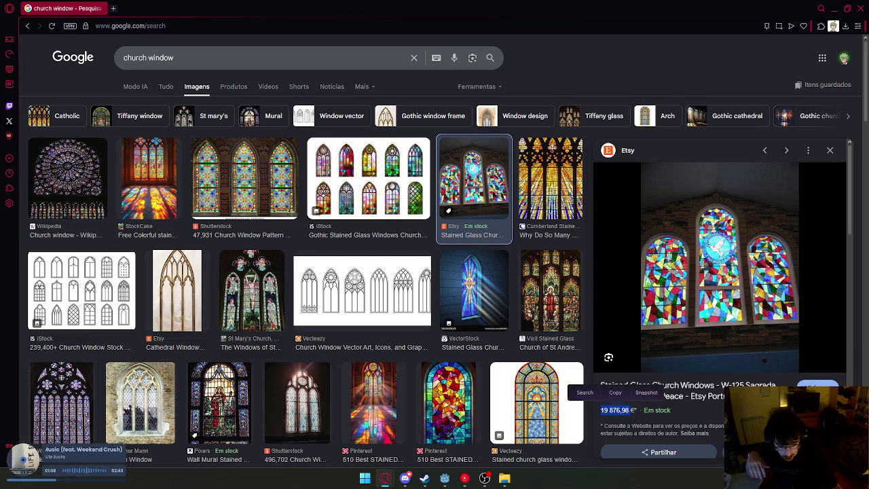
mouse_move(723, 13)
mouse_down()
mouse_move(624, 80)
mouse_move(0, 88)
mouse_up()
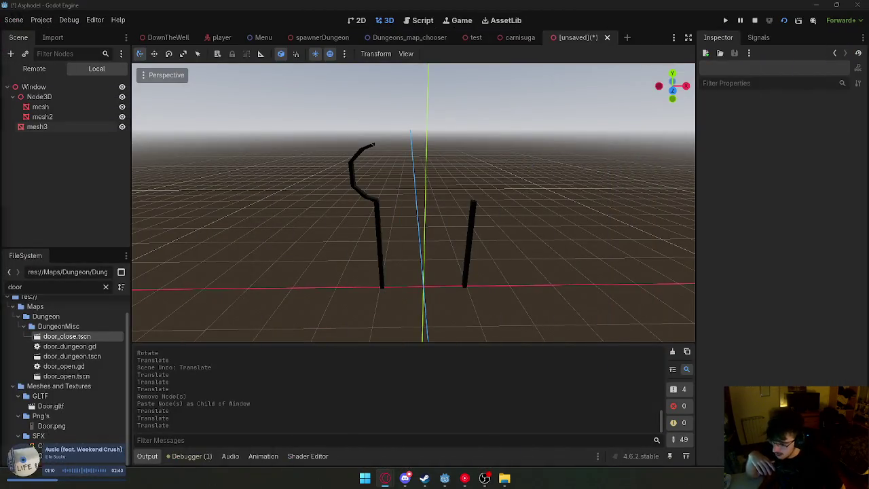
key(ctrl+z)
key(ctrl+z)
key(ctrl+z)
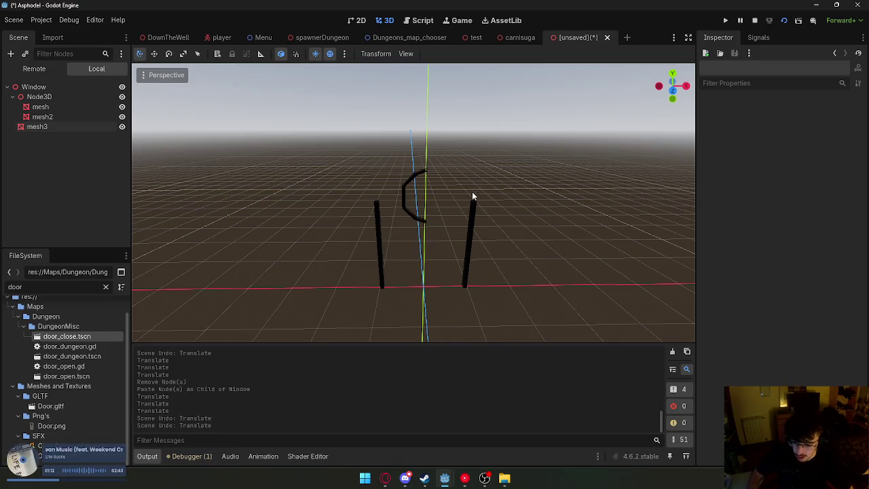
Redo the arch moves so Bar caps both door posts at -0.45, 2.13, then select Bar.
key(ctrl+z)
key(ctrl+z)
key(ctrl+z)
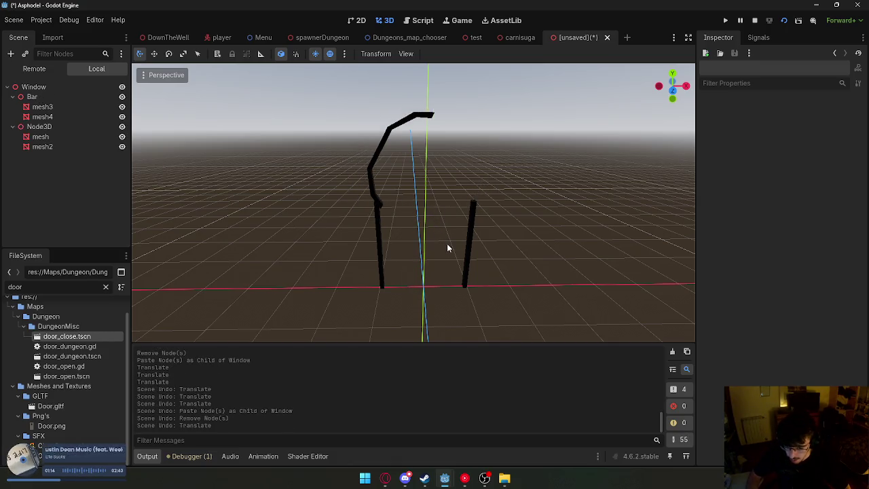
scroll(447, 248, up, 3)
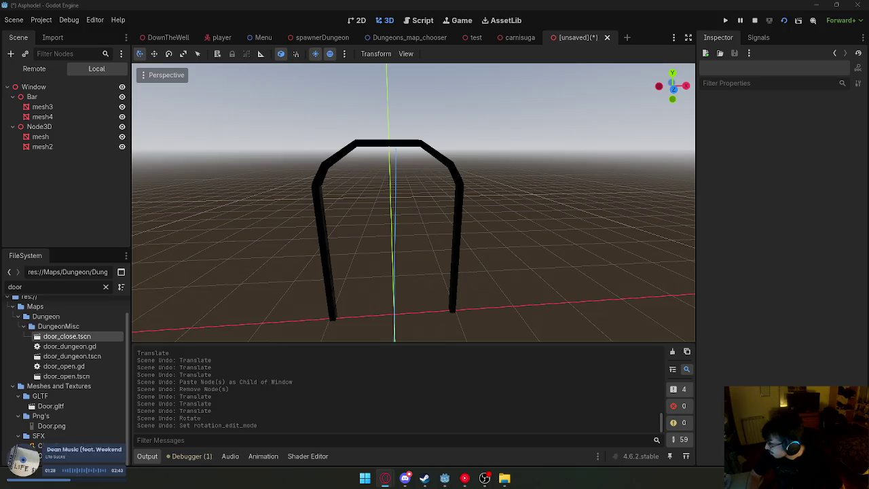
key(alt+Tab)
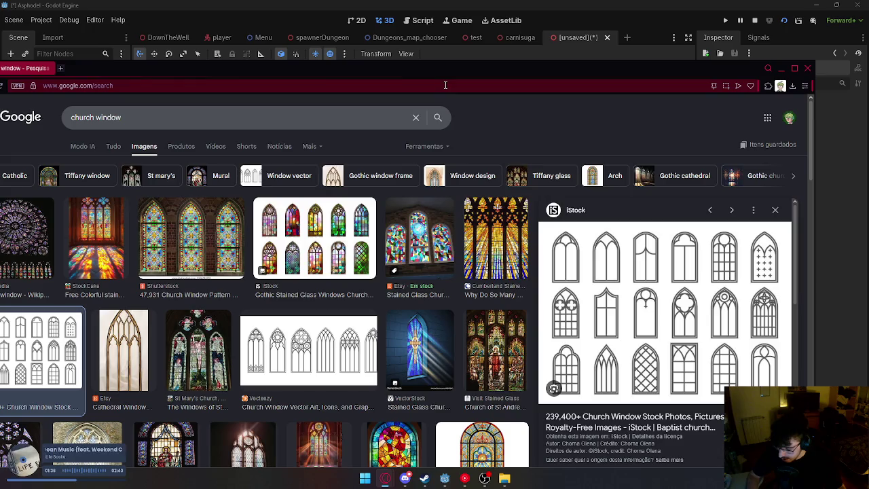
mouse_move(361, 68)
mouse_down()
mouse_move(339, 95)
mouse_move(4, 95)
mouse_up()
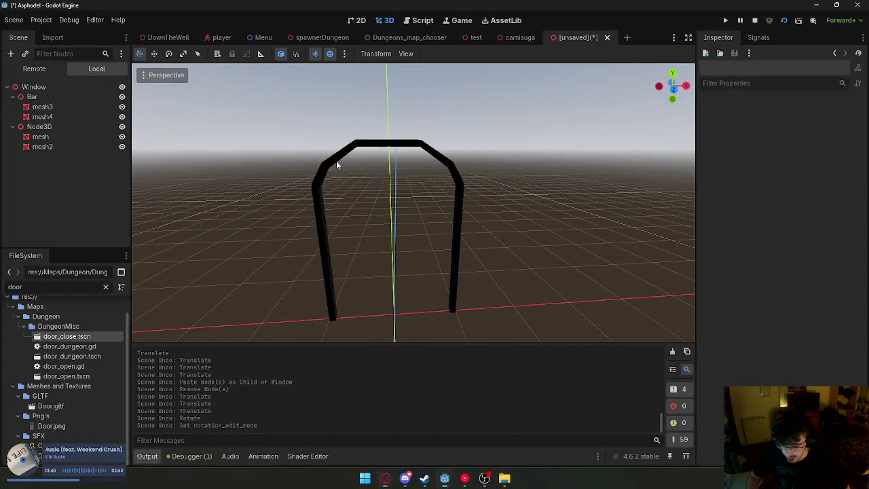
click(336, 161)
click(28, 98)
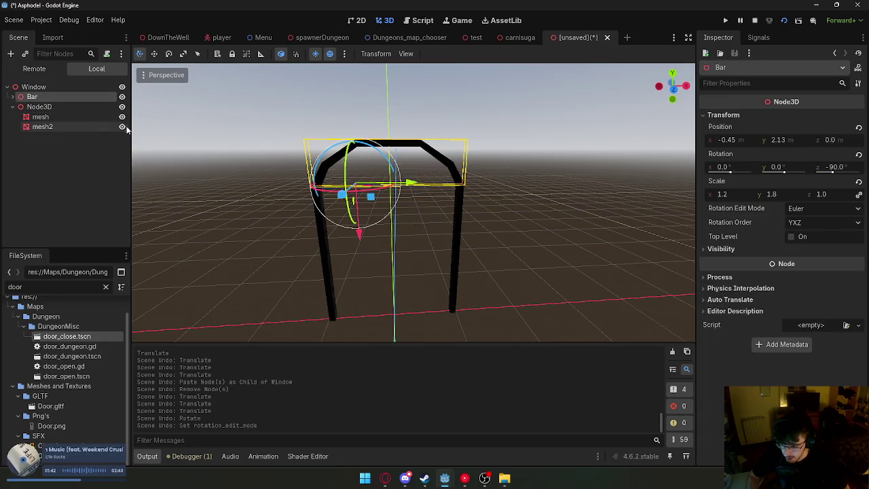
Duplicate Bar into Bar2, shorten its width and slide it sideways inside the arch.
key(ctrl+d)
click(182, 54)
mouse_move(411, 183)
mouse_down()
mouse_move(369, 190)
mouse_move(424, 190)
mouse_up()
key(q)
scroll(434, 204, up, 5)
scroll(441, 207, down, 3)
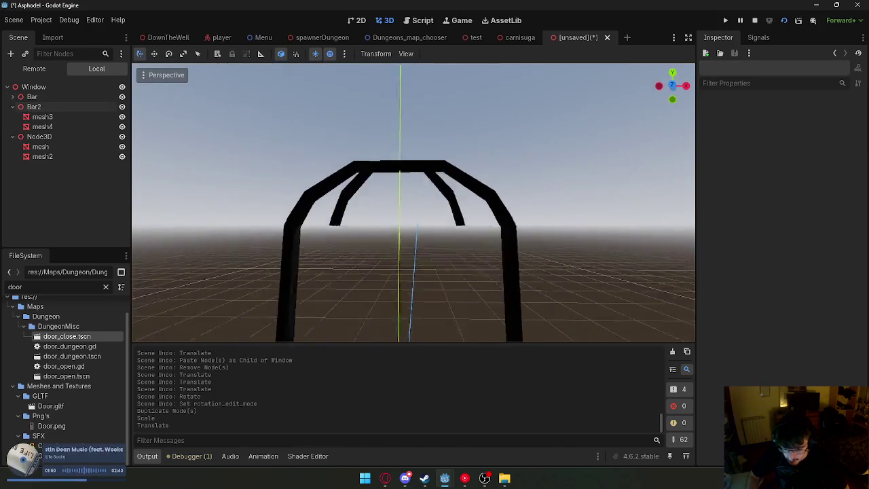
click(444, 207)
double_click(34, 108)
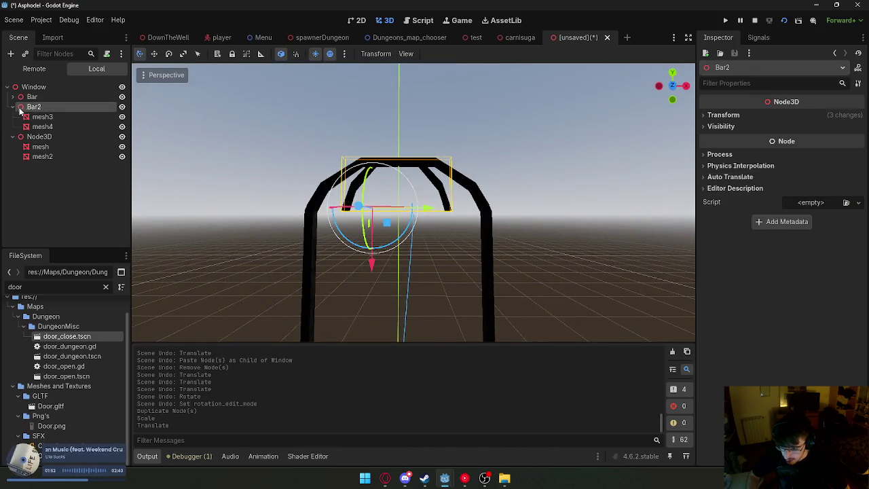
click(12, 107)
scroll(435, 204, up, 2)
drag(472, 179, 477, 182)
Duplicate Bar2 into Bar3 placed beneath it, then Bar4 beside Bar3 on the right.
key(ctrl+d)
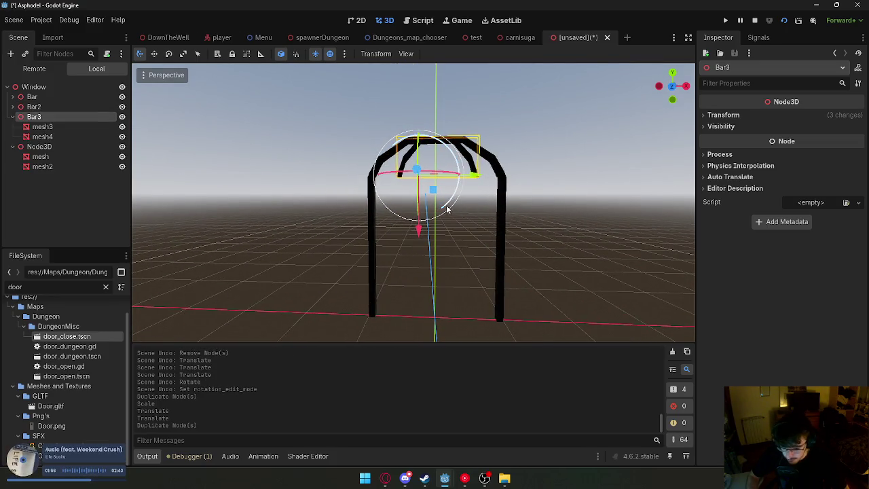
drag(421, 243, 419, 270)
drag(440, 216, 450, 217)
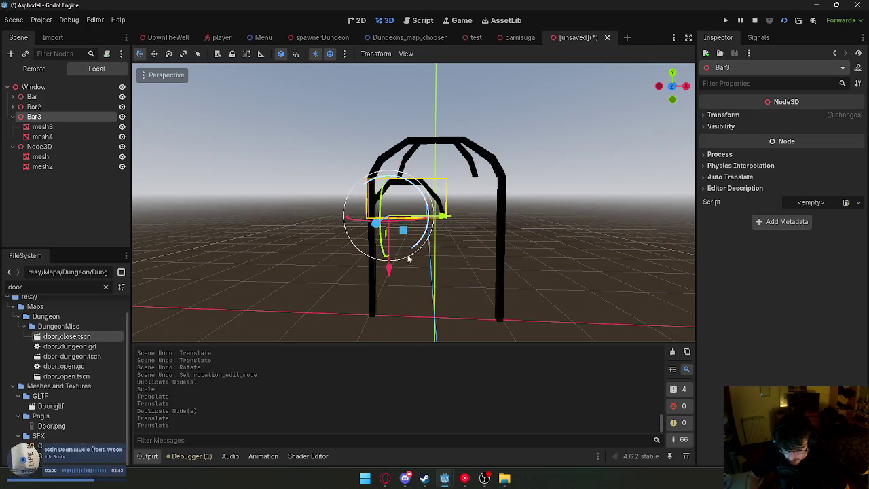
scroll(396, 278, up, 3)
drag(352, 327, 351, 311)
scroll(420, 289, up, 2)
drag(558, 278, 556, 276)
key(ctrl+d)
mouse_move(416, 261)
mouse_down()
mouse_move(536, 262)
mouse_move(516, 262)
mouse_up()
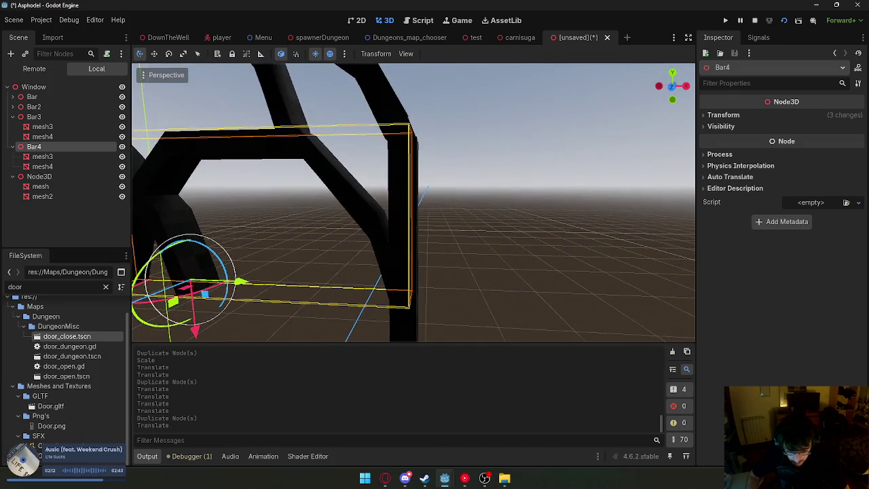
click(528, 260)
Duplicate the right door post as mesh3, rotate it horizontal and position it across the frame.
click(512, 274)
key(ctrl+d)
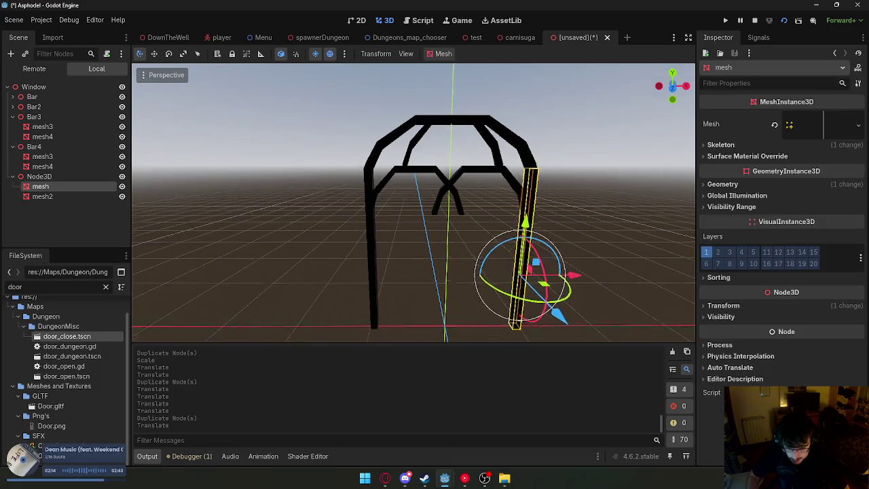
drag(432, 218, 500, 249)
mouse_move(446, 287)
mouse_down()
mouse_move(437, 304)
mouse_move(442, 283)
mouse_up()
key(ctrl+z)
key(ctrl+z)
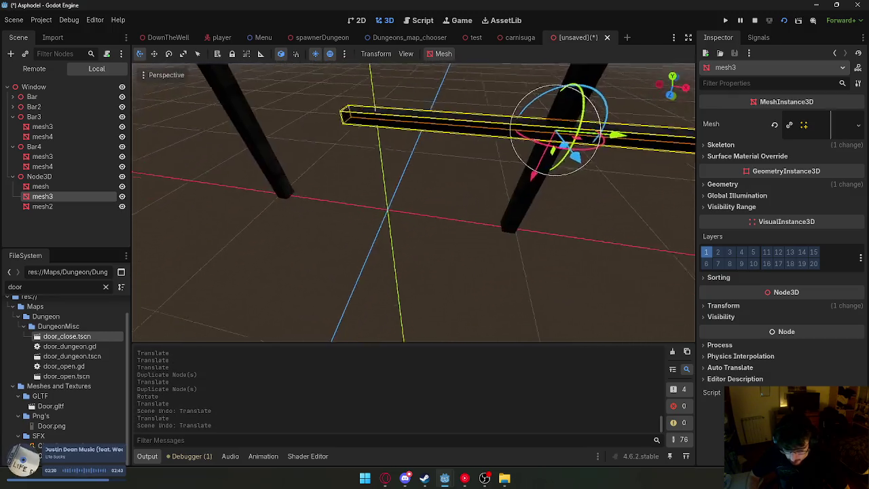
scroll(492, 199, down, 2)
drag(492, 199, 492, 197)
scroll(411, 286, down, 2)
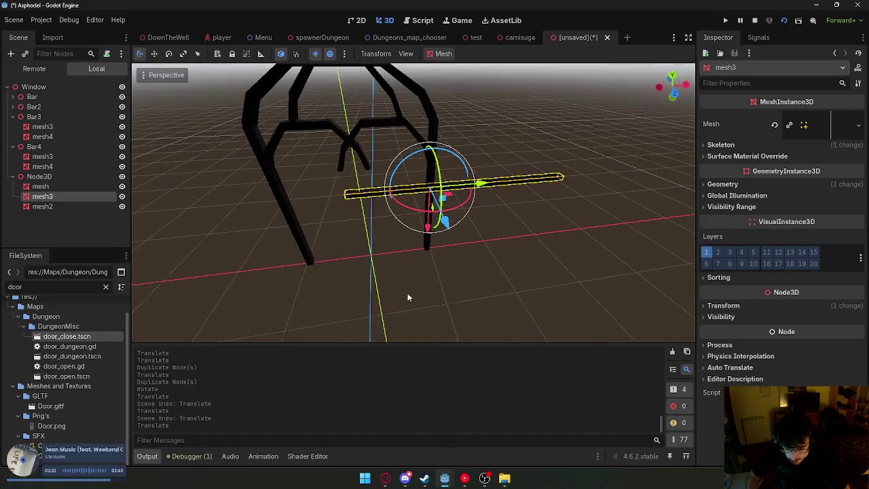
drag(428, 236, 428, 210)
drag(527, 163, 431, 170)
key(ctrl+z)
mouse_move(484, 163)
mouse_down()
mouse_move(377, 170)
mouse_move(394, 172)
mouse_move(370, 161)
mouse_move(400, 170)
mouse_move(390, 175)
mouse_up()
key(KP_1)
Scale the horizontal crossbar down so it spans both door posts.
click(183, 53)
key(ctrl+z)
click(390, 175)
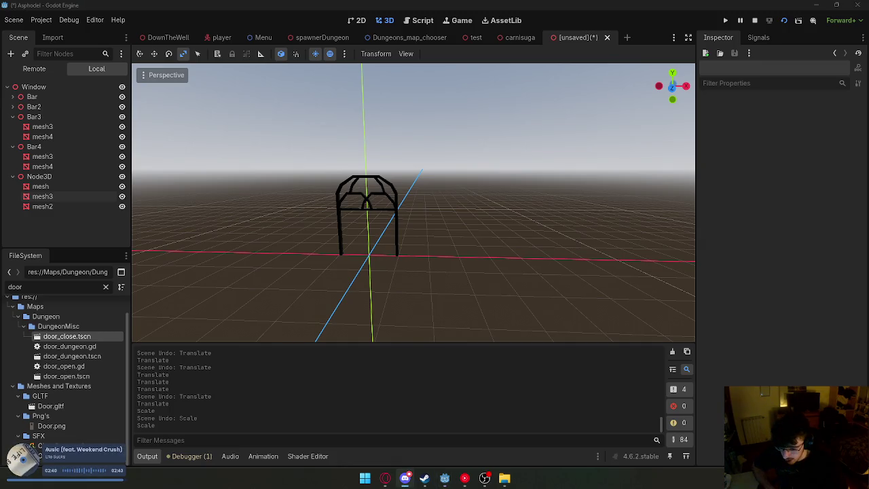
key(super+d)
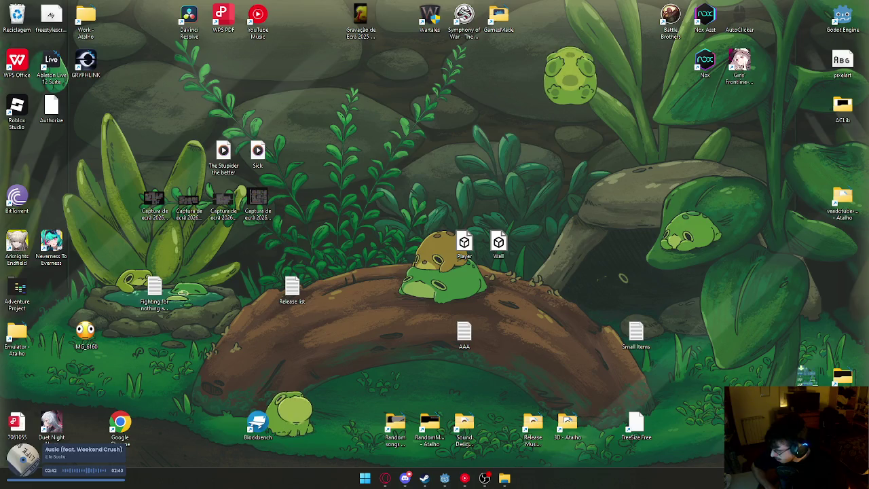
key(super+d)
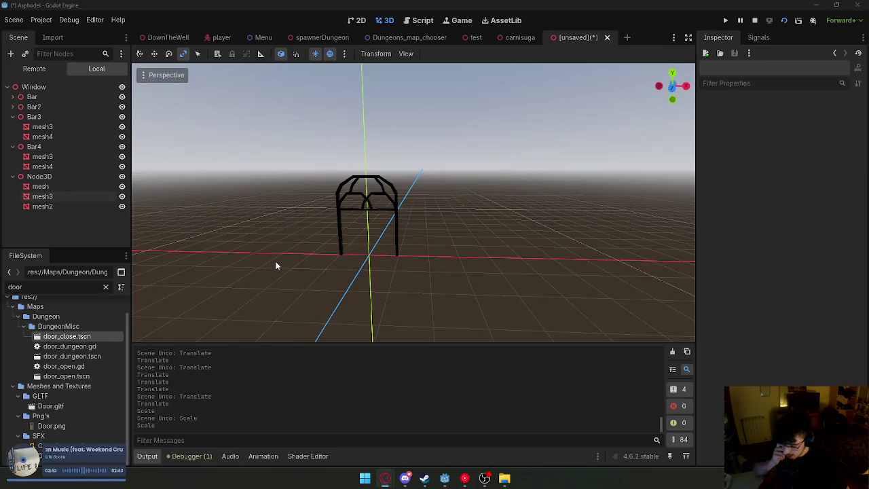
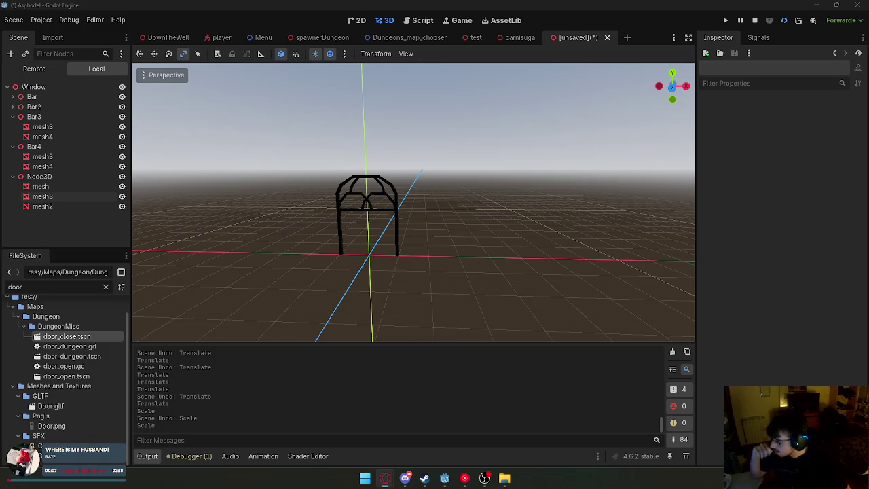
Frame the door in view, then undo the accidental stretch of the left door post mesh2.
key(w)
key(s)
click(365, 221)
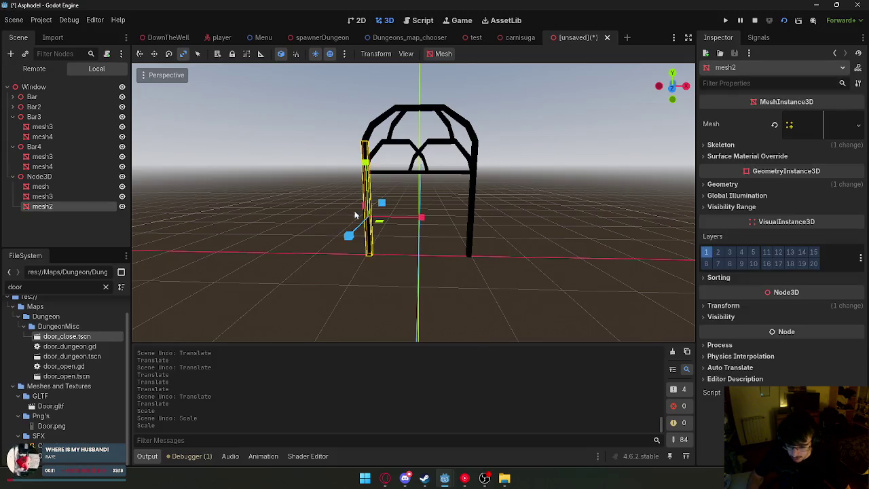
mouse_move(364, 193)
mouse_down()
mouse_move(359, 170)
mouse_move(286, 143)
mouse_move(180, 126)
mouse_up()
click(465, 479)
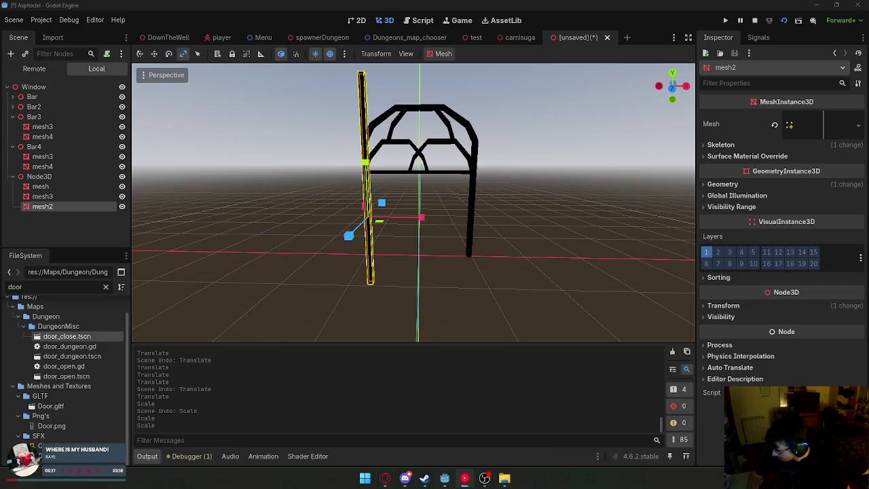
key(alt+Tab)
key(ctrl+z)
key(ctrl+z)
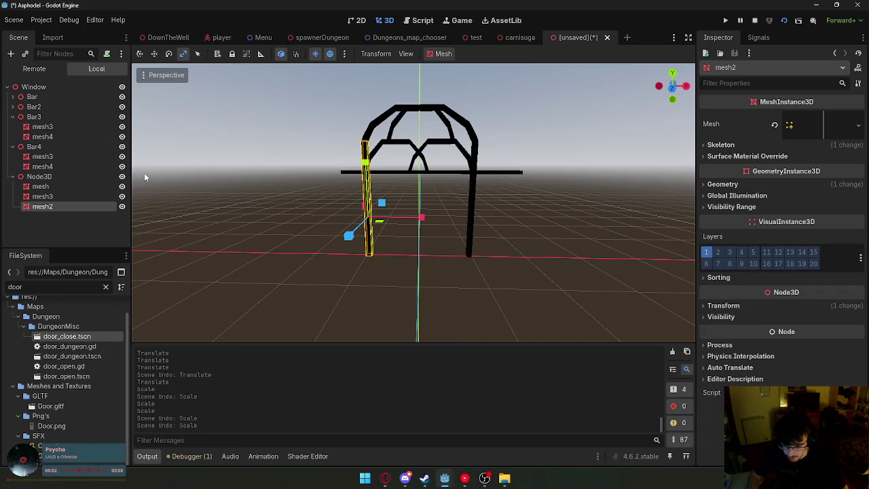
Shorten the horizontal crossbar mesh3 along X so it spans only between the posts.
click(399, 174)
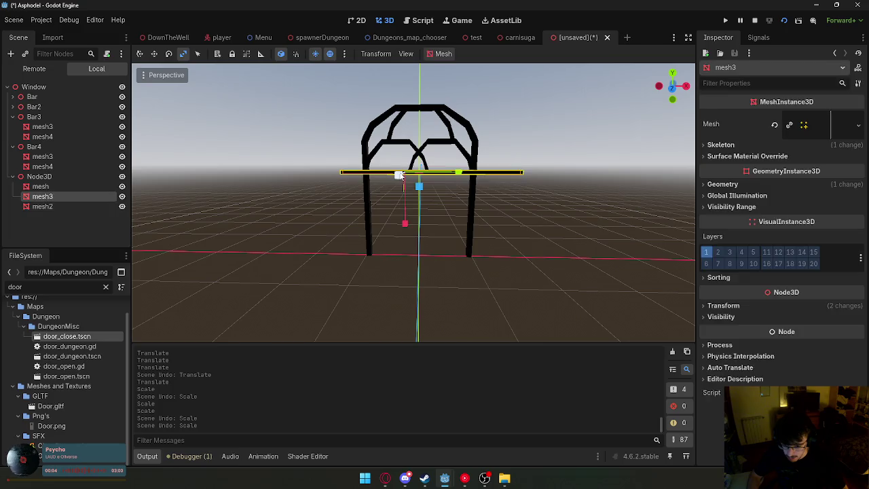
mouse_move(448, 176)
mouse_down()
mouse_move(402, 174)
mouse_move(416, 175)
mouse_move(434, 204)
mouse_move(408, 202)
mouse_move(535, 191)
mouse_up()
scroll(413, 202, up, 3)
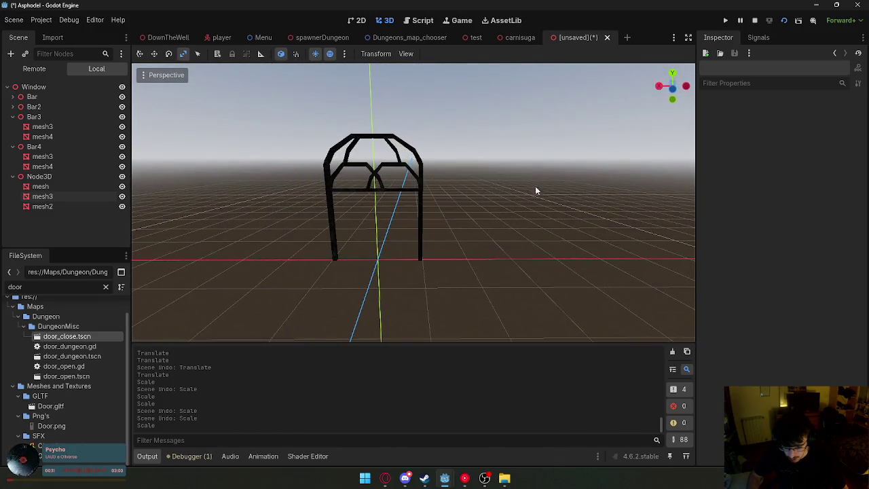
click(420, 222)
Select the bars Bar through Bar4 and raise them upward together.
click(63, 98)
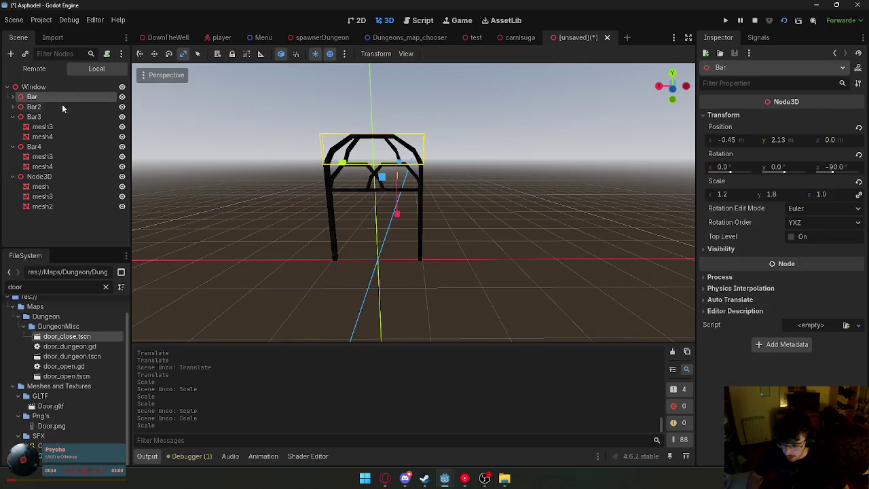
click(13, 116)
click(34, 127)
shift+click(32, 97)
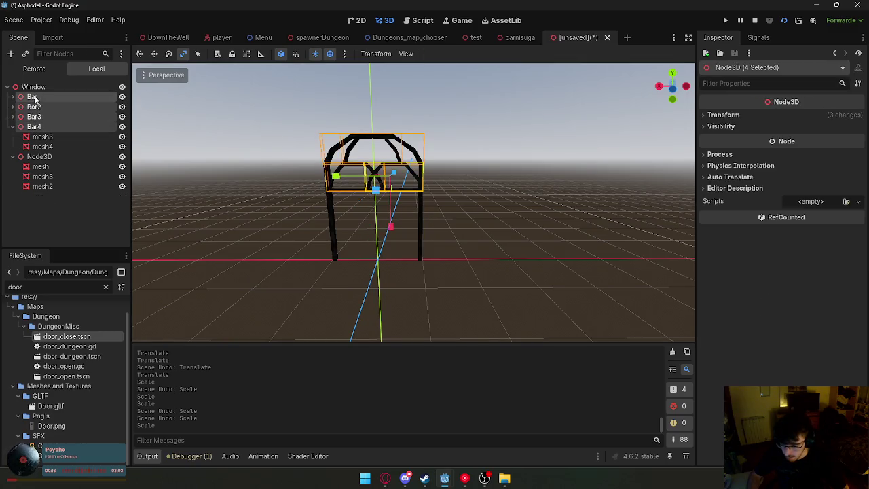
click(139, 54)
mouse_move(392, 224)
mouse_down()
mouse_move(392, 148)
mouse_move(400, 182)
mouse_up()
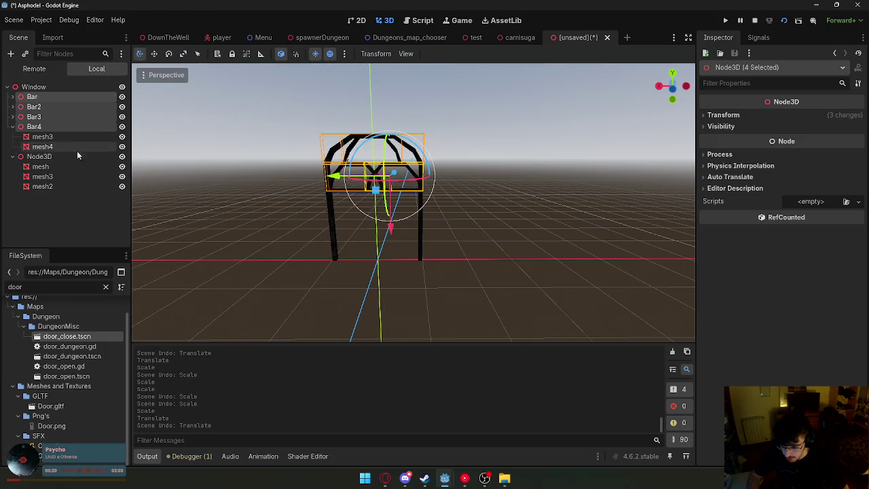
Reparent the crossbar mesh3 from Node3D to sit directly under Window.
click(344, 195)
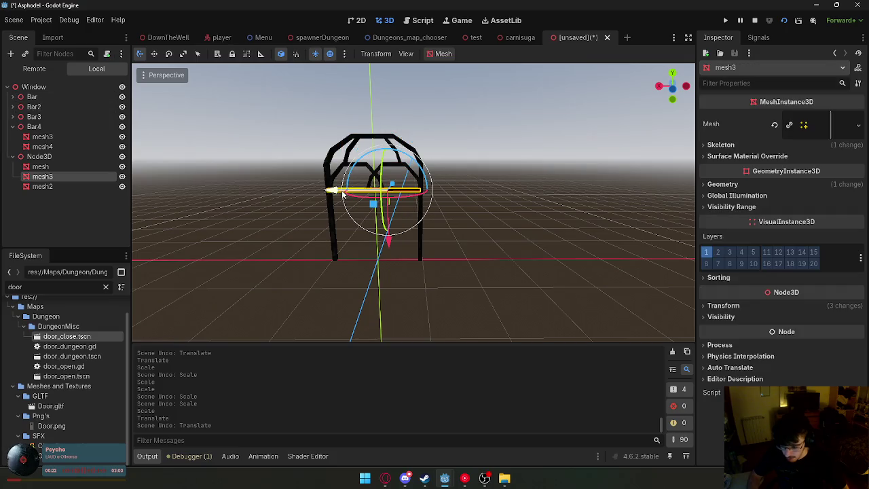
drag(33, 177, 37, 122)
click(39, 106)
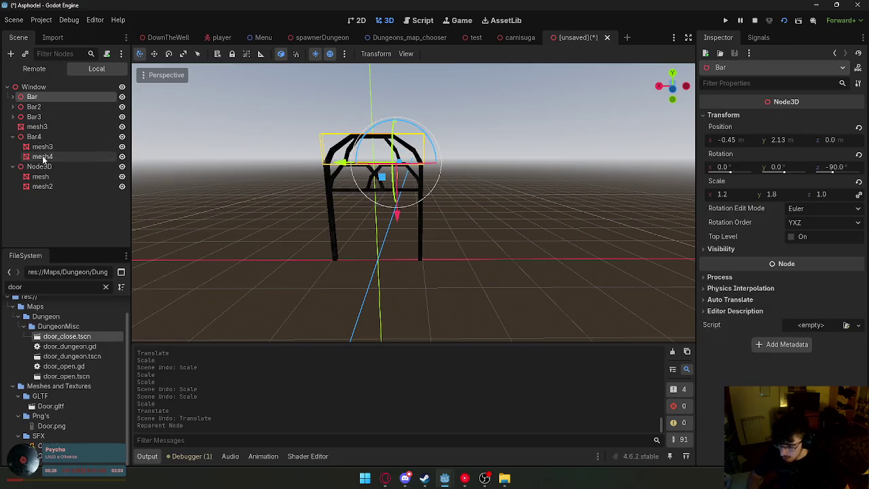
click(31, 87)
click(10, 53)
Add a Node3D as the first child of Window and rename it Bars.
text(nod)
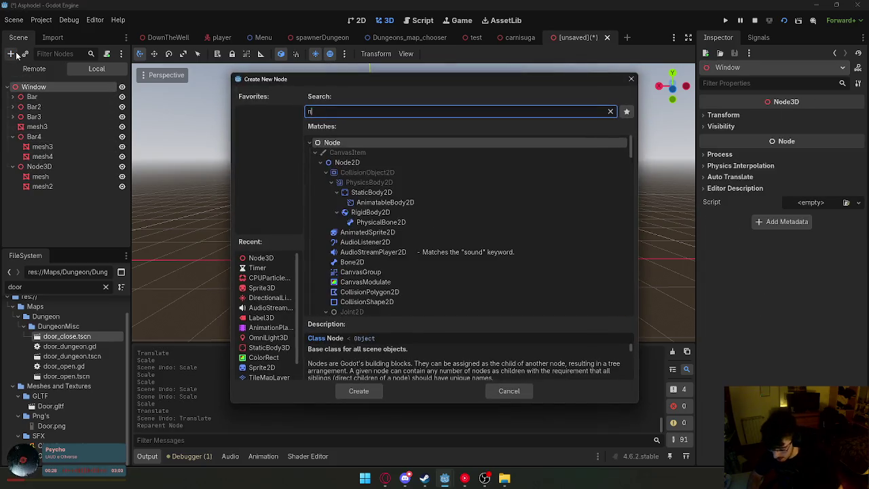
scroll(398, 299, down, 10)
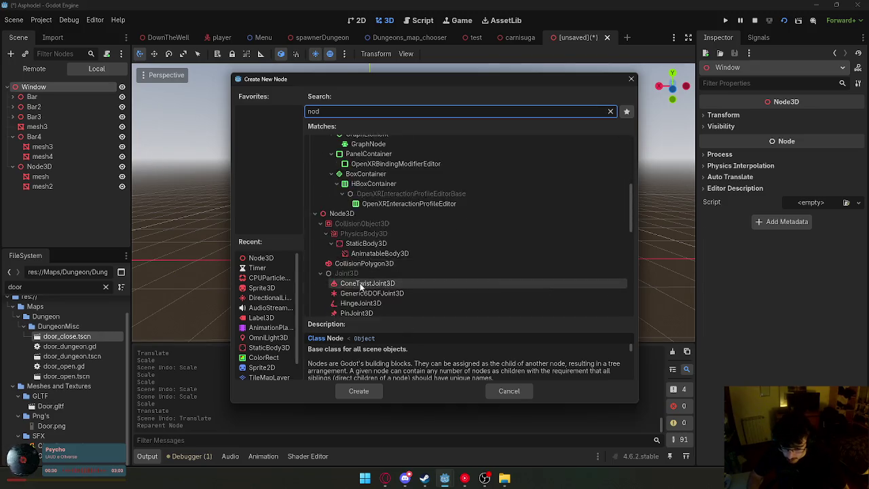
click(342, 169)
double_click(56, 196)
click(65, 213)
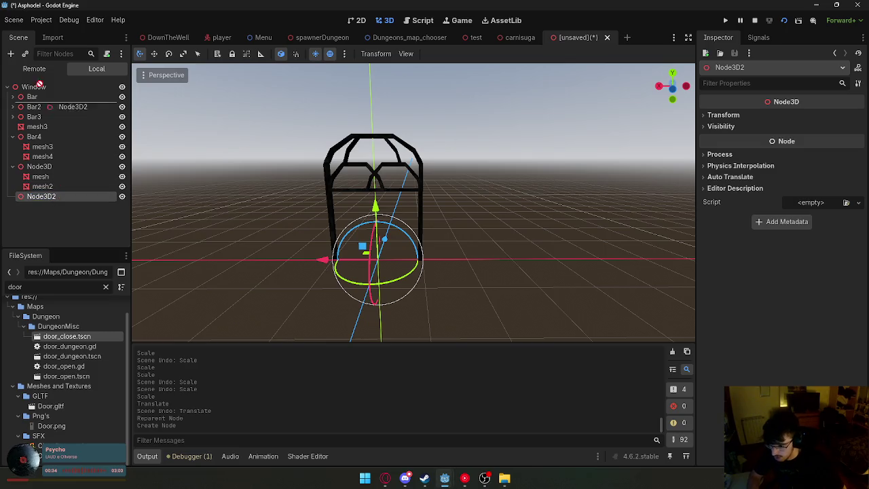
drag(40, 82, 42, 95)
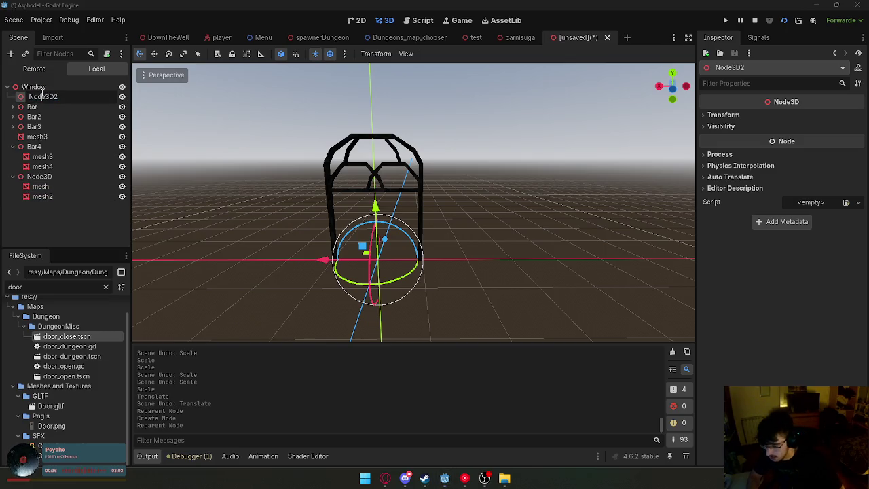
text(Bars)
key(Return)
Move Bar, Bar2, Bar3, Bar4 and mesh3 inside the Bars node and collapse it.
click(41, 106)
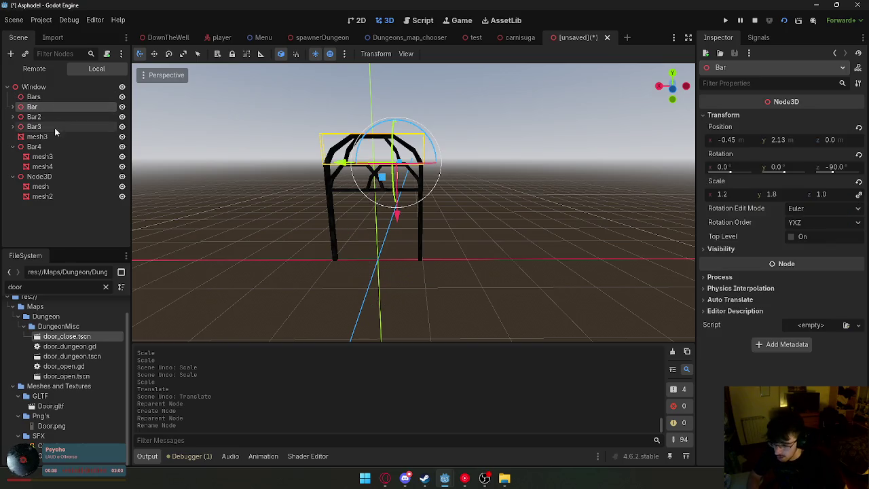
shift+click(37, 137)
shift+click(34, 147)
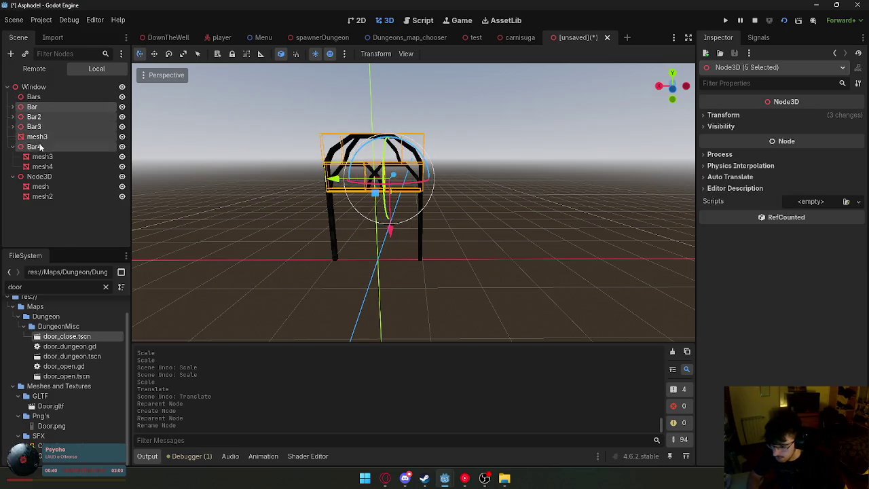
drag(37, 108, 34, 96)
click(12, 96)
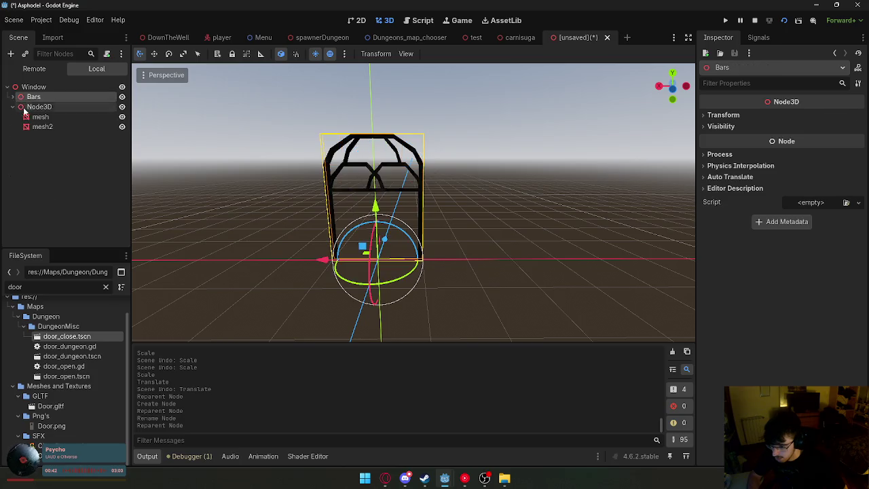
click(24, 109)
click(445, 231)
Move the door-post Node3D down and stretch the posts taller.
click(329, 213)
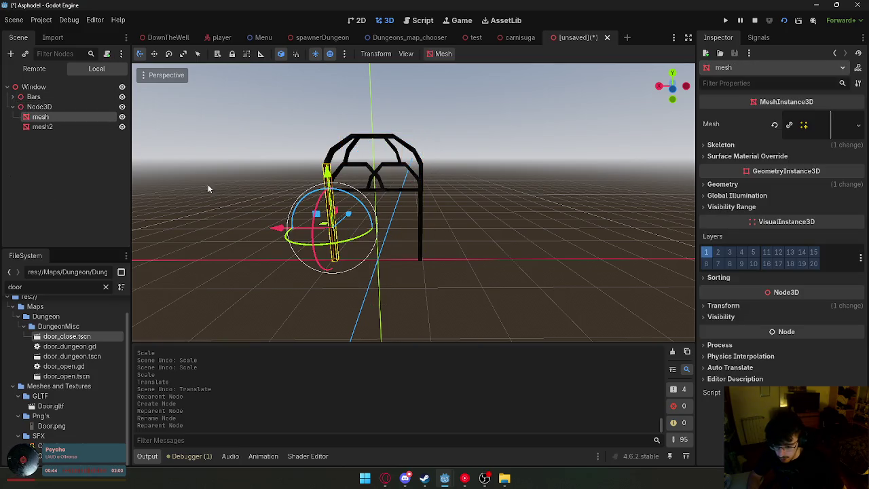
click(55, 109)
mouse_move(364, 209)
mouse_down()
mouse_move(366, 256)
mouse_move(375, 215)
mouse_up()
click(155, 53)
click(396, 200)
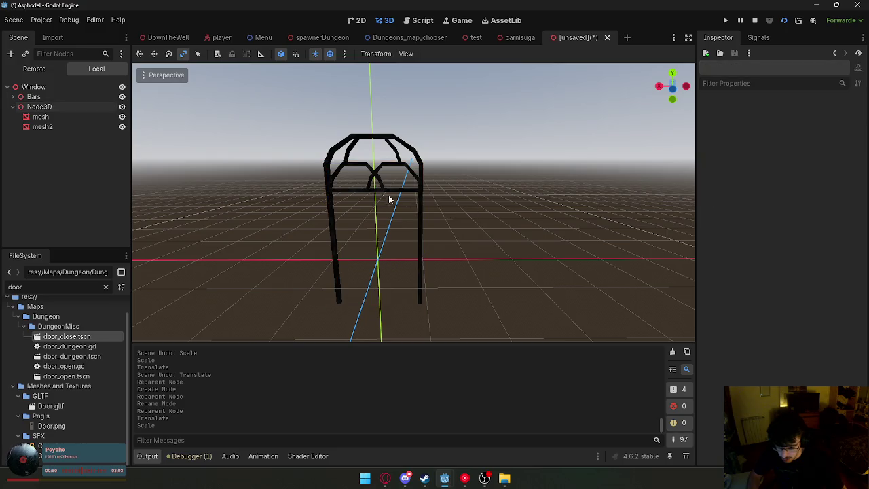
Lift the Bars group and the post Node3D upward together on the grid.
click(91, 99)
click(140, 53)
drag(376, 204, 375, 148)
key(ctrl+z)
ctrl+click(39, 107)
mouse_move(376, 204)
mouse_down()
mouse_move(377, 170)
mouse_move(379, 178)
mouse_up()
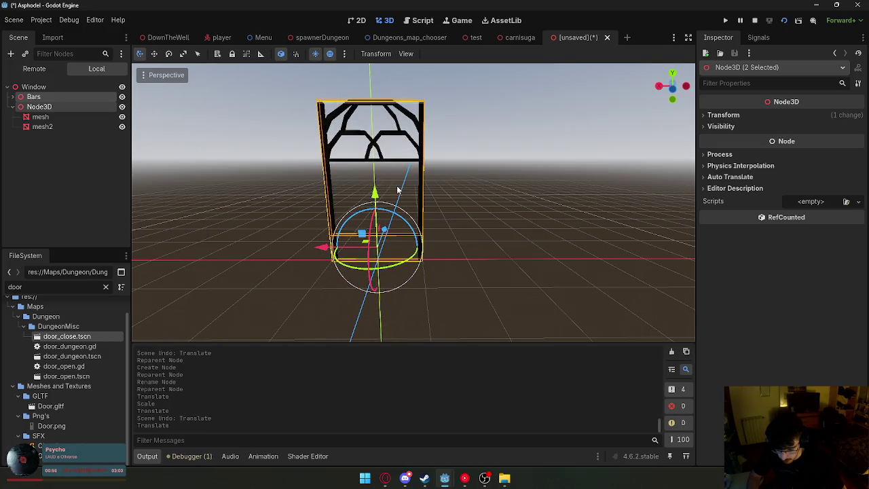
click(430, 204)
mouse_move(414, 204)
mouse_down()
mouse_move(448, 193)
mouse_move(421, 204)
mouse_up()
Raise the Bars group alone about 0.61 units so it sits on the posts.
click(68, 107)
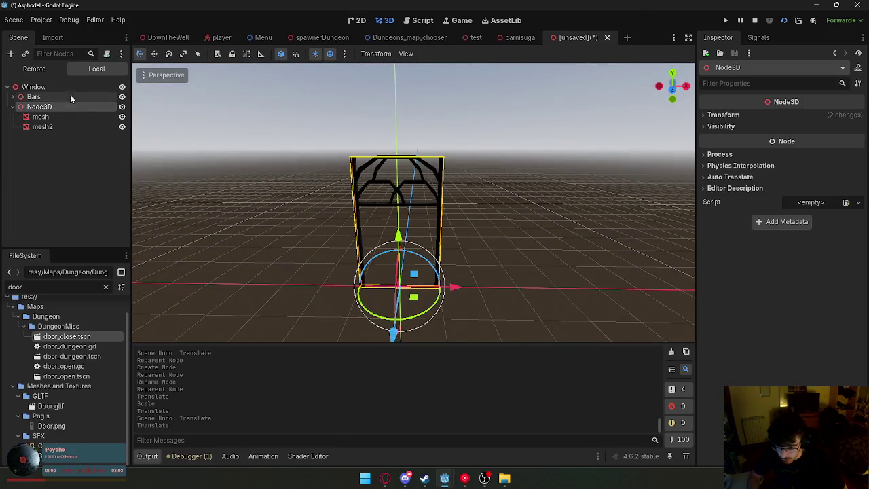
click(70, 97)
mouse_move(399, 230)
mouse_down()
mouse_move(405, 182)
mouse_move(404, 197)
mouse_up()
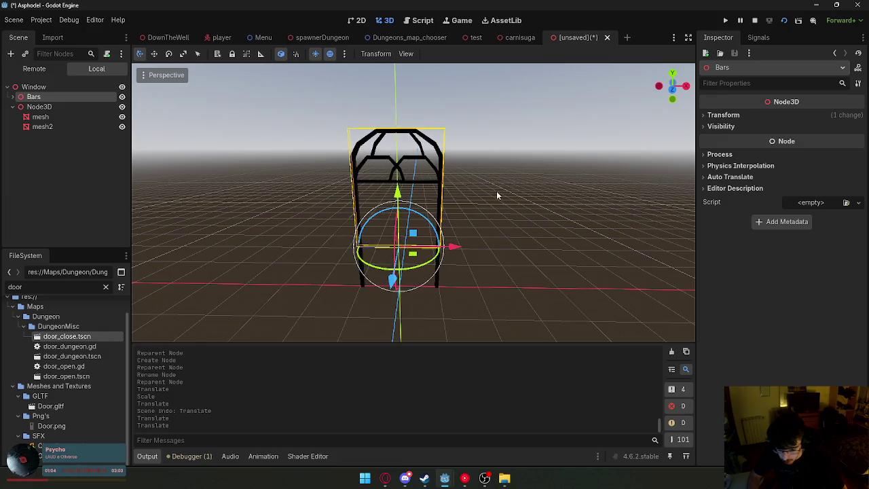
click(496, 190)
scroll(496, 191, down, 5)
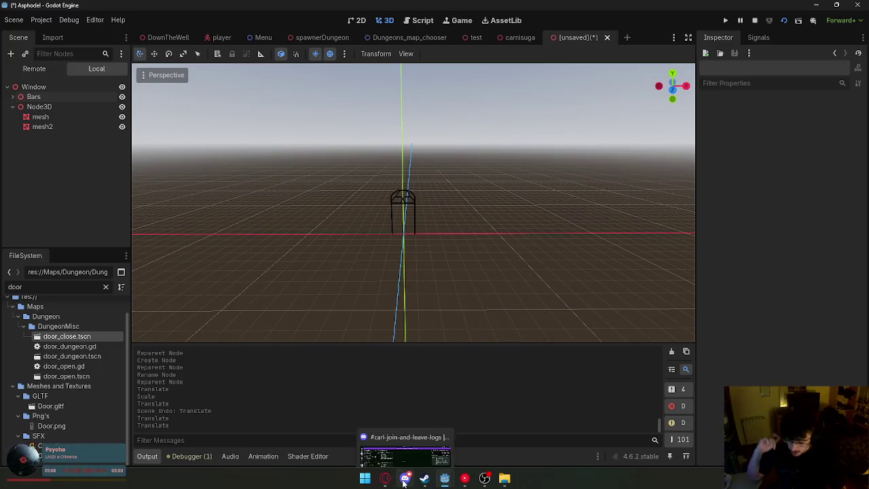
mouse_move(385, 478)
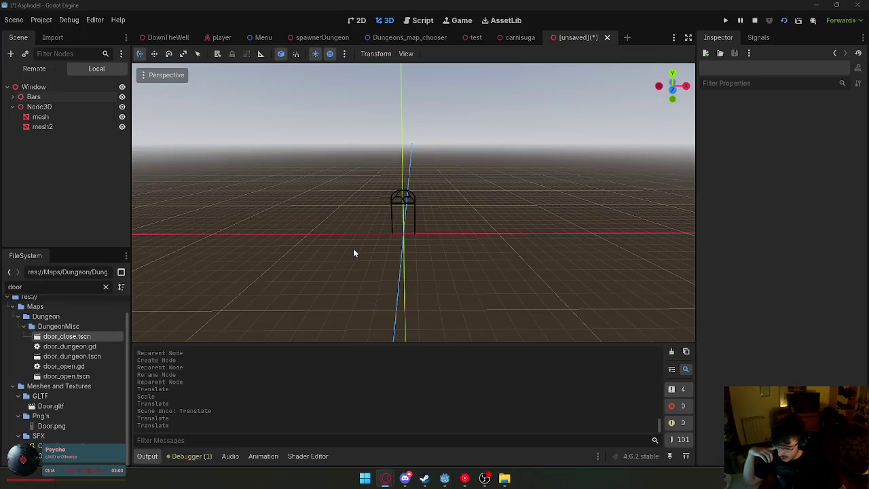
scroll(354, 253, up, 10)
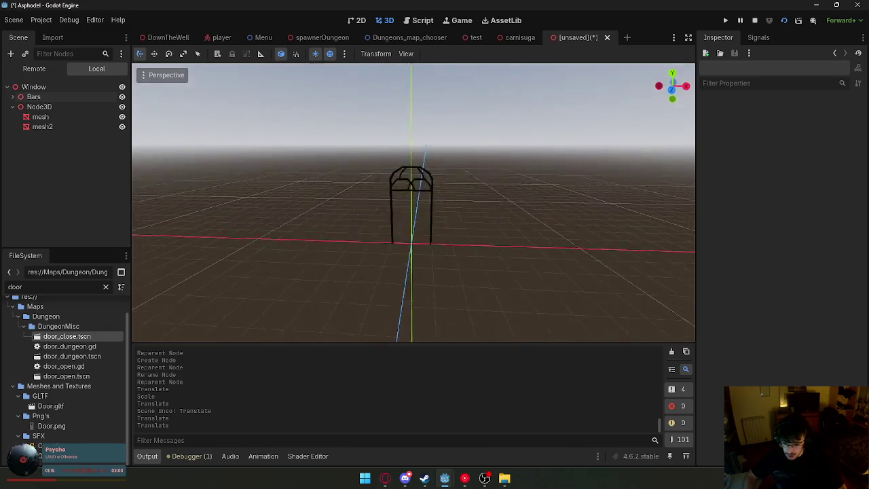
Duplicate the left door leg mesh2, rotate and lower it, then undo the move.
click(355, 255)
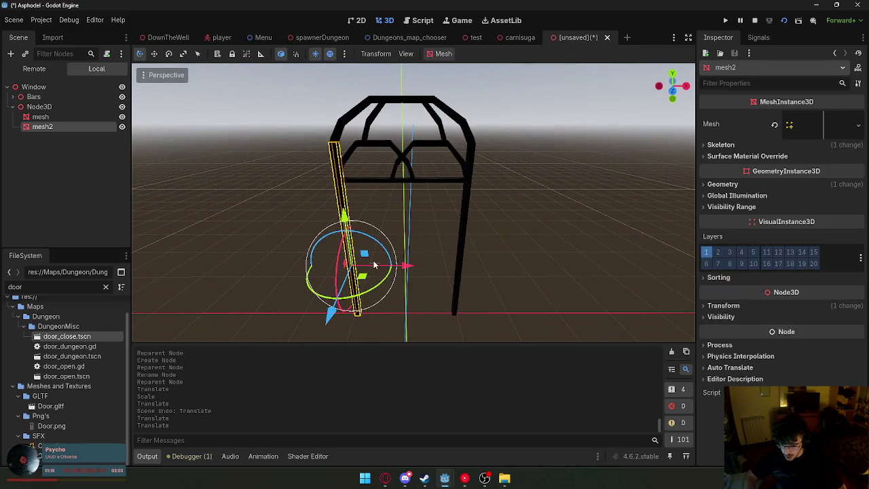
key(ctrl+d)
click(169, 54)
drag(377, 245, 423, 304)
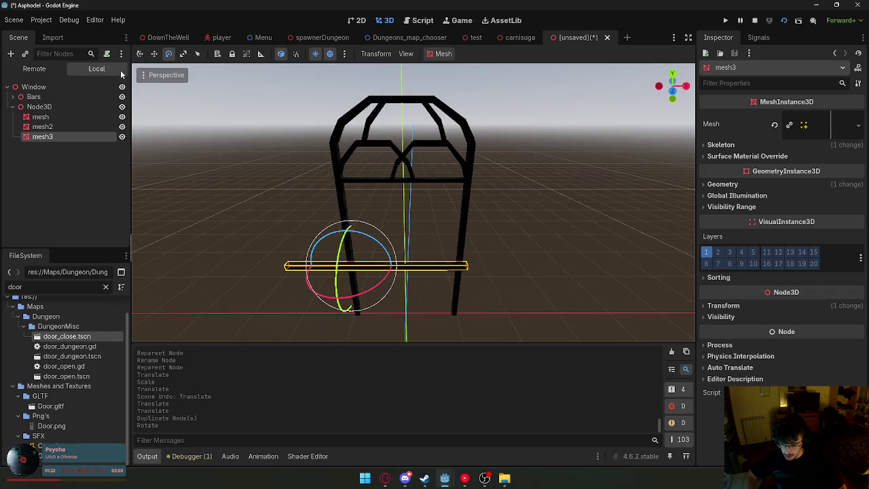
click(140, 57)
drag(353, 324, 366, 348)
key(ctrl+z)
key(ctrl+z)
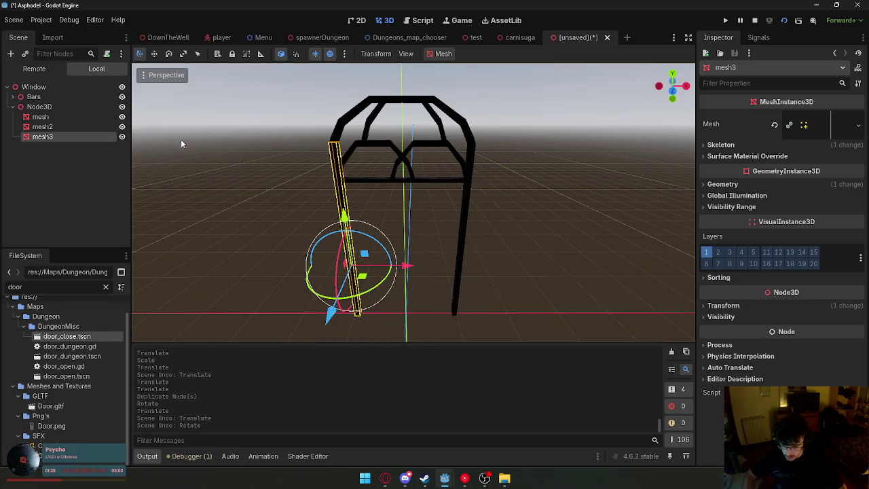
Rotate the copied bar horizontal, lower it to the frame base and shorten it.
key(e)
mouse_move(366, 238)
mouse_down()
mouse_move(412, 310)
mouse_move(421, 287)
mouse_up()
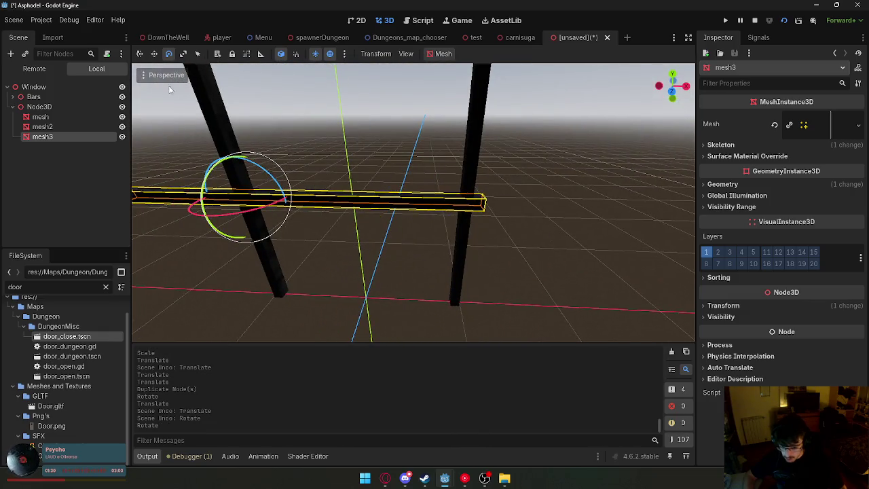
click(140, 54)
drag(266, 247, 293, 327)
click(503, 259)
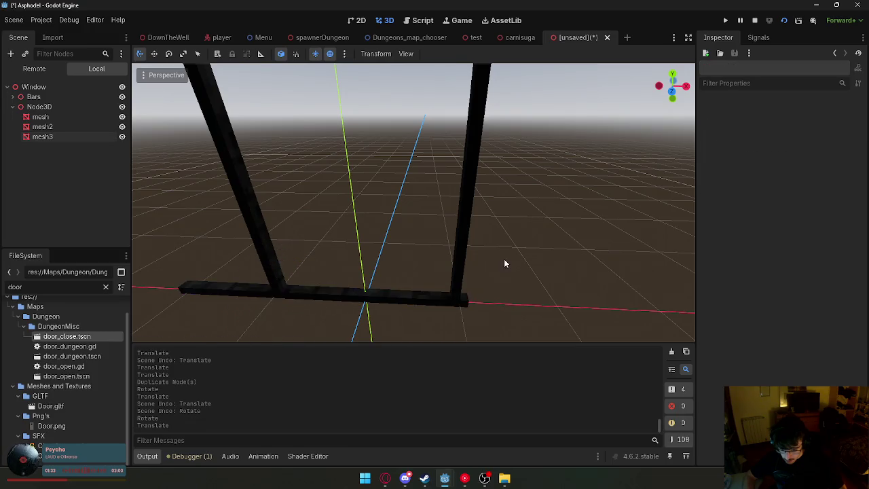
click(403, 299)
key(r)
mouse_move(337, 298)
mouse_down()
mouse_move(262, 301)
mouse_move(397, 296)
mouse_move(393, 304)
mouse_move(407, 295)
mouse_move(397, 296)
mouse_up()
Switch between move and scale modes, then minimize Godot to the desktop.
click(145, 55)
click(183, 54)
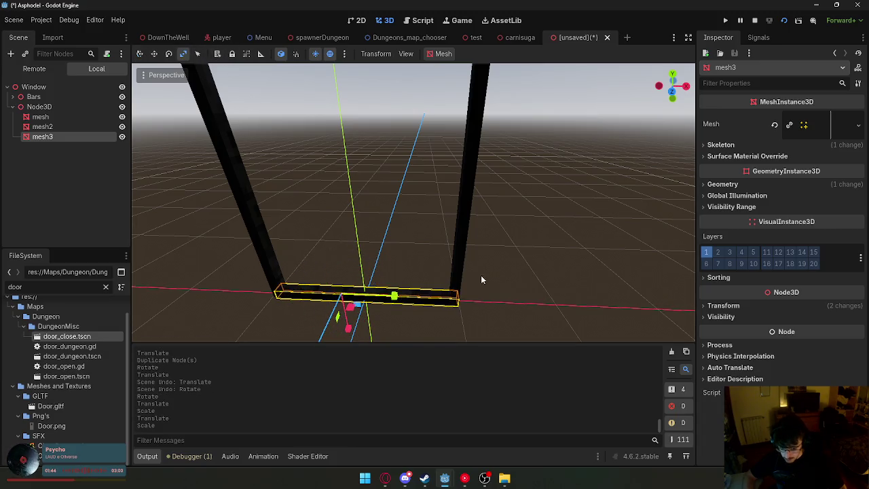
scroll(400, 210, down, 5)
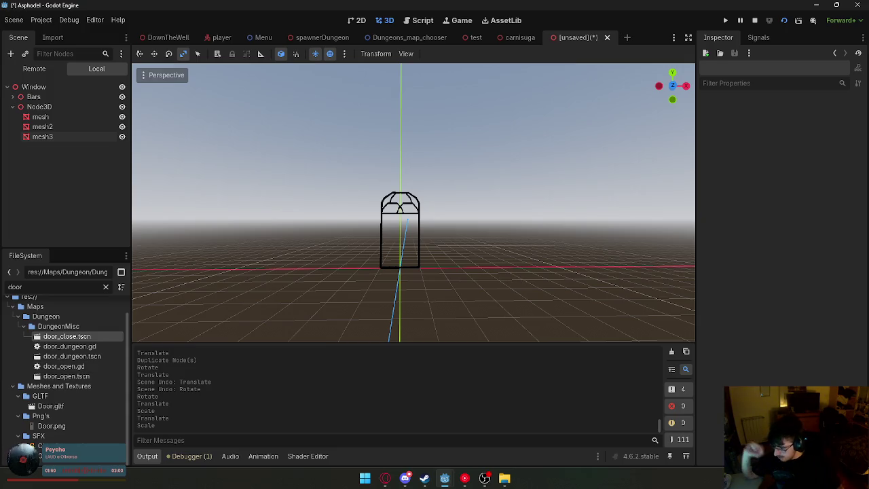
click(405, 478)
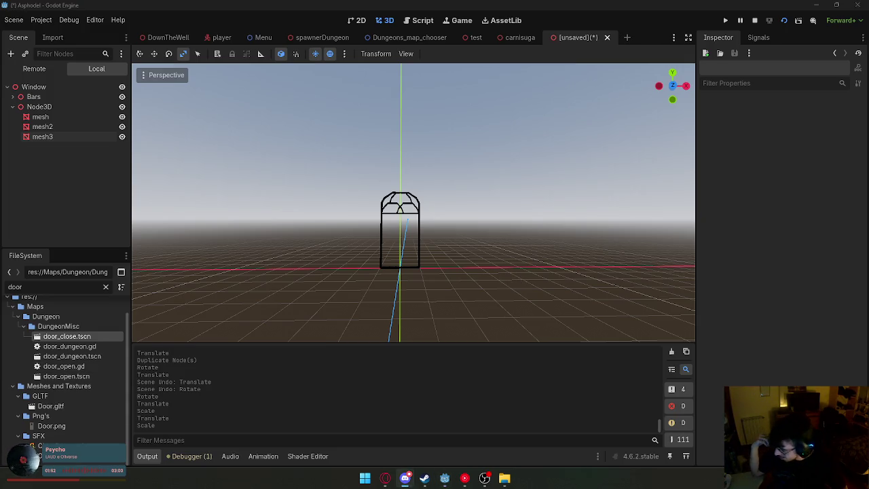
key(super+d)
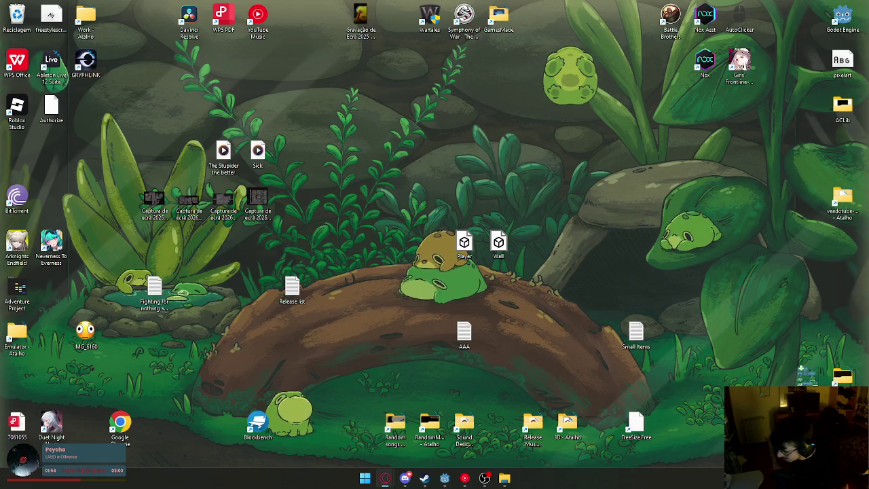
key(super+d)
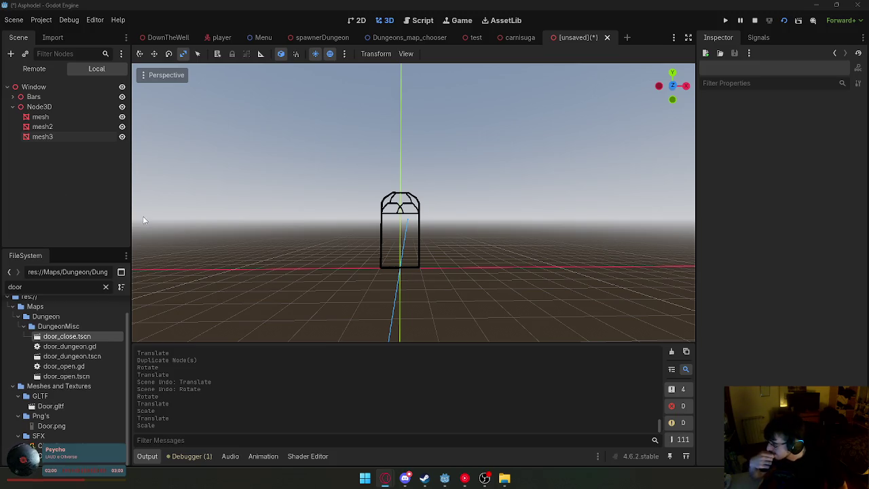
scroll(363, 244, up, 5)
scroll(313, 234, down, 3)
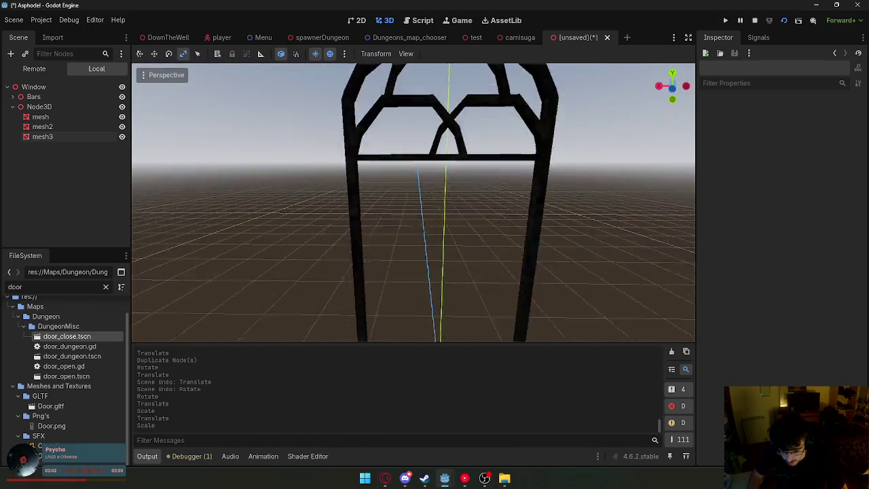
click(13, 107)
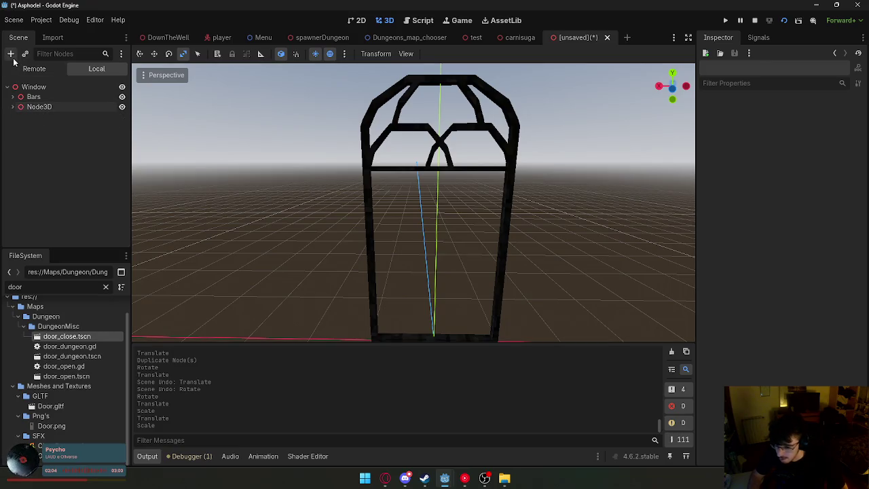
click(372, 202)
click(321, 226)
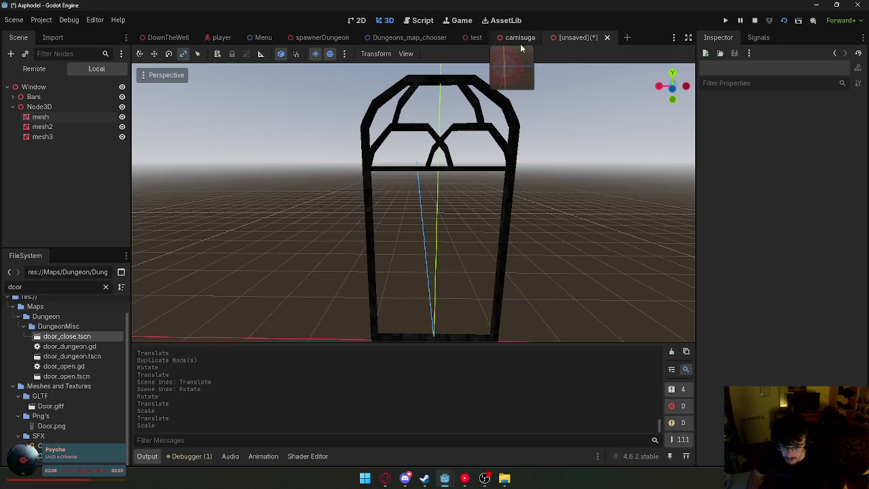
Copy the DoorClose mesh from door_close.tscn and paste it into the window scene.
double_click(65, 336)
click(62, 115)
click(383, 204)
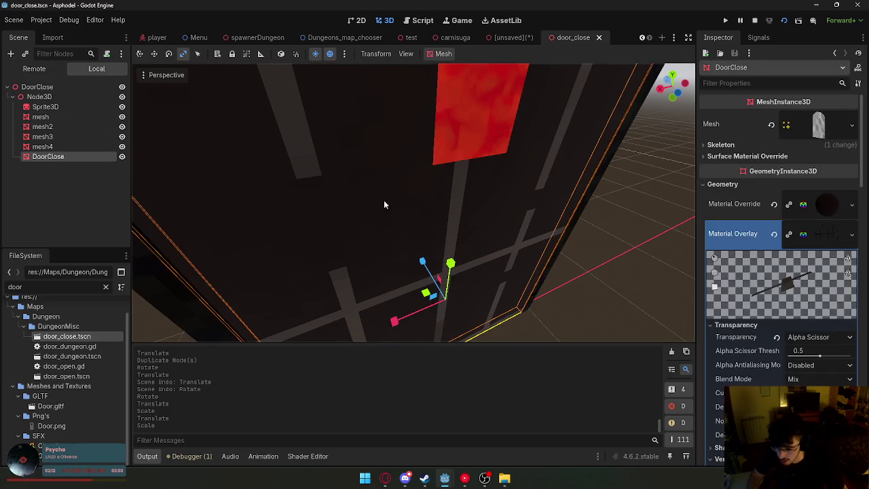
key(f)
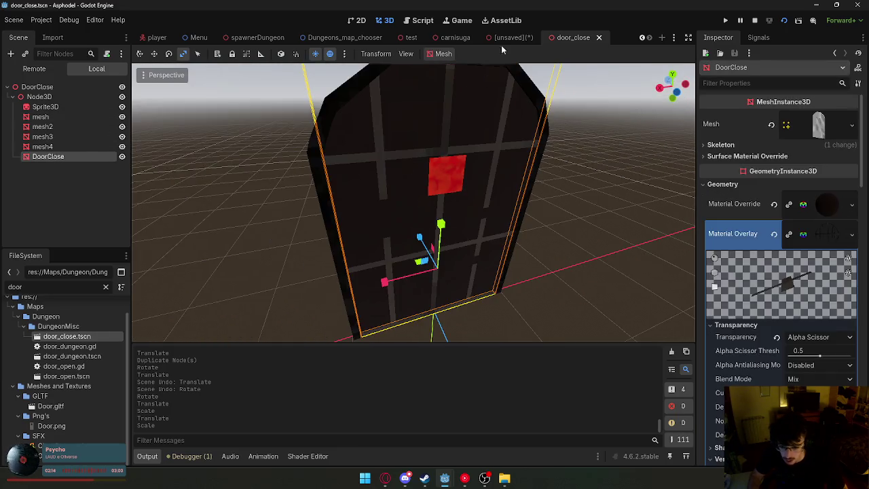
click(599, 38)
key(ctrl+v)
key(f)
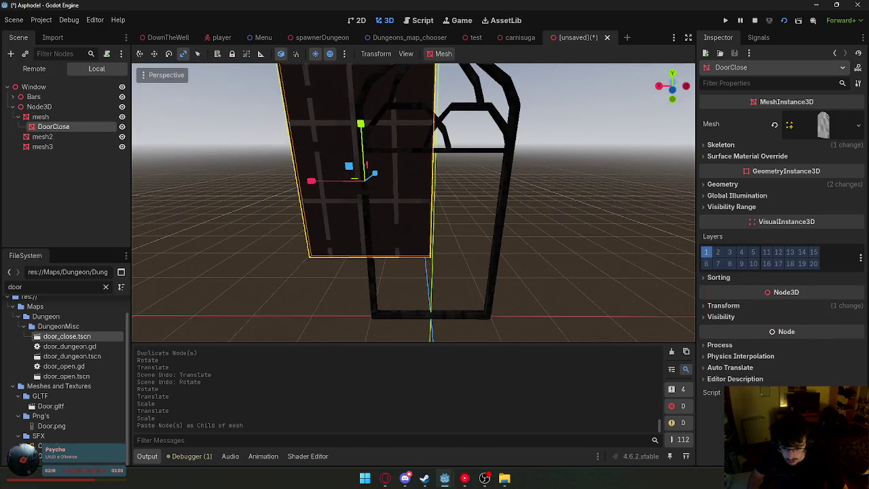
key(q)
Slide DoorClose into the arched frame and reparent it directly under Window.
drag(333, 185, 377, 189)
drag(440, 126, 449, 226)
scroll(314, 114, down, 3)
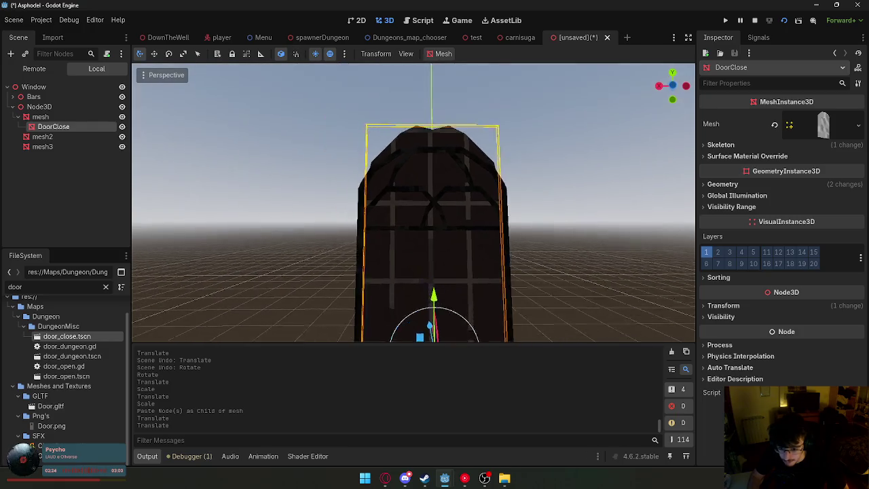
drag(75, 125, 79, 106)
Scale DoorClose shorter and narrower to fit between the posts.
click(154, 54)
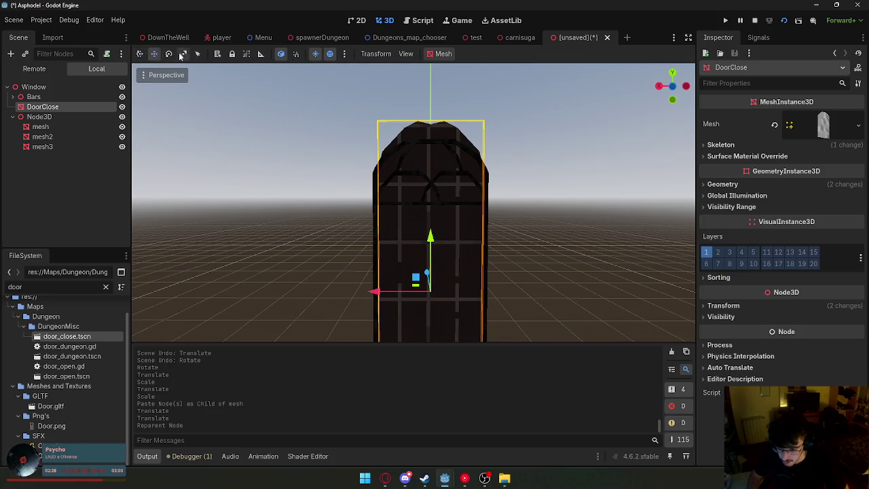
mouse_move(430, 238)
mouse_down()
mouse_move(432, 256)
mouse_move(431, 242)
mouse_up()
scroll(407, 231, up, 3)
drag(374, 221, 373, 220)
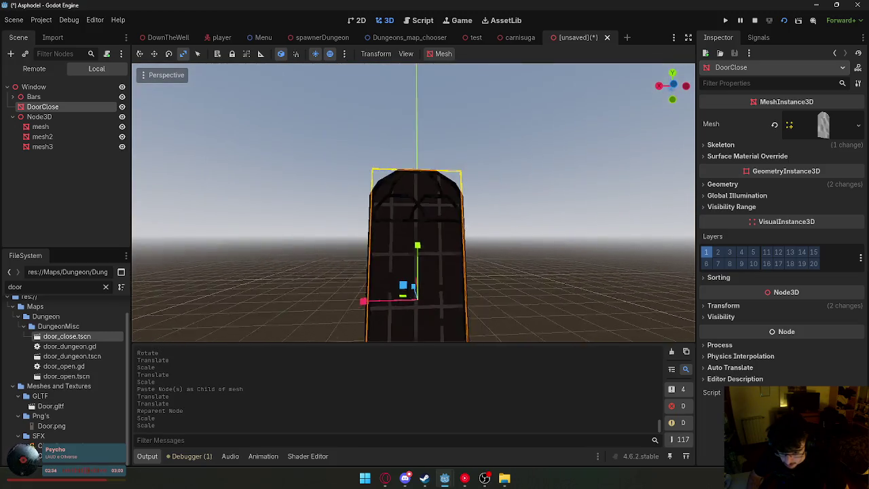
scroll(414, 204, up, 4)
scroll(414, 204, down, 5)
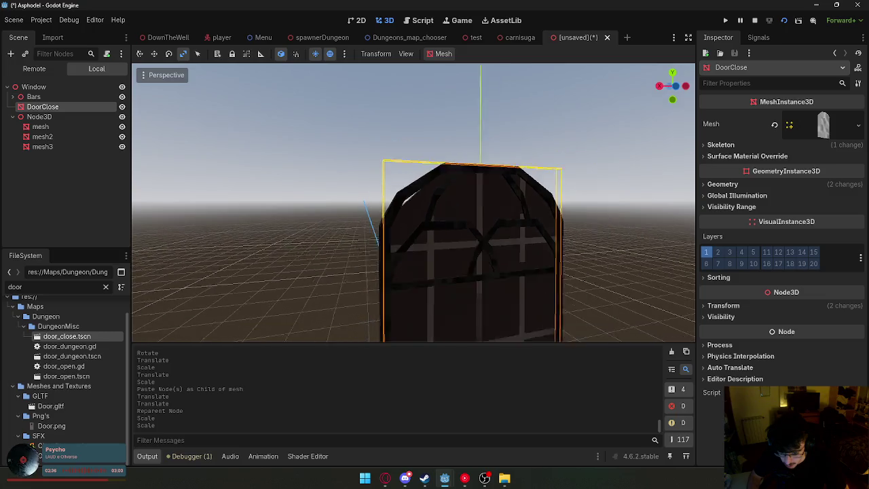
drag(374, 225, 370, 224)
drag(414, 203, 442, 203)
scroll(414, 204, up, 3)
scroll(413, 203, down, 3)
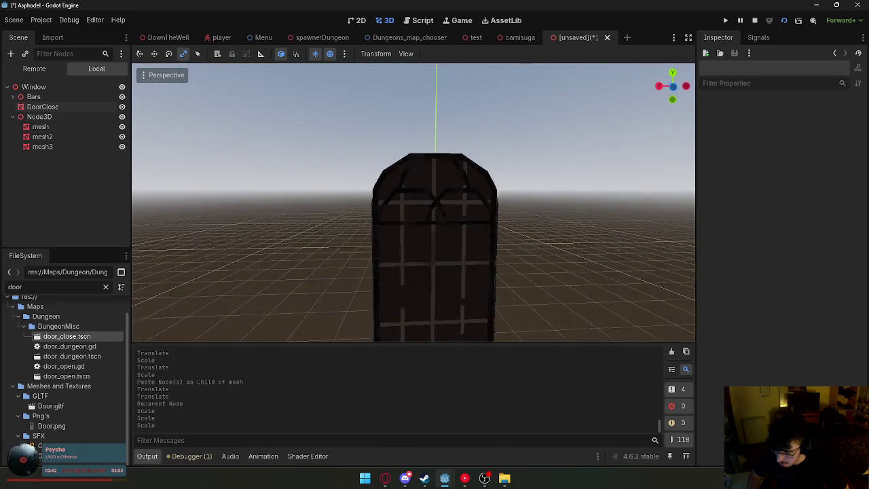
scroll(413, 203, up, 5)
scroll(413, 204, down, 3)
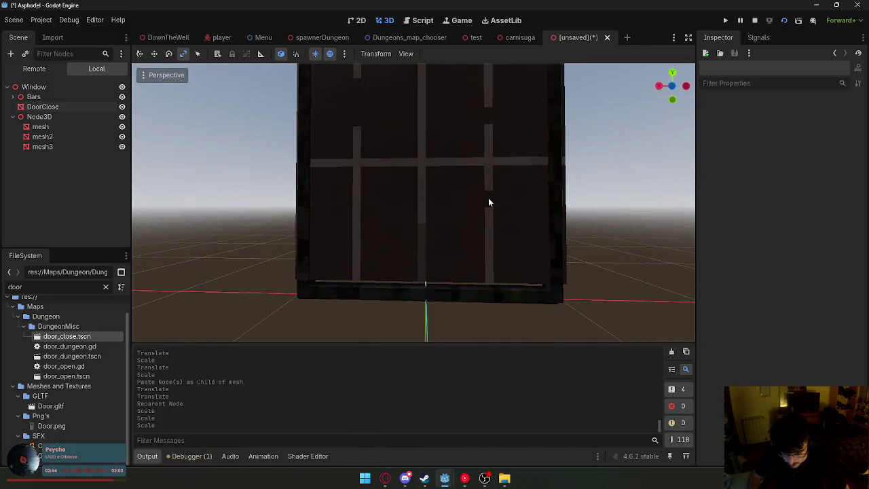
Stretch DoorClose slightly taller and check its fit in the frame.
click(450, 191)
drag(419, 147, 418, 158)
click(140, 54)
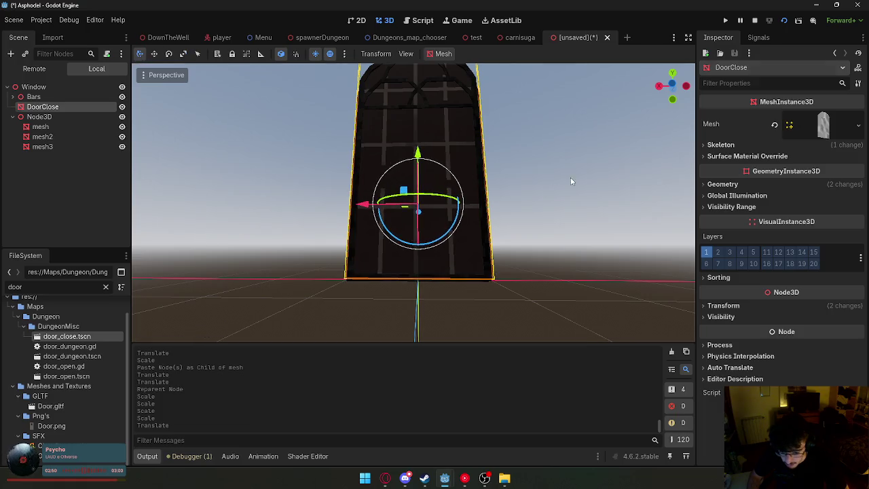
click(570, 181)
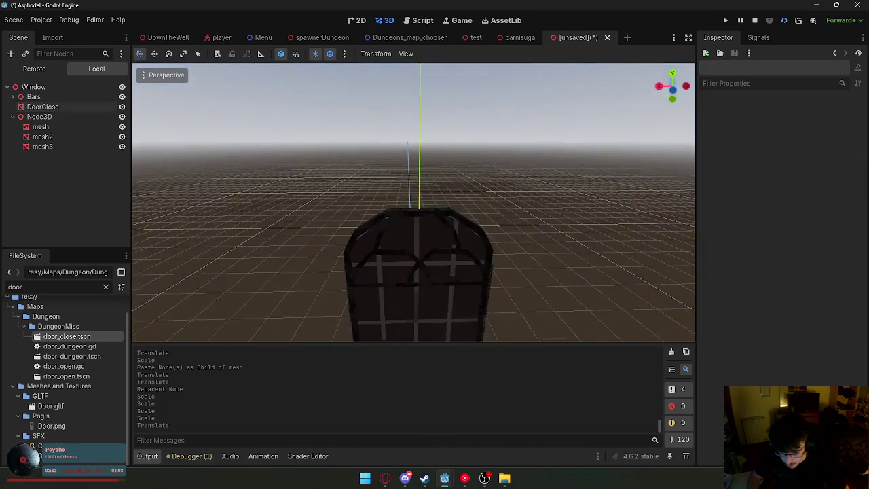
scroll(530, 180, up, 5)
scroll(530, 181, down, 3)
click(398, 188)
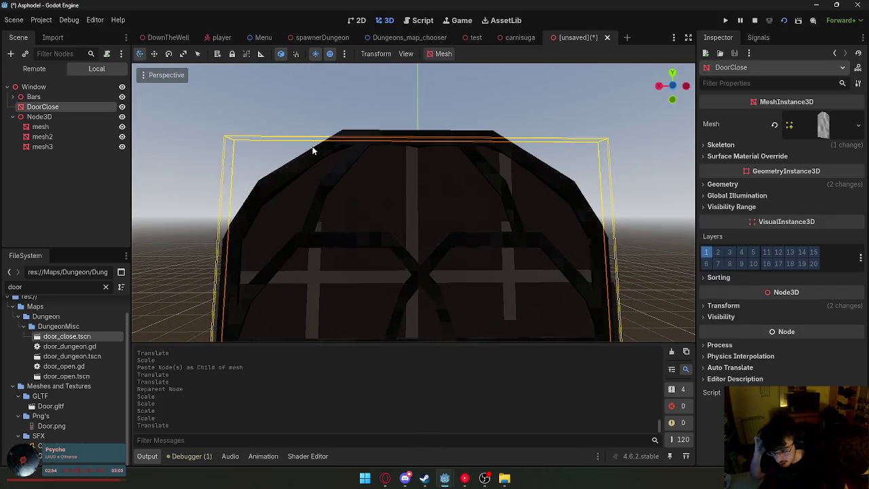
scroll(379, 142, down, 4)
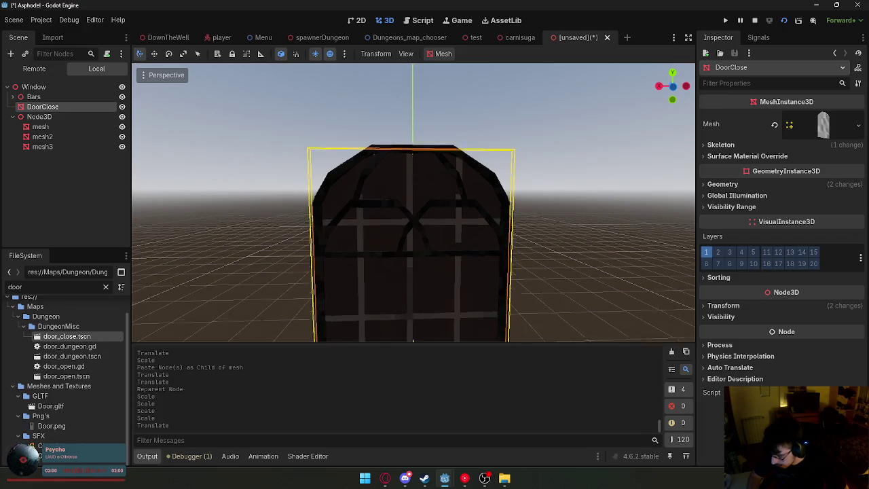
click(509, 166)
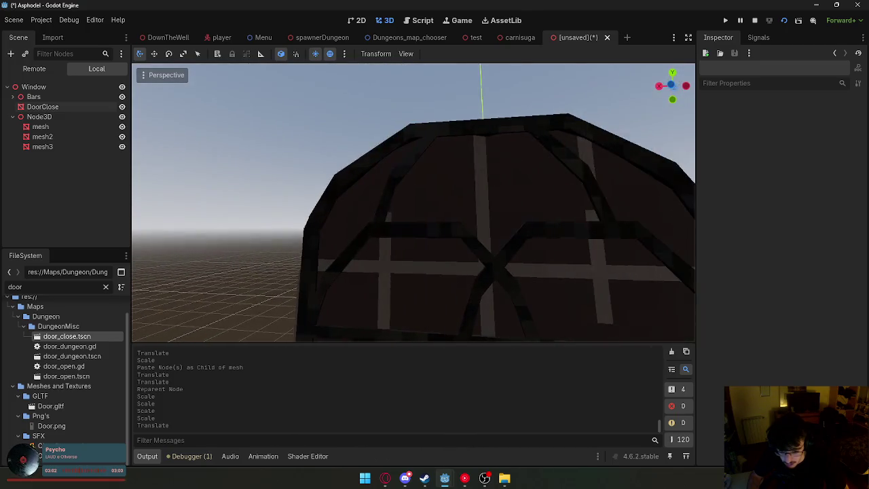
Scale DoorClose a little taller and wider to fill the arched frame.
click(454, 167)
scroll(399, 163, down, 2)
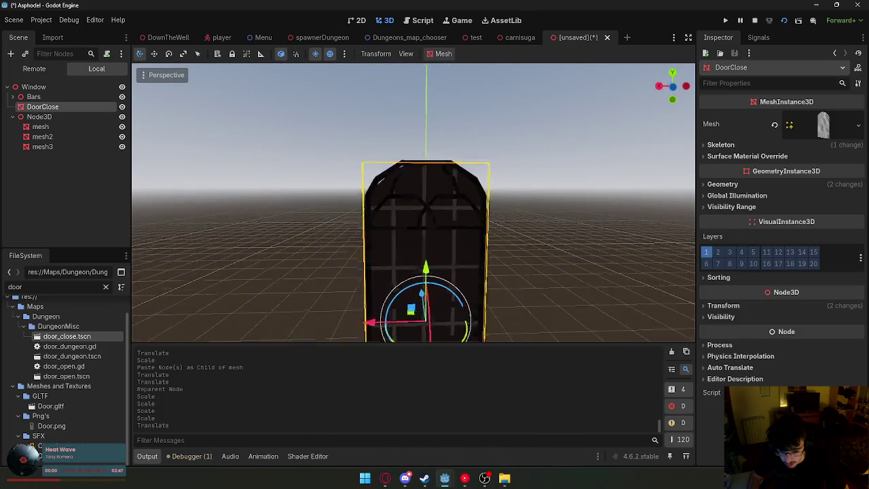
key(r)
drag(419, 246, 424, 253)
scroll(458, 257, up, 3)
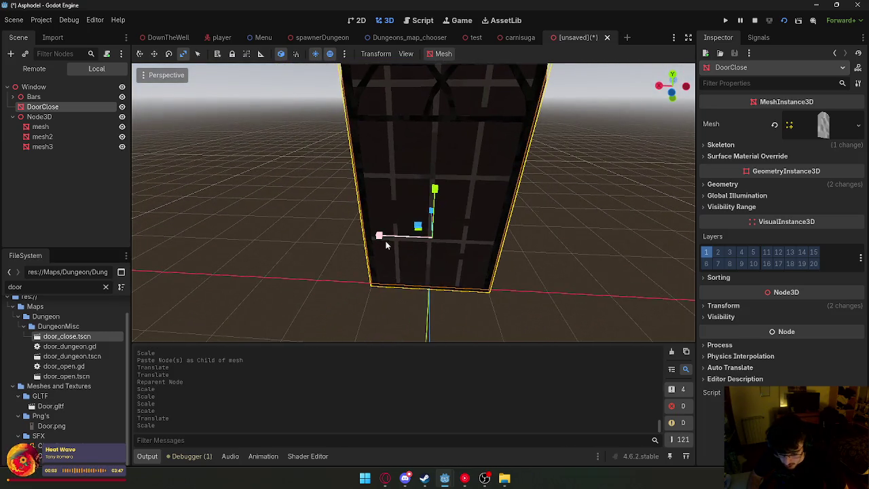
drag(379, 236, 380, 236)
click(510, 202)
Try resizing mesh, mesh2 and mesh3 together, then undo it.
click(455, 289)
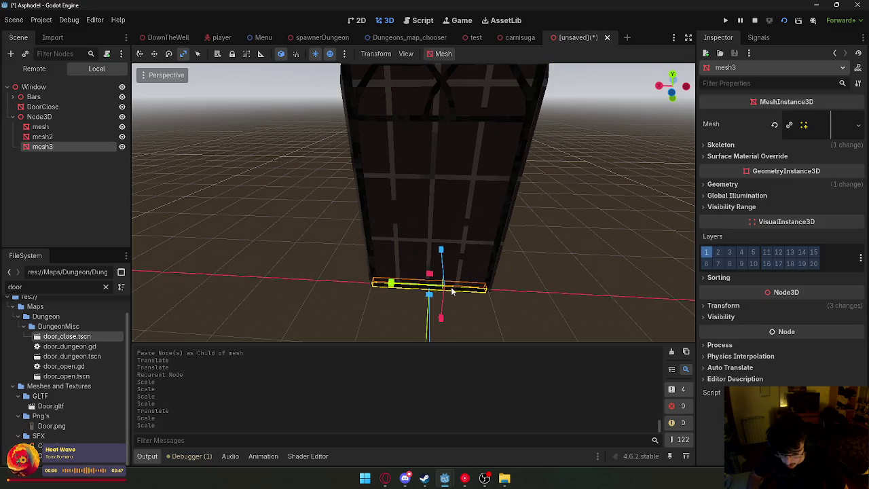
click(364, 220)
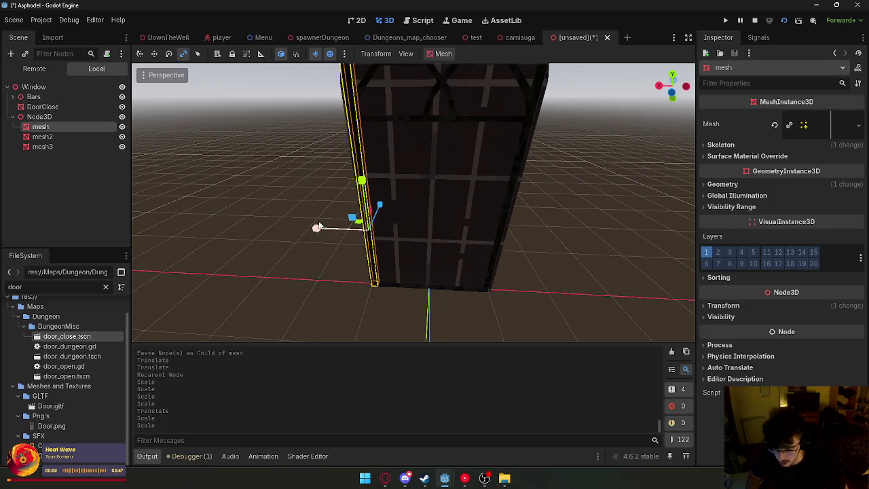
ctrl+click(71, 136)
ctrl+click(74, 147)
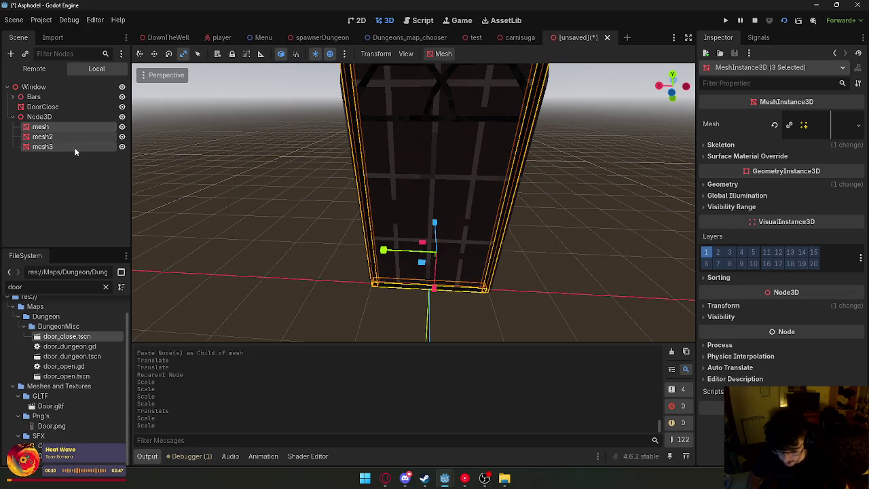
drag(392, 251, 388, 250)
key(ctrl+z)
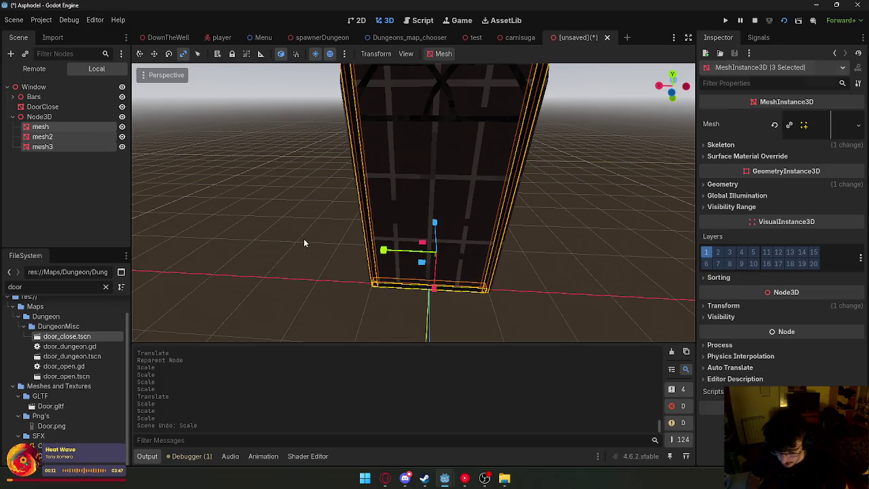
click(302, 239)
Scale the left and right side bars (mesh, mesh2) along the X axis.
click(365, 198)
ctrl+click(510, 200)
key(s)
key(x)
click(340, 232)
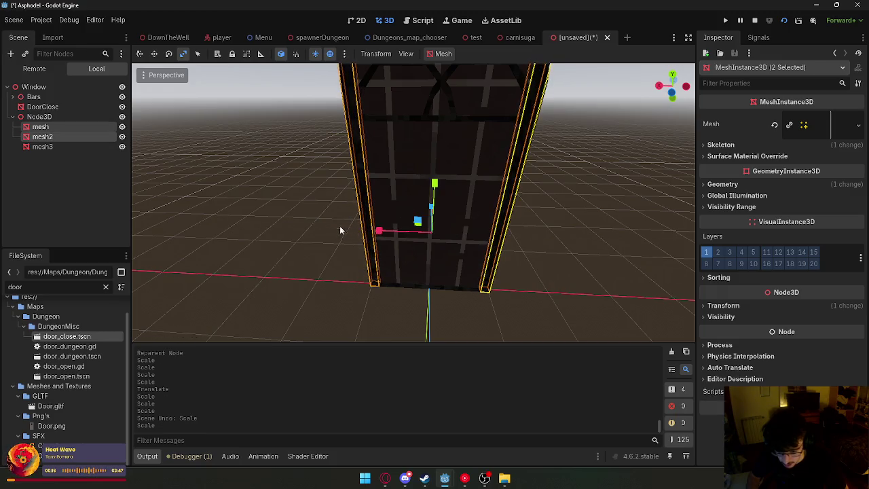
click(140, 53)
click(262, 149)
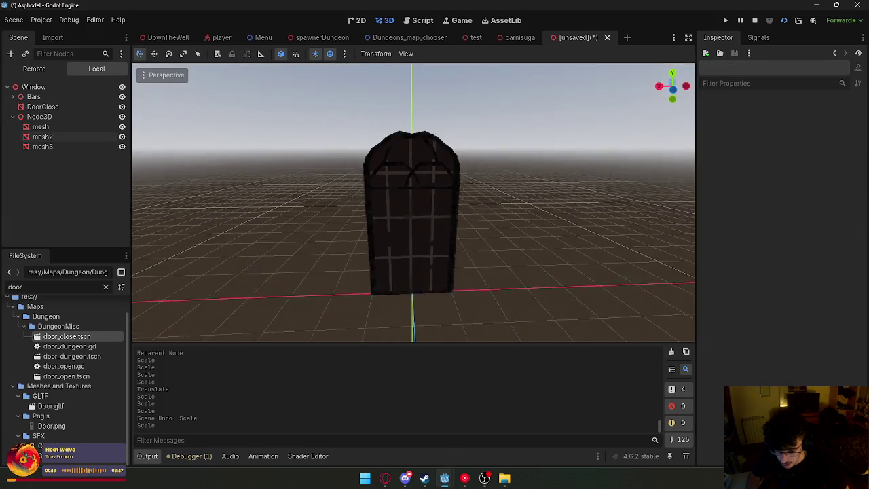
Move the left frame piece further left and the right frame piece further right.
key(d)
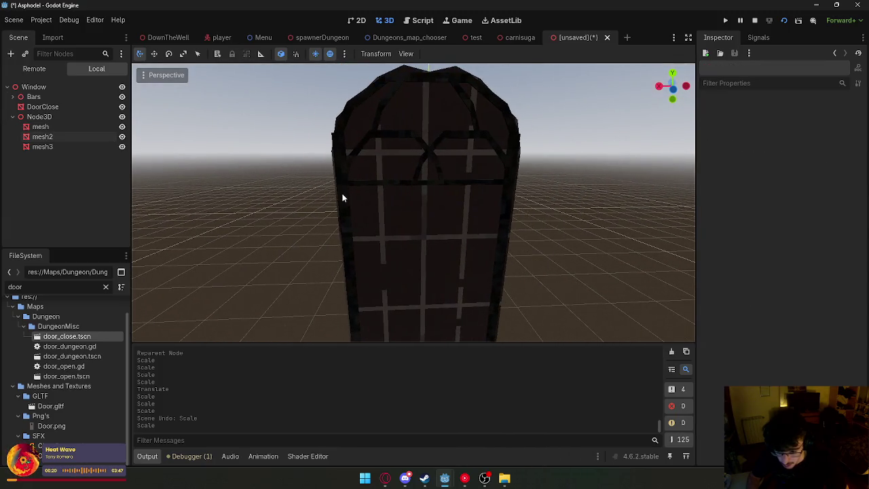
click(342, 197)
mouse_move(293, 303)
mouse_down()
mouse_move(275, 307)
mouse_move(287, 311)
mouse_up()
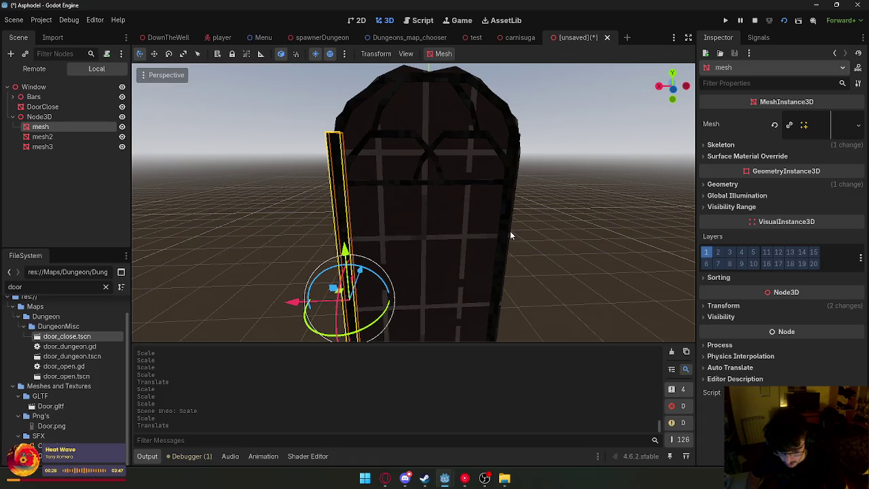
click(510, 231)
click(503, 232)
mouse_move(456, 300)
mouse_down()
mouse_move(446, 297)
mouse_move(450, 304)
mouse_up()
click(583, 215)
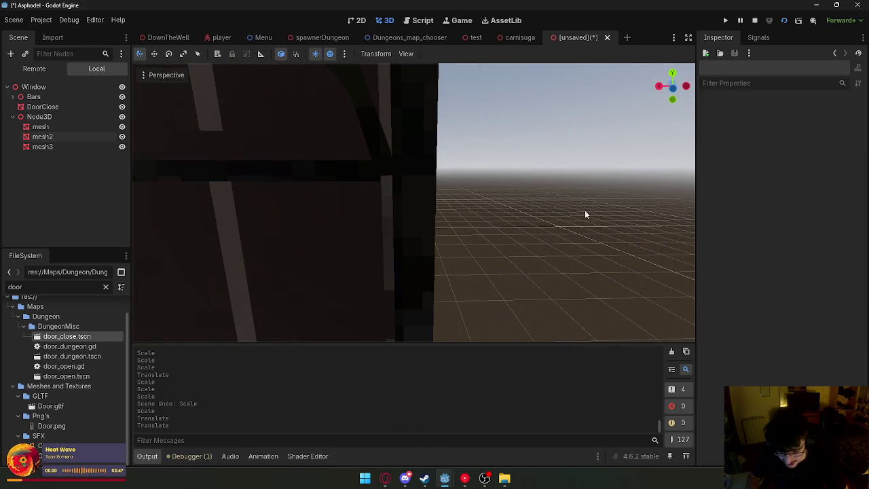
click(416, 215)
scroll(416, 215, down, 5)
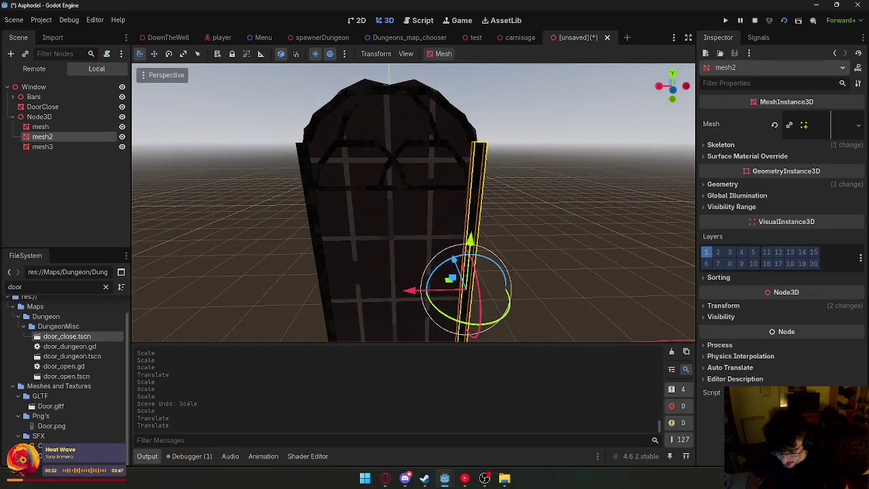
drag(407, 293, 406, 290)
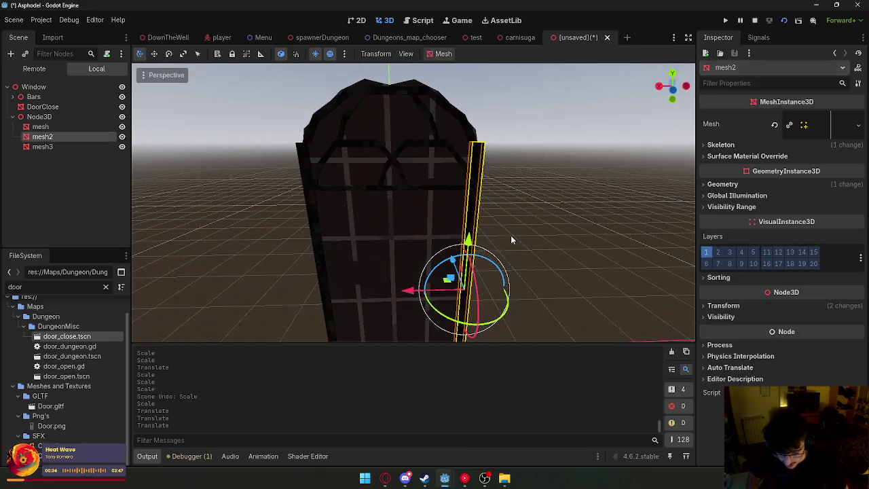
click(510, 235)
scroll(511, 235, up, 3)
Stretch Bar4's horizontal crossbar wider; try resizing the upper arched piece, then undo it.
click(464, 198)
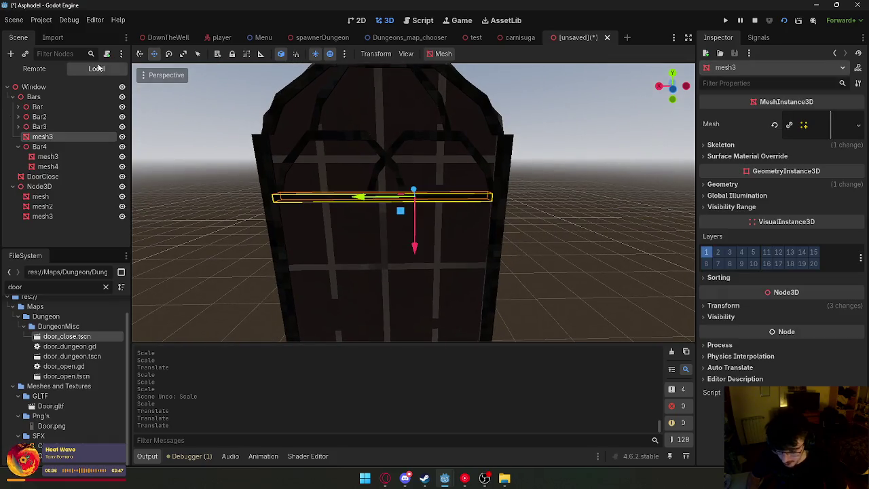
mouse_move(367, 201)
mouse_down()
mouse_move(360, 197)
mouse_move(576, 207)
mouse_up()
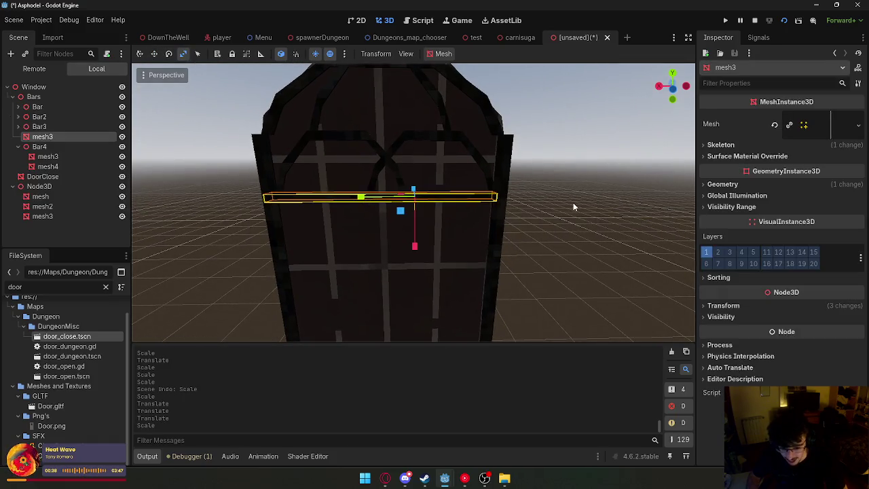
click(575, 207)
scroll(576, 207, down, 5)
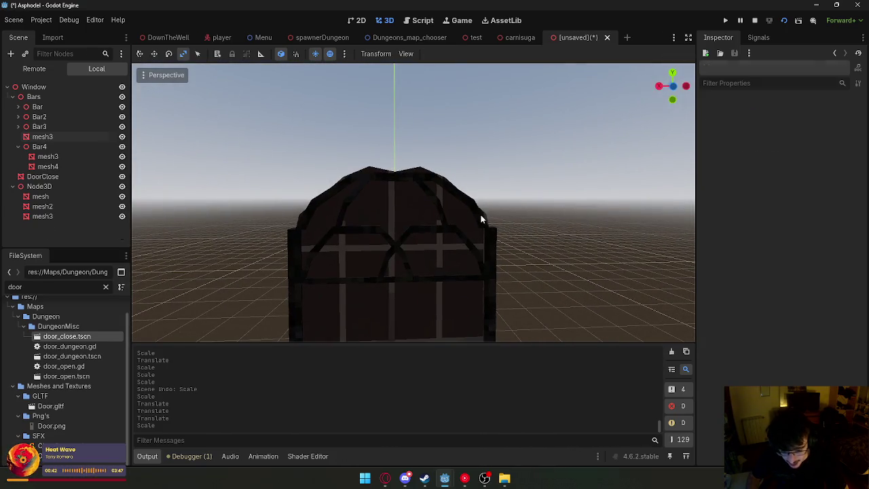
click(480, 218)
mouse_move(437, 277)
mouse_down()
mouse_move(444, 293)
mouse_move(436, 290)
mouse_up()
key(ctrl+z)
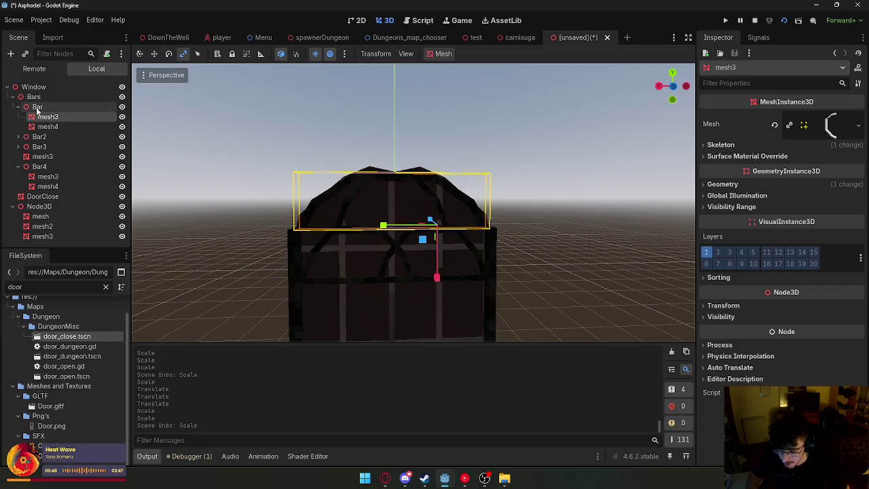
Widen the arched top Bar and make it taller, to Y scale 1.936.
drag(437, 285, 438, 286)
drag(383, 225, 382, 226)
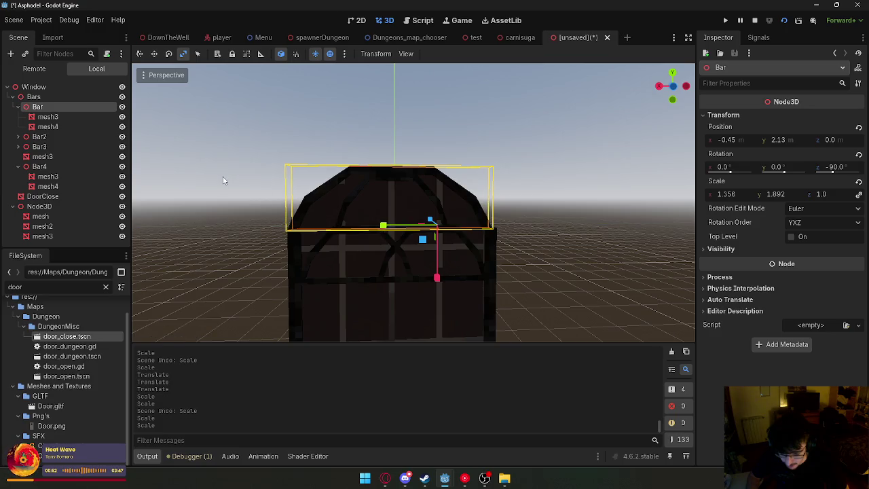
scroll(223, 178, up, 5)
scroll(414, 203, down, 5)
scroll(414, 202, up, 5)
scroll(413, 202, down, 5)
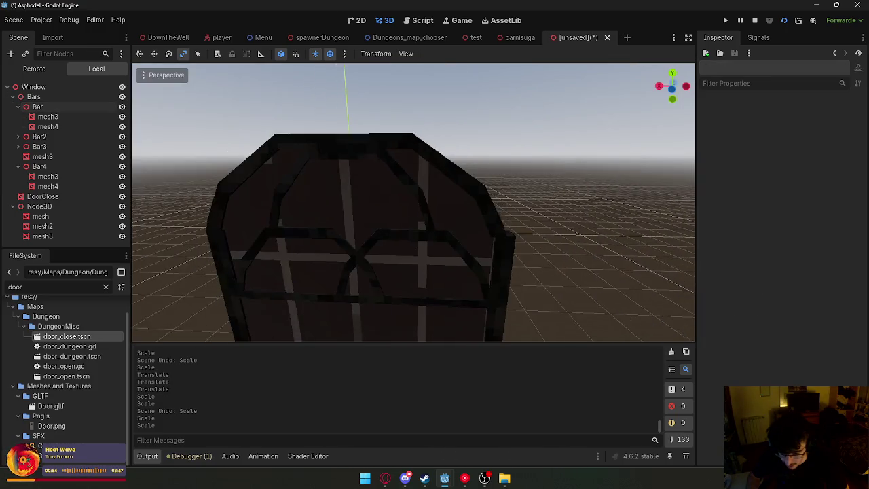
Try duplicating and resizing the Bar group, then undo both changes.
click(71, 108)
key(ctrl+d)
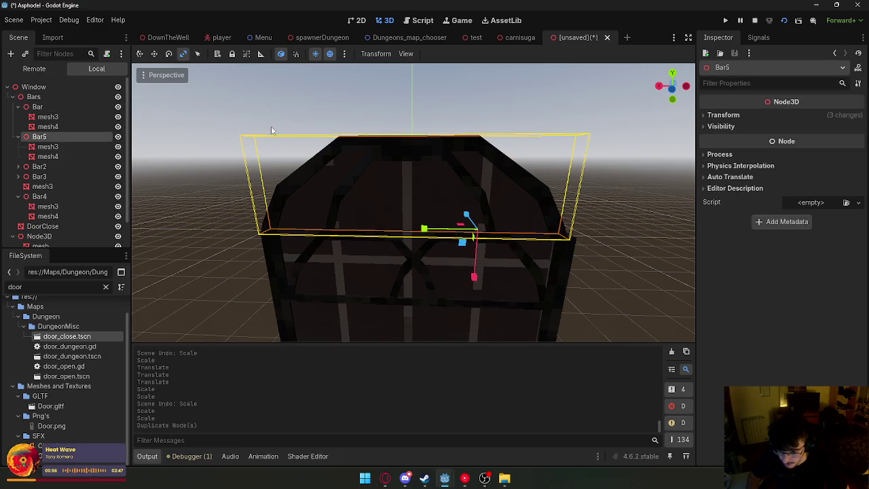
drag(423, 228, 424, 231)
key(ctrl+z)
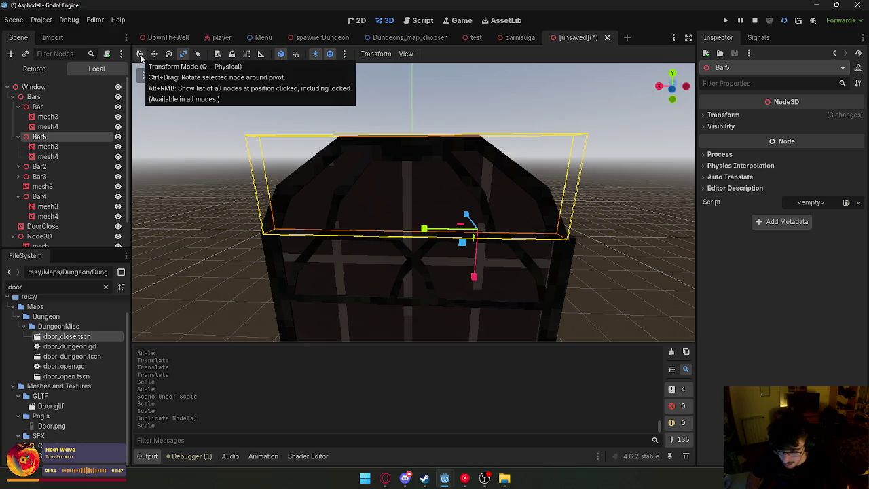
key(ctrl+z)
Shift the Bar group slightly left to X −0.482.
click(38, 106)
click(140, 54)
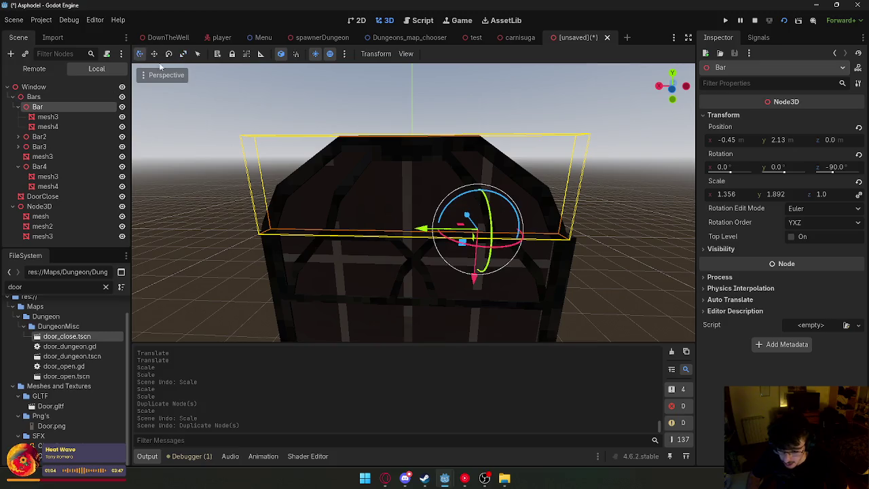
mouse_move(429, 234)
mouse_down()
mouse_move(415, 218)
mouse_move(429, 230)
mouse_up()
key(r)
key(q)
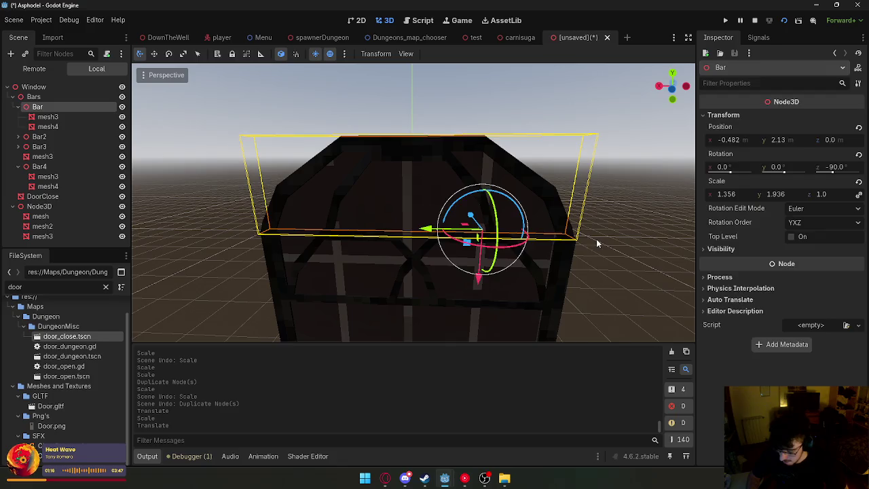
scroll(593, 242, up, 5)
click(508, 239)
scroll(443, 224, down, 5)
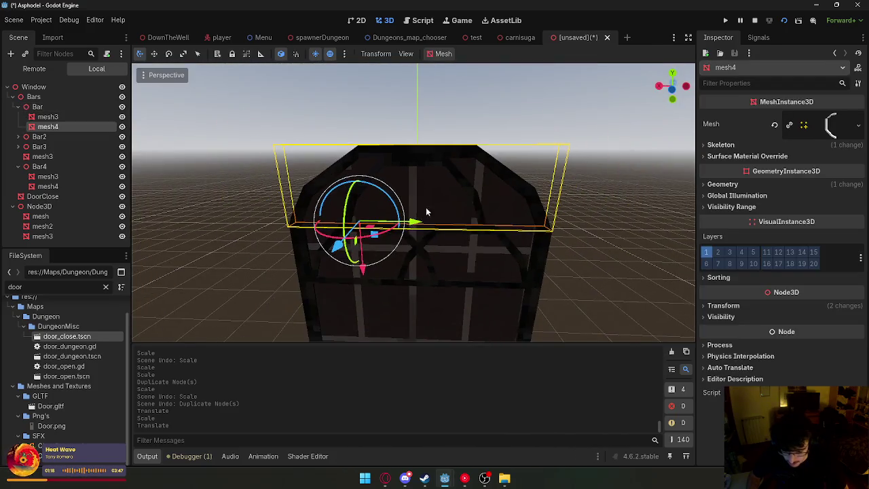
Stretch the mesh4 bar piece slightly wider.
click(183, 54)
mouse_move(410, 230)
mouse_down()
mouse_move(411, 223)
mouse_move(656, 221)
mouse_up()
click(139, 54)
click(657, 220)
key(w)
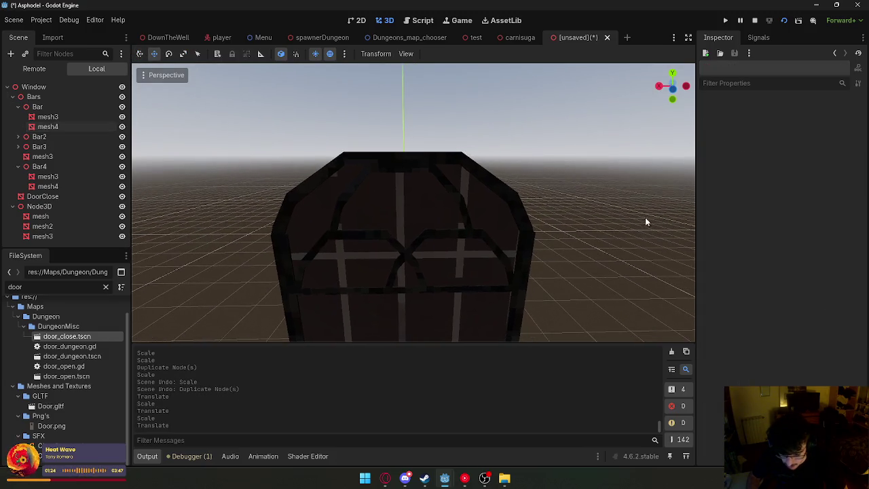
Try duplicating a bar piece as mesh5 and adjusting it, then undo the transforms and duplicate.
click(319, 181)
key(ctrl+d)
drag(414, 230, 417, 229)
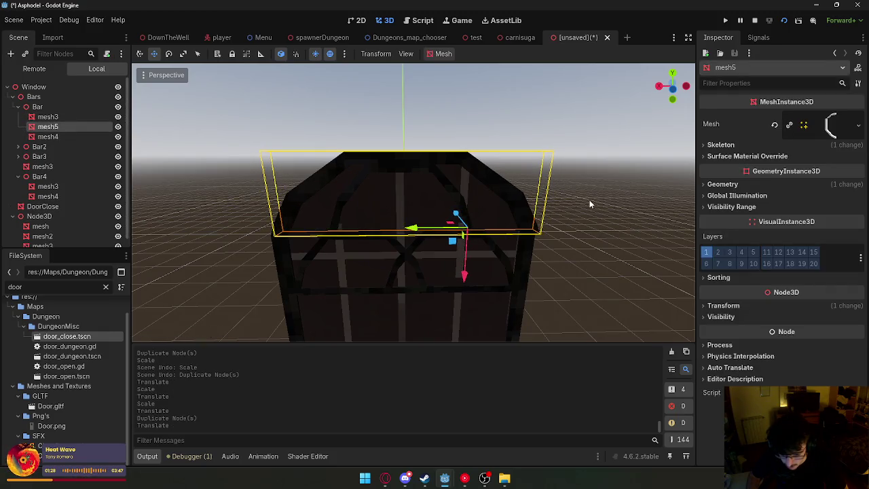
scroll(594, 201, up, 3)
scroll(684, 272, down, 5)
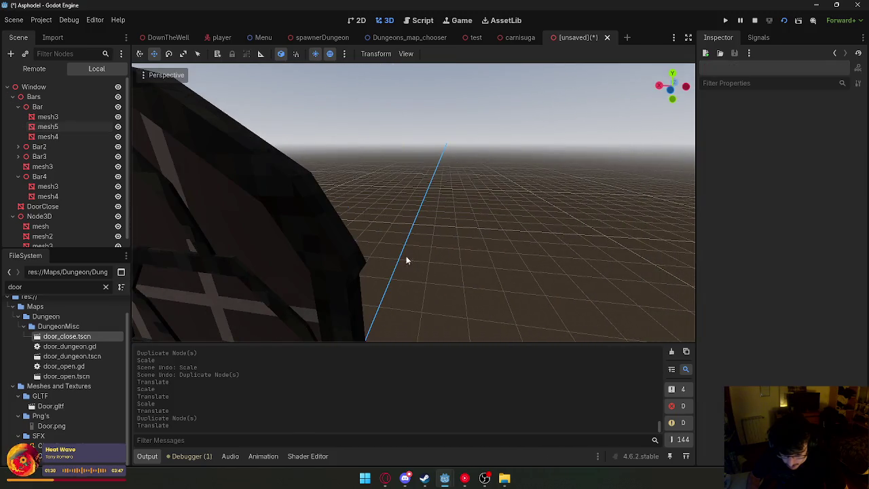
drag(341, 231, 335, 229)
key(r)
key(q)
click(541, 227)
scroll(541, 228, down, 5)
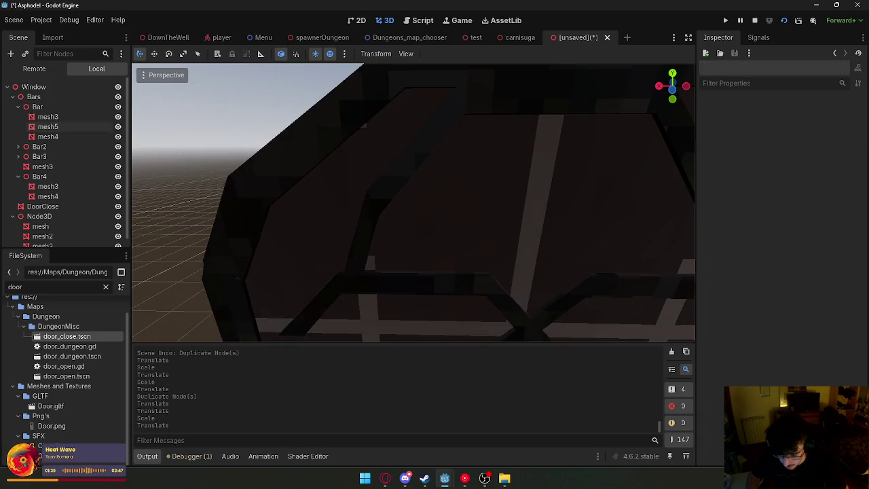
click(249, 252)
key(ctrl+z)
key(ctrl+z)
key(ctrl+z)
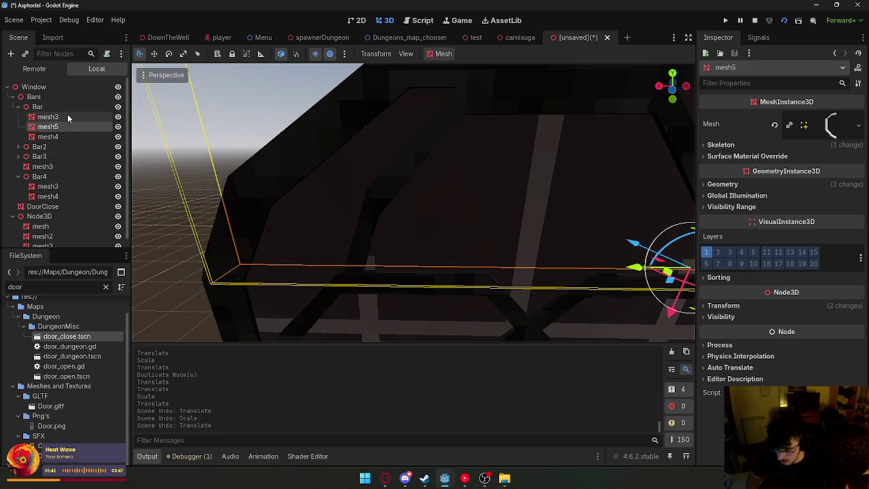
key(ctrl+z)
key(ctrl+z)
Duplicate the Bar group as Bar5, shift it along X and narrow it.
click(65, 107)
key(ctrl+d)
key(f)
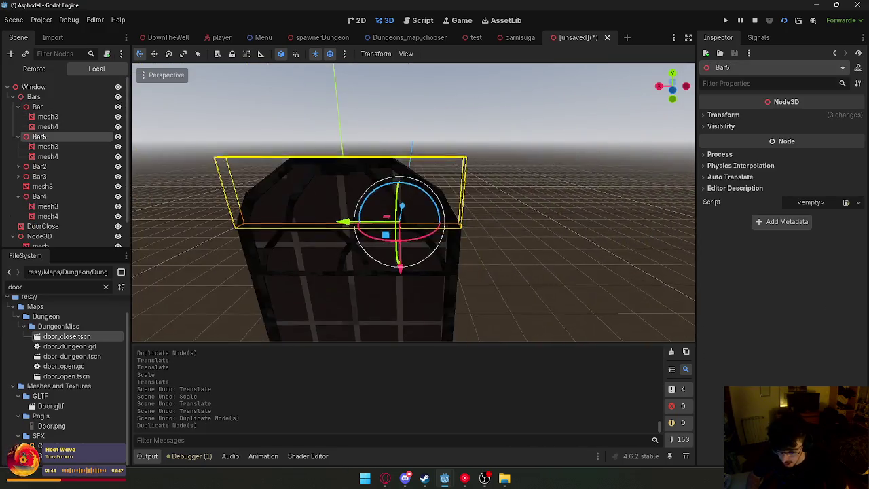
key(w)
key(g)
key(x)
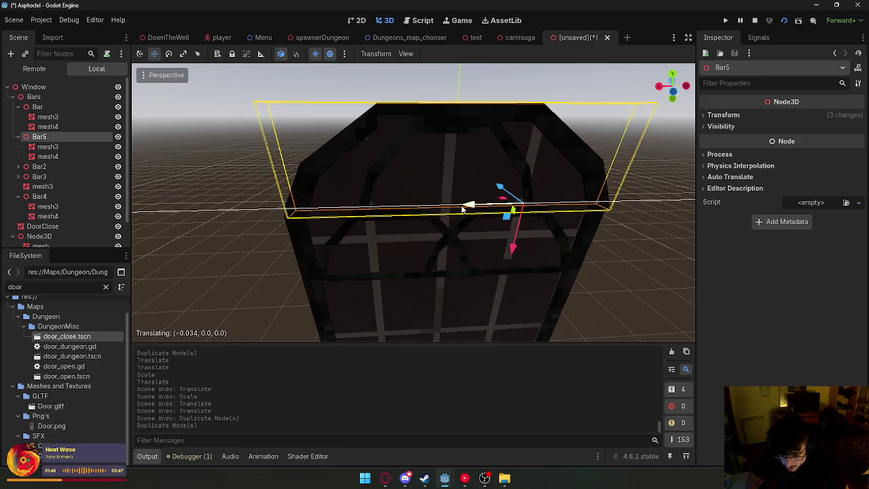
click(458, 207)
key(r)
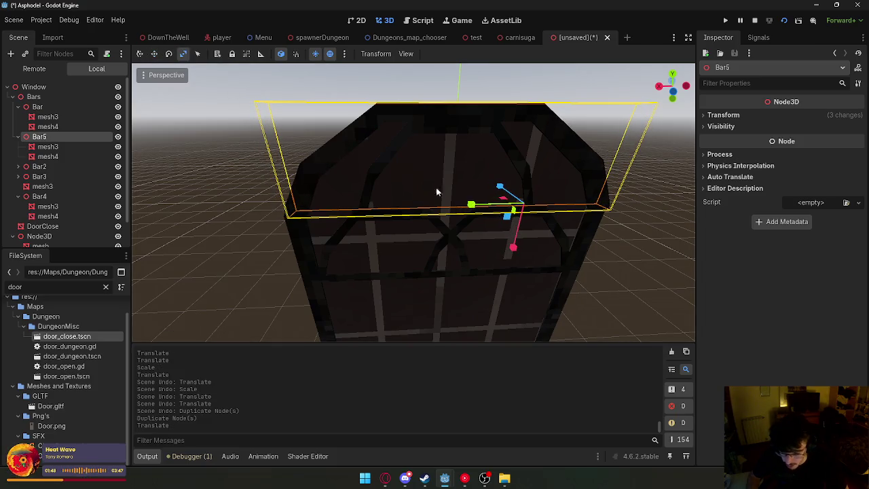
key(s)
key(x)
click(446, 195)
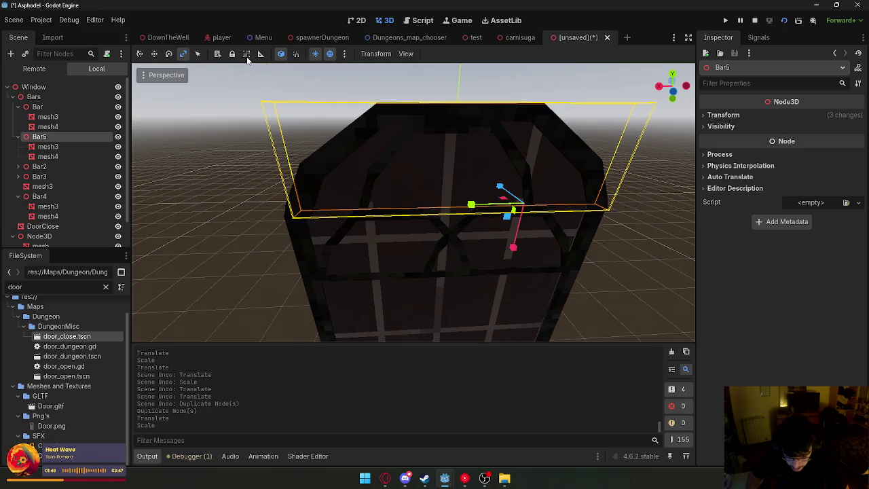
click(140, 56)
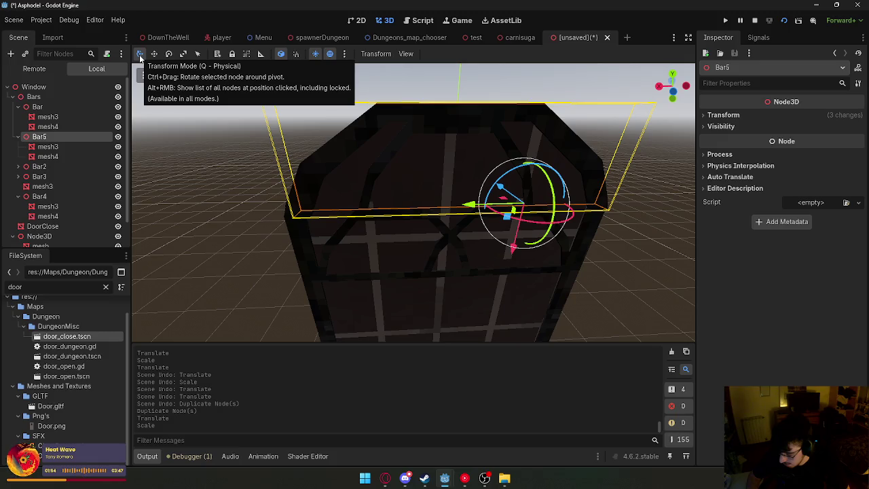
drag(469, 204, 467, 206)
scroll(628, 207, up, 3)
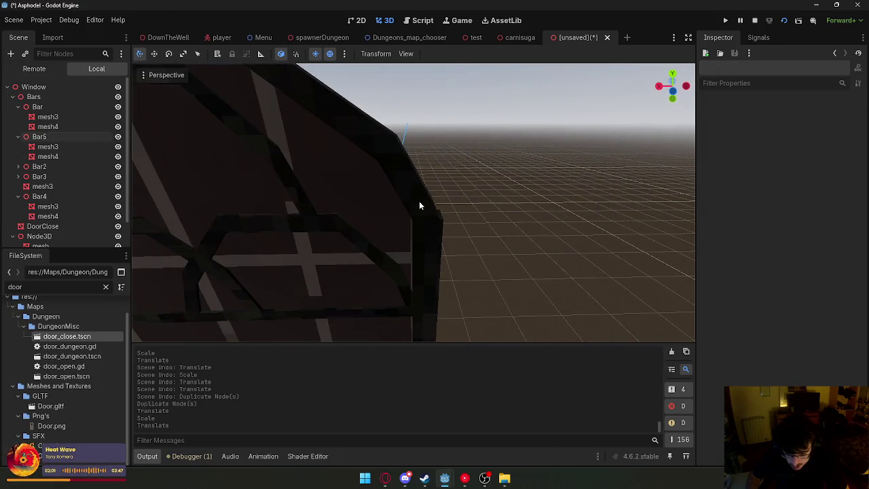
Slide mesh4 slightly along X, undoing the extra trial moves.
click(419, 205)
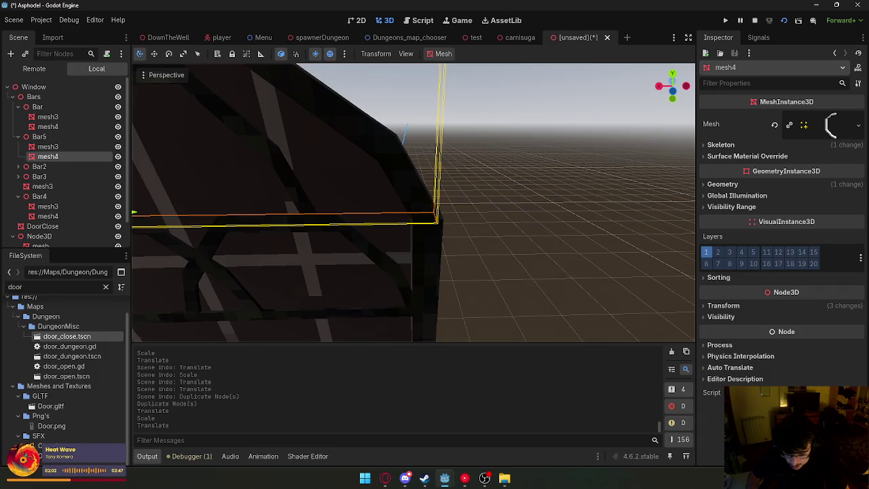
key(f)
drag(438, 208, 442, 209)
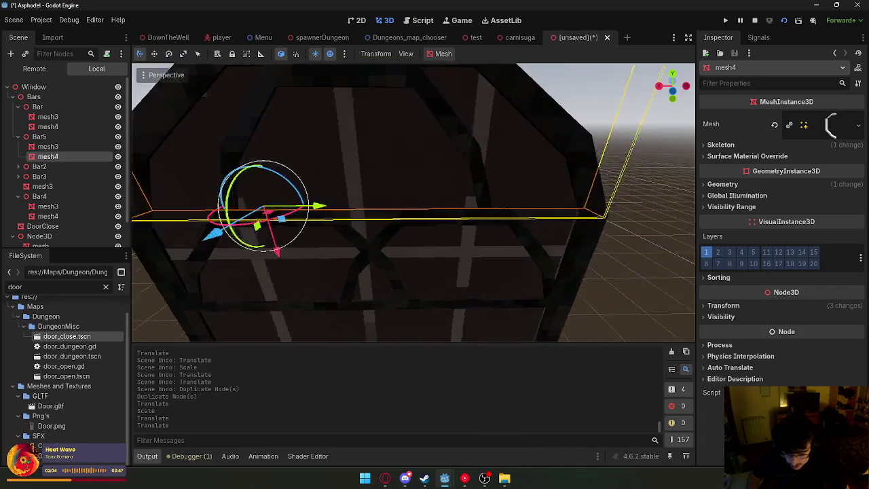
scroll(367, 202, down, 3)
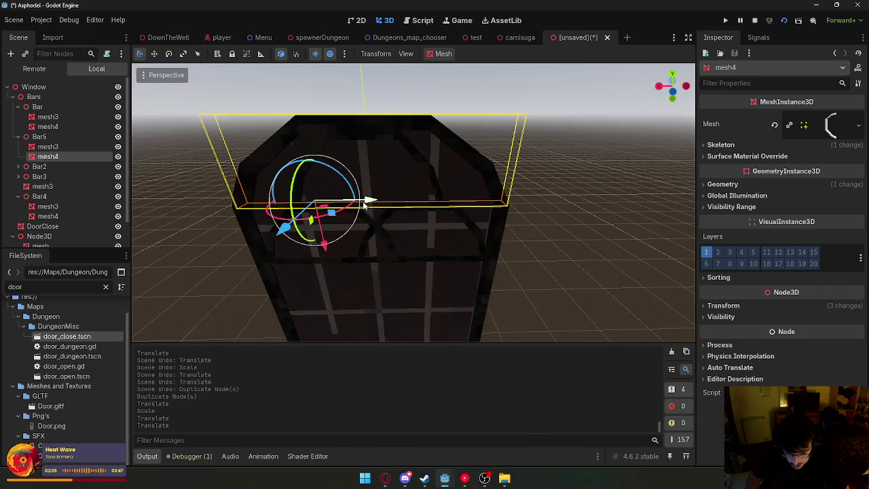
drag(366, 204, 369, 202)
key(ctrl+z)
click(183, 54)
click(140, 54)
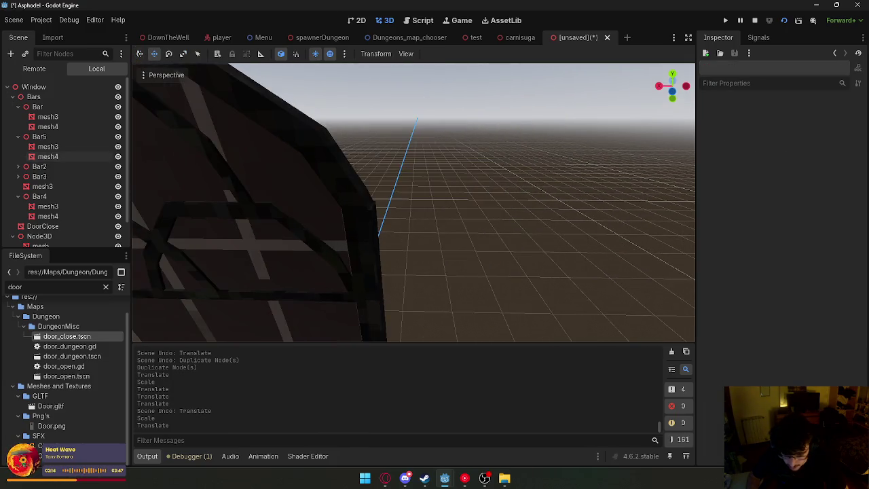
key(ctrl+z)
key(ctrl+z)
key(ctrl+z)
Nudge Bar5 along X, stretch it, and shift it slightly left.
click(77, 139)
drag(406, 198, 398, 199)
key(r)
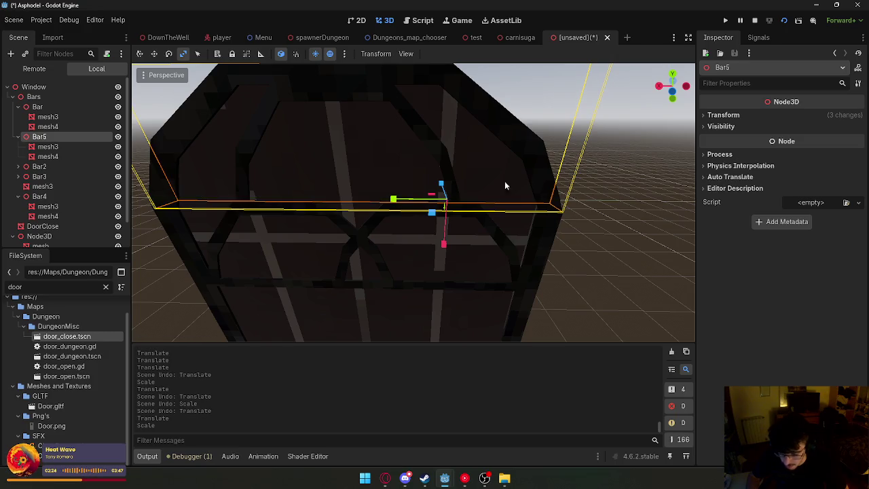
click(603, 188)
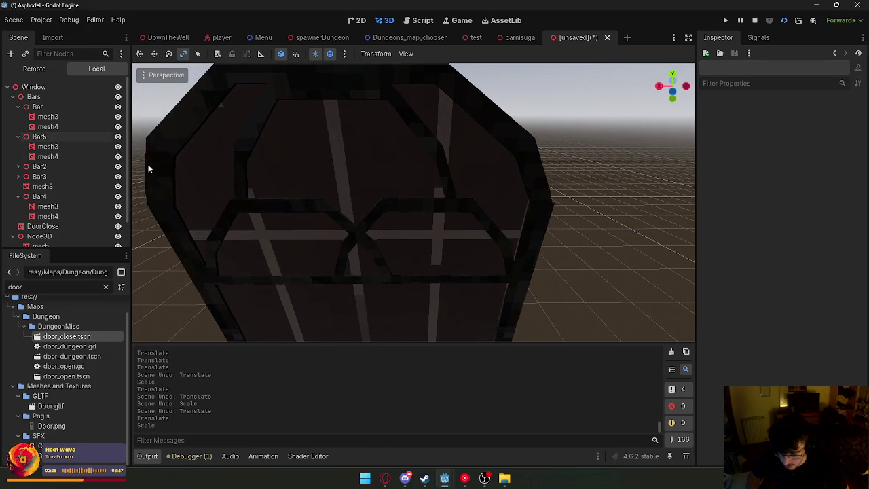
click(88, 138)
key(q)
drag(400, 197, 393, 197)
Replace Bar5 with a new copy of Bar rotated 135° and slid along X into place.
key(Delete)
key(Return)
click(49, 107)
key(ctrl+d)
mouse_move(404, 204)
mouse_down()
mouse_move(345, 117)
mouse_move(380, 190)
mouse_up()
drag(499, 198, 326, 204)
click(601, 237)
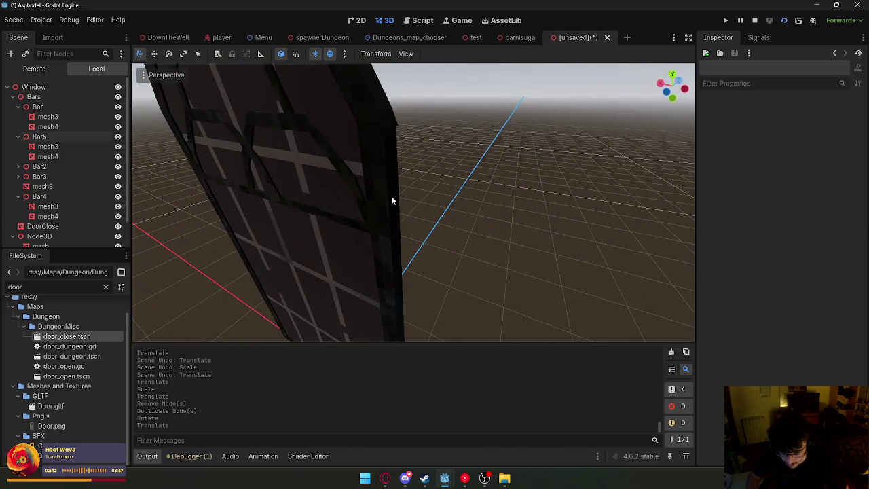
Undo the bad move of mesh2 and reposition it along the door's right edge.
click(392, 197)
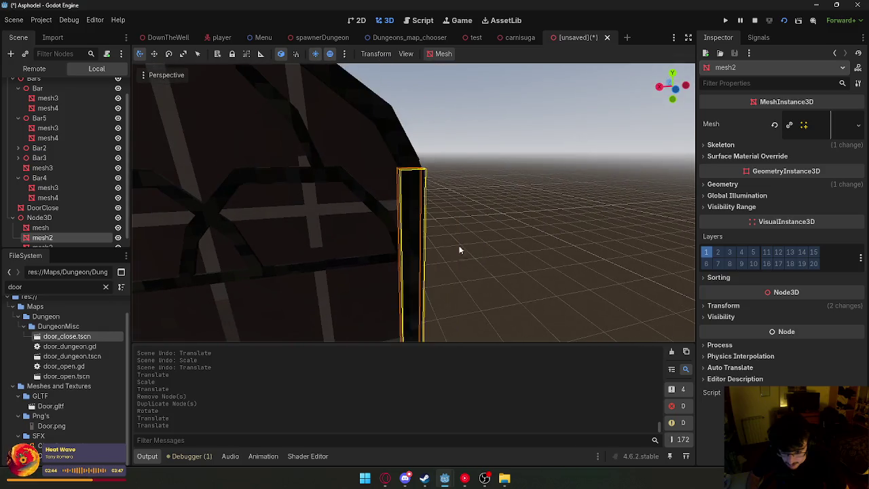
click(448, 249)
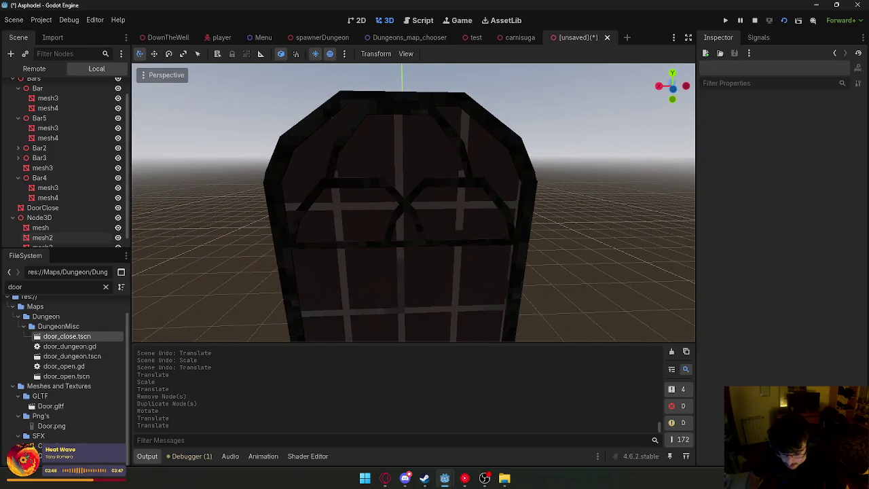
key(ctrl+z)
click(521, 248)
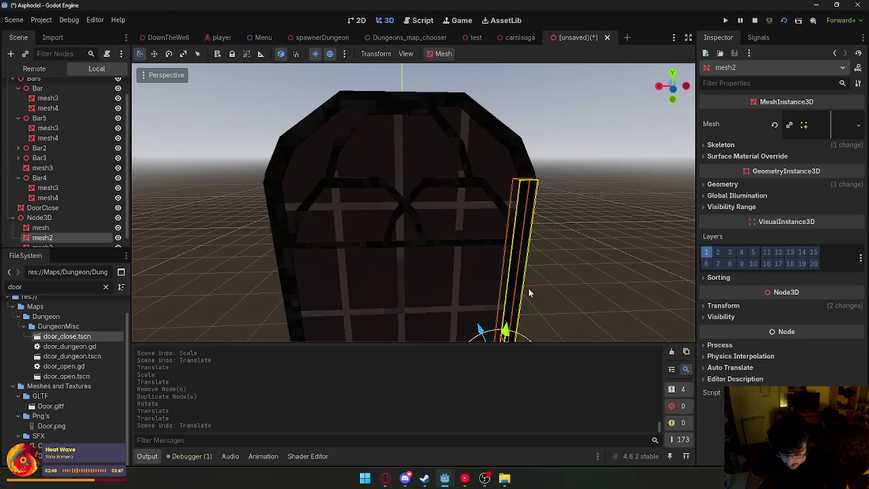
drag(434, 321, 434, 321)
key(Delete)
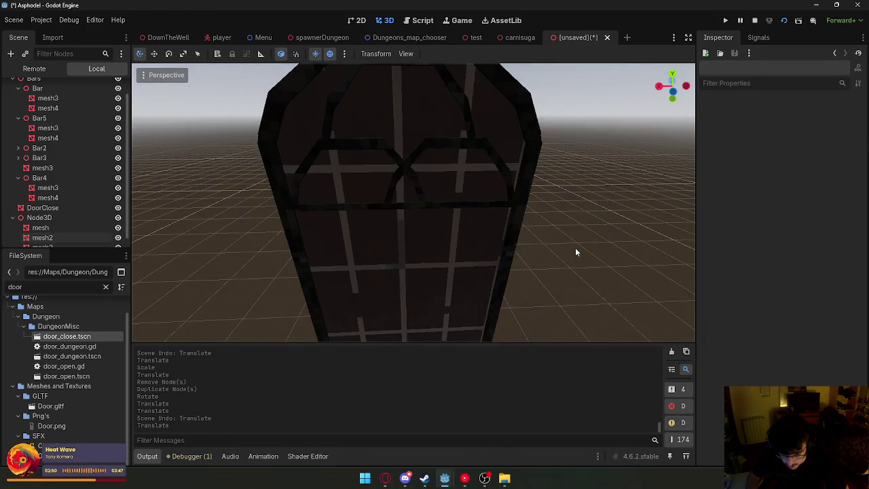
Orbit the view around the door and select the DoorClose mesh.
scroll(414, 201, down, 5)
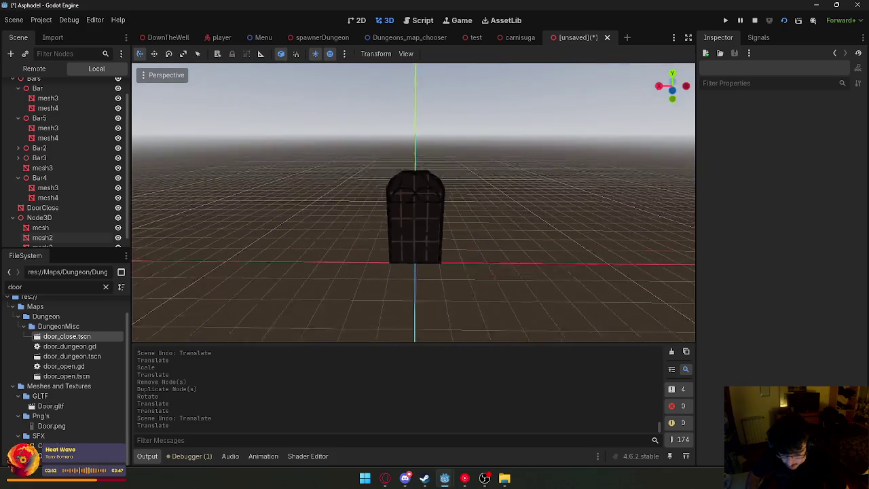
middle_click(414, 202)
scroll(414, 201, up, 6)
scroll(405, 240, down, 3)
click(405, 240)
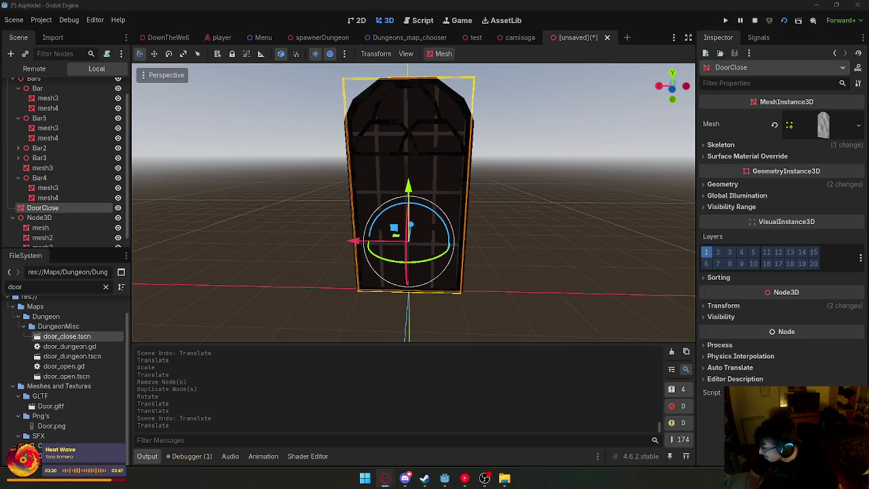
drag(0, 41, 239, 40)
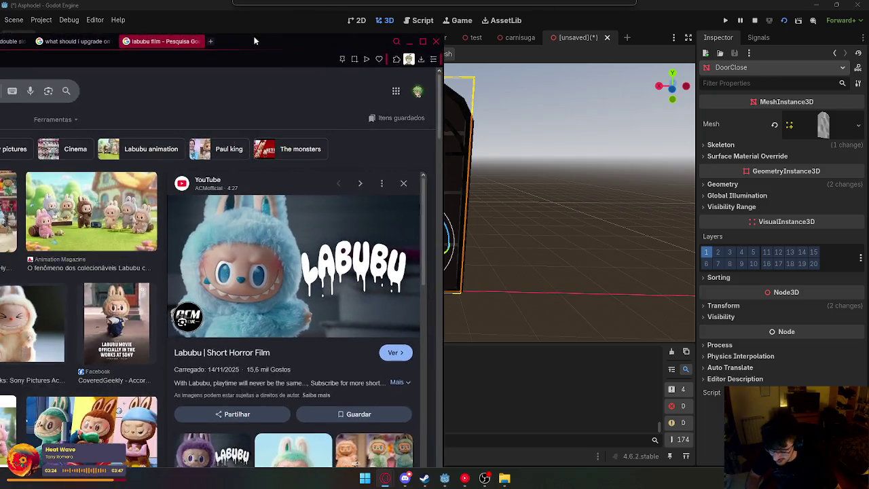
scroll(192, 219, down, 5)
click(272, 300)
scroll(270, 267, down, 1)
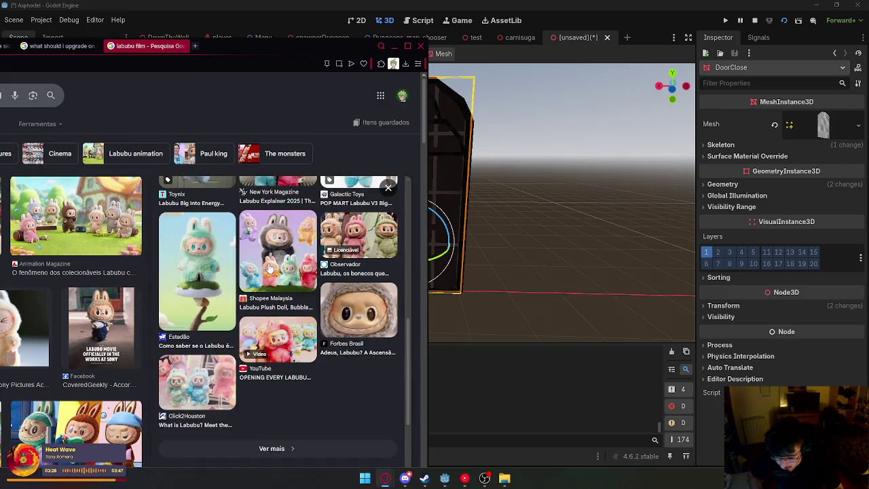
click(270, 266)
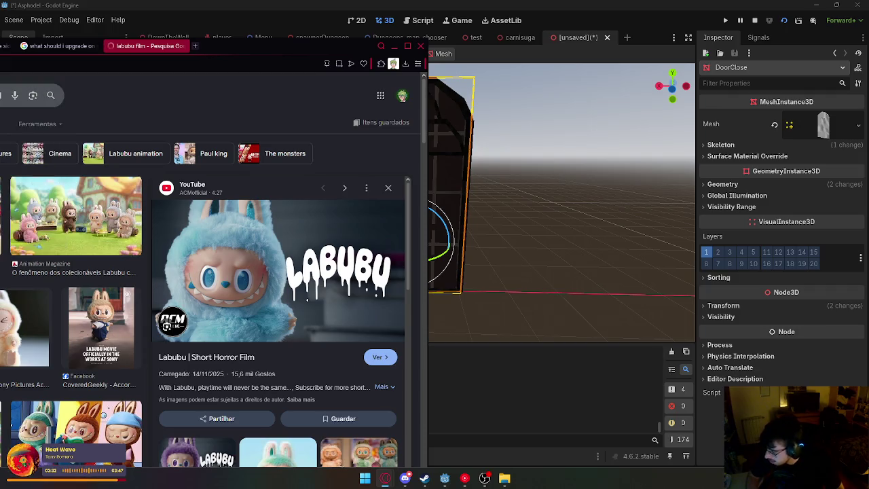
key(alt+Tab)
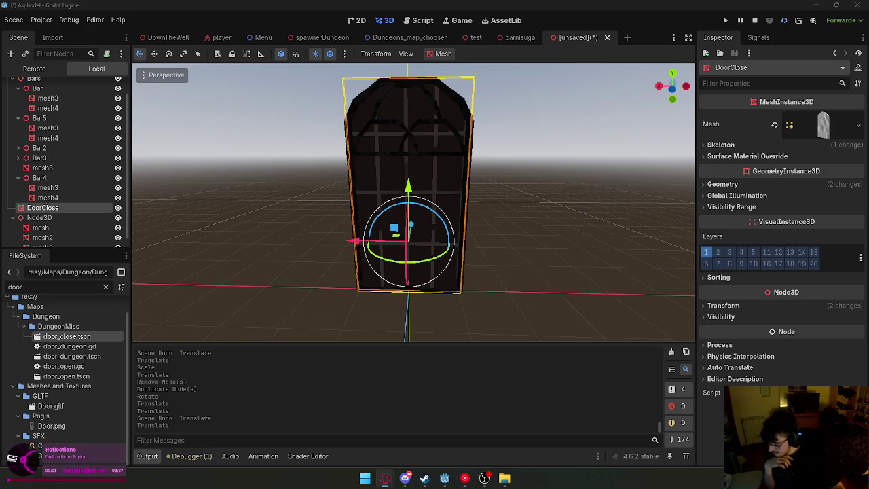
Turn the view to face the door head-on and select DoorClose.
drag(171, 278, 384, 265)
click(479, 269)
drag(479, 269, 407, 269)
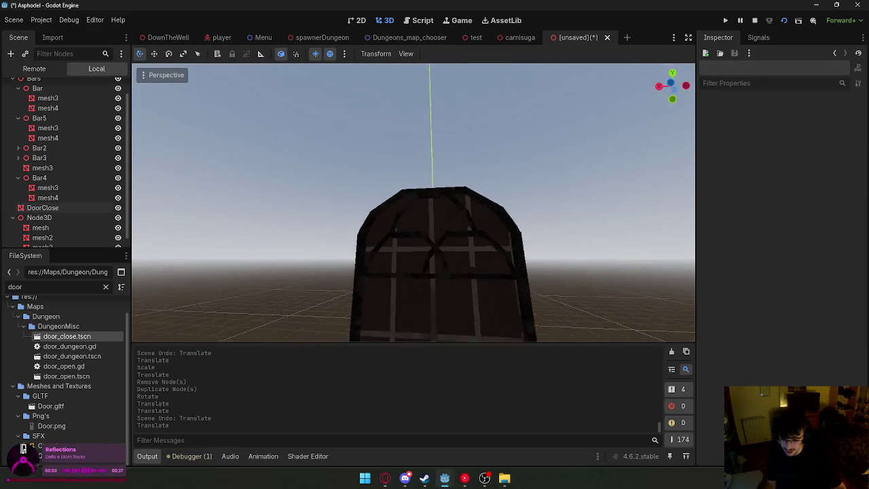
scroll(408, 204, up, 5)
scroll(408, 204, down, 6)
scroll(479, 262, up, 3)
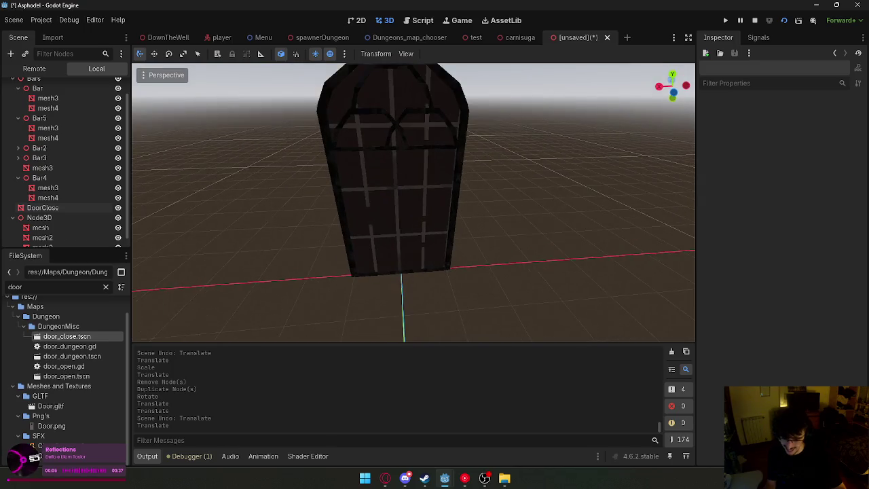
click(387, 271)
Expand DoorClose's Geometry section and open its Material Override resource.
scroll(21, 212, up, 1)
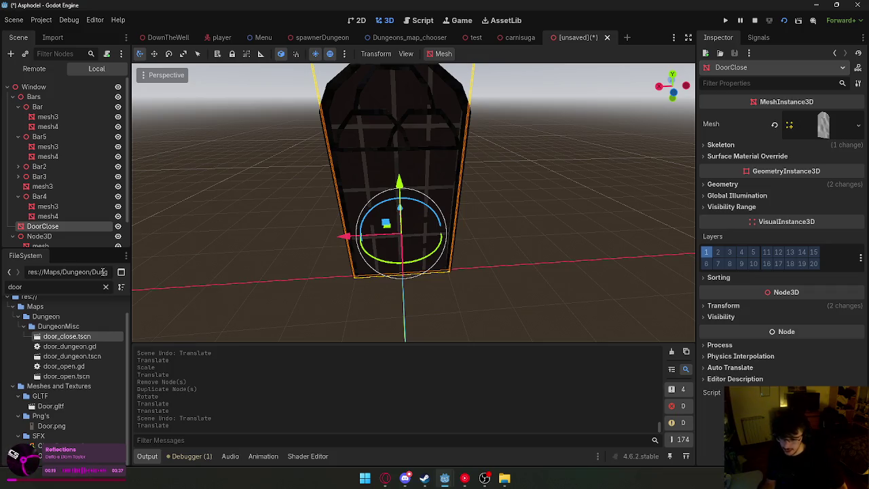
scroll(391, 197, up, 5)
scroll(391, 198, down, 3)
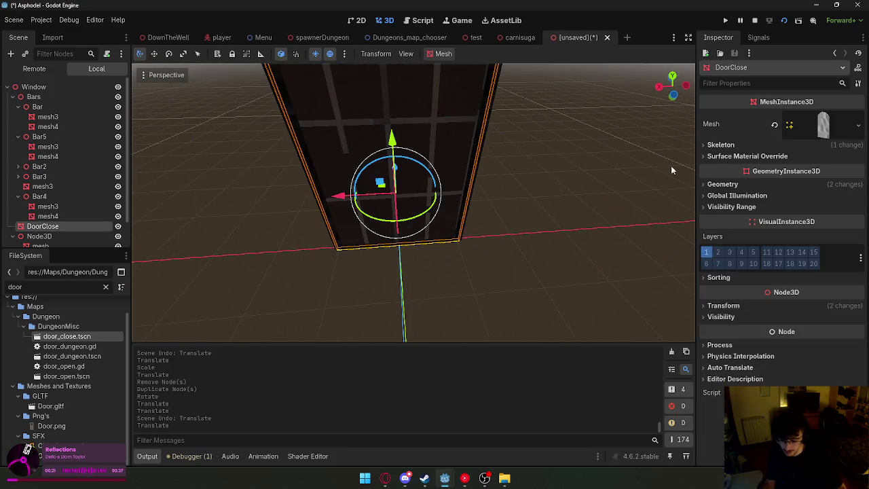
click(760, 186)
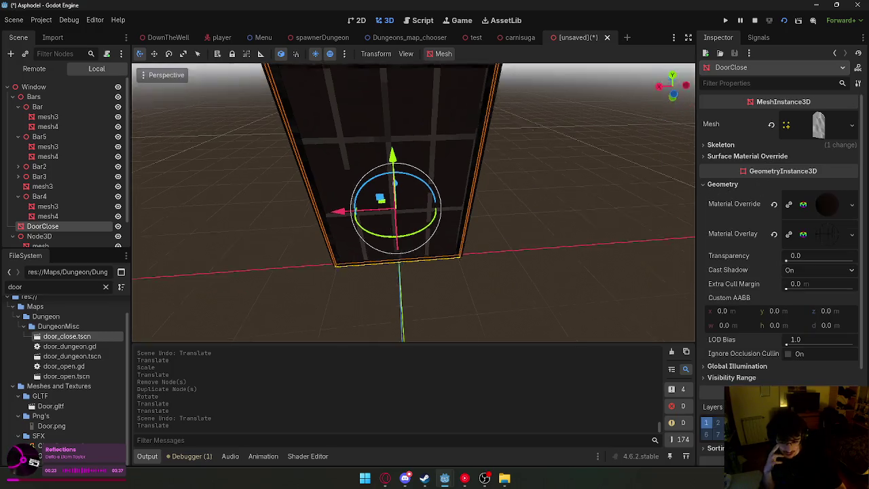
key(f)
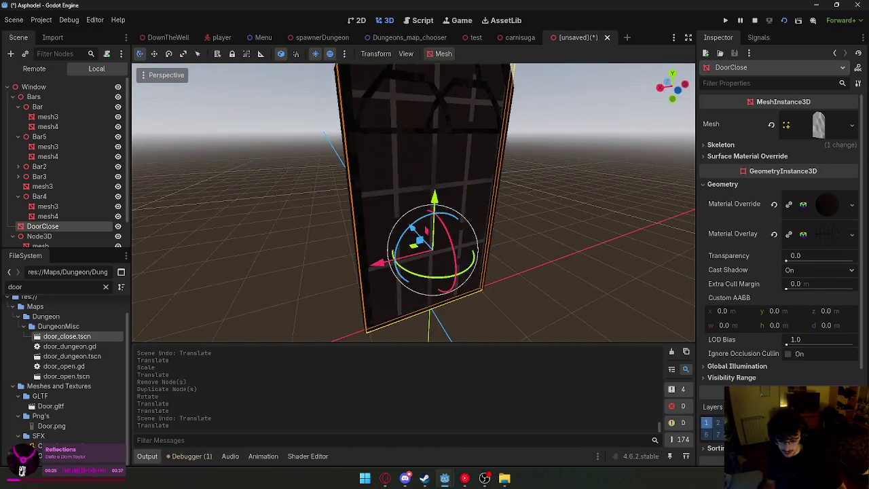
click(826, 204)
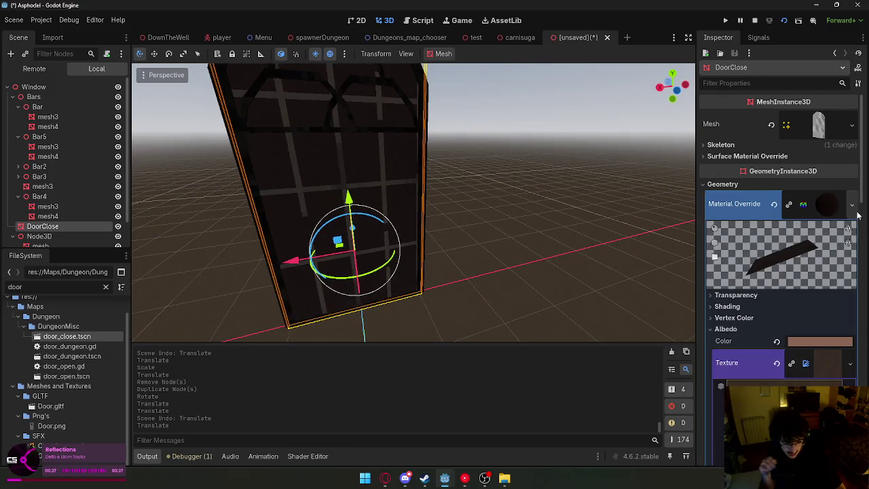
Clear the door's old override and overlay materials, then reselect DoorClose and empty the FileSystem filter.
click(852, 204)
click(787, 305)
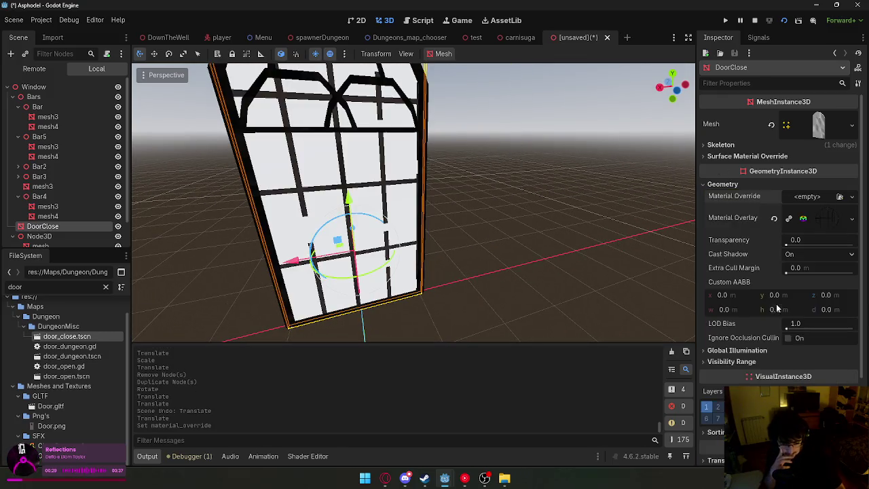
click(852, 220)
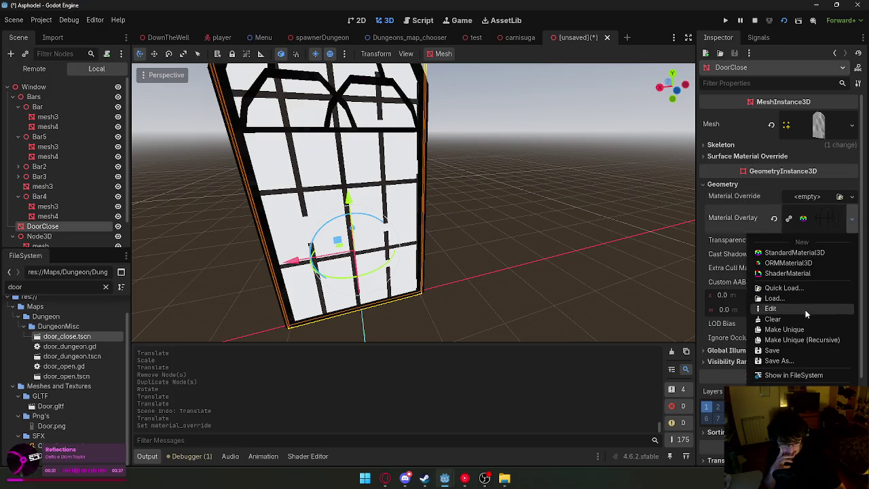
click(801, 320)
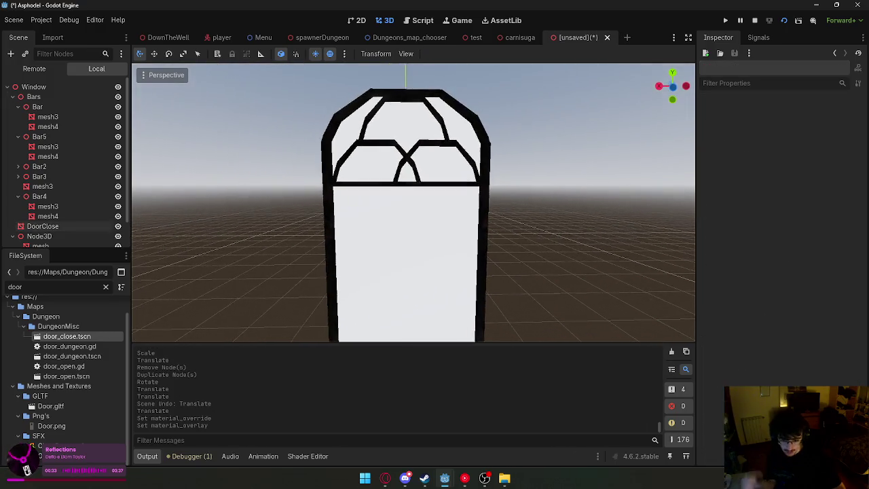
scroll(413, 202, down, 5)
scroll(368, 266, up, 3)
click(369, 265)
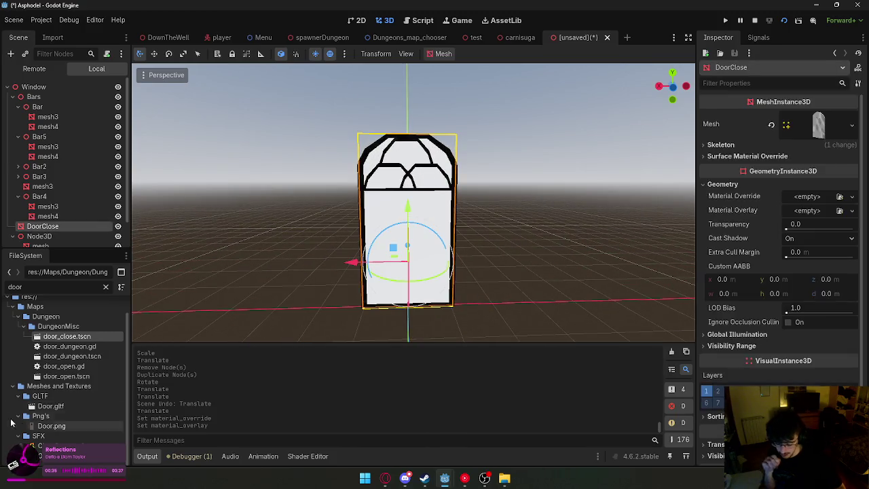
click(15, 286)
key(BackSpace)
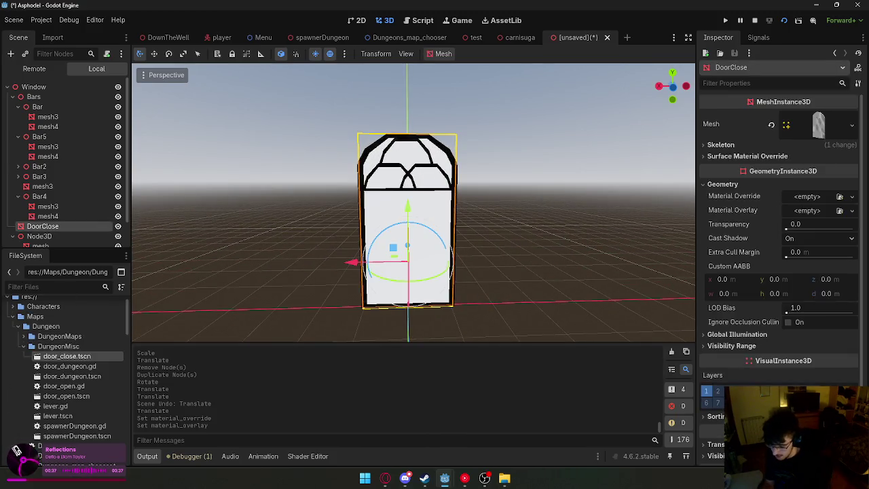
Assign a new StandardMaterial3D as DoorClose's Material Override.
click(808, 196)
click(809, 225)
click(813, 215)
click(815, 211)
click(773, 297)
click(773, 297)
scroll(772, 298, down, 3)
click(807, 120)
click(807, 134)
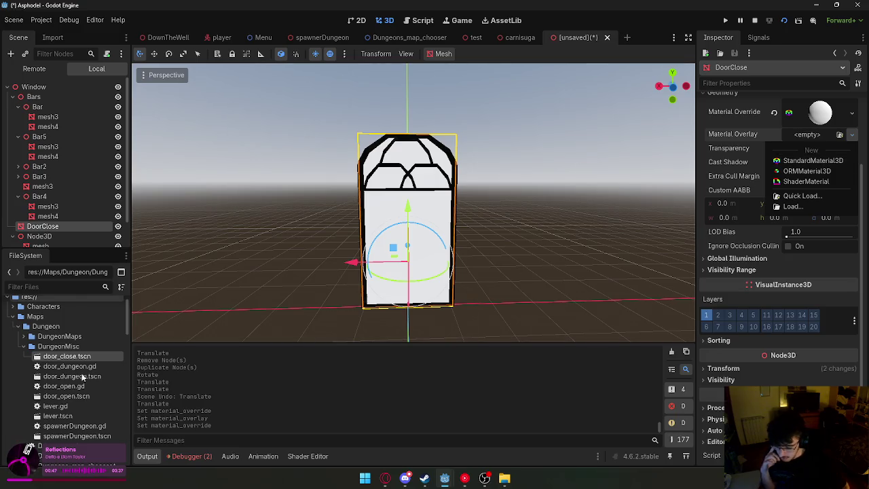
Browse the FileSystem textures and try dropping the Dirt material on the door.
scroll(71, 328, down, 5)
scroll(72, 335, down, 4)
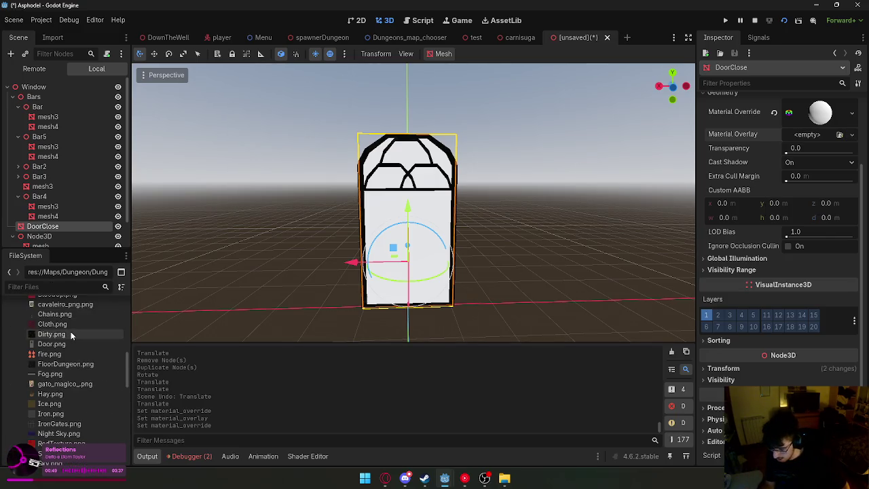
scroll(69, 369, up, 4)
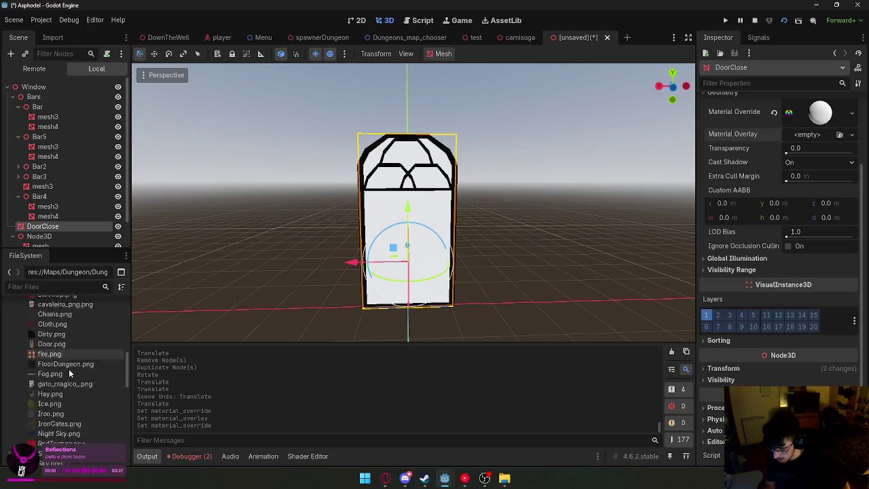
click(17, 356)
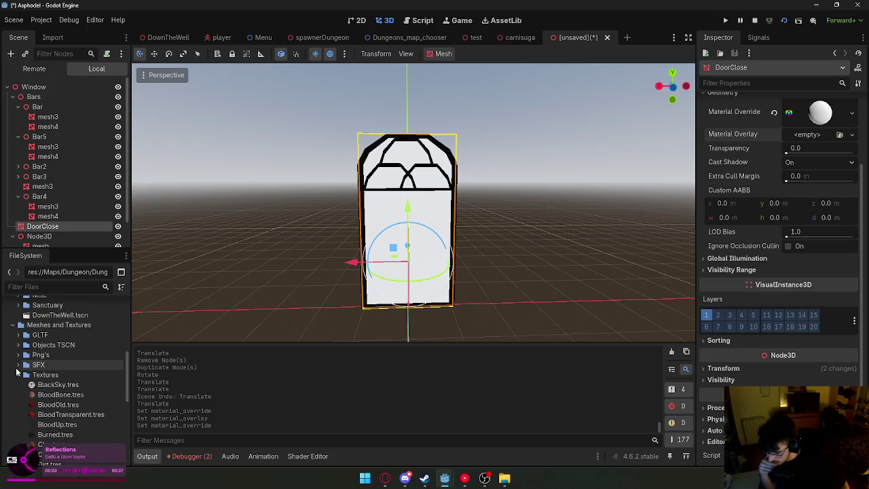
scroll(58, 373, down, 4)
mouse_move(54, 344)
mouse_down()
mouse_move(95, 344)
mouse_move(88, 350)
mouse_up()
scroll(75, 374, down, 2)
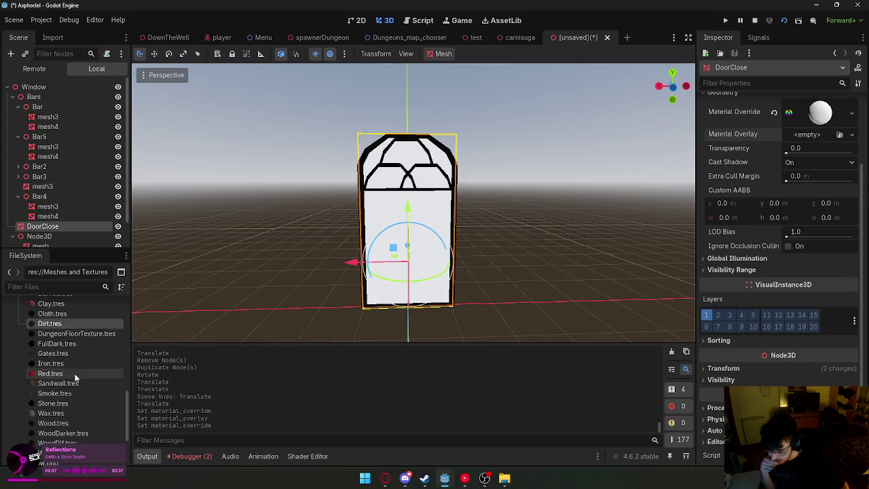
scroll(70, 383, up, 4)
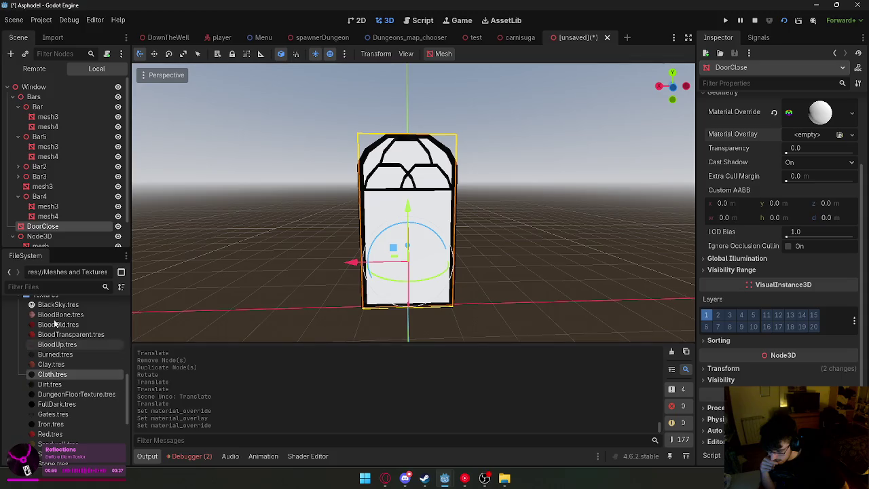
Filter the FileSystem for 'dirty', then clear the filter again.
click(50, 287)
text(diry)
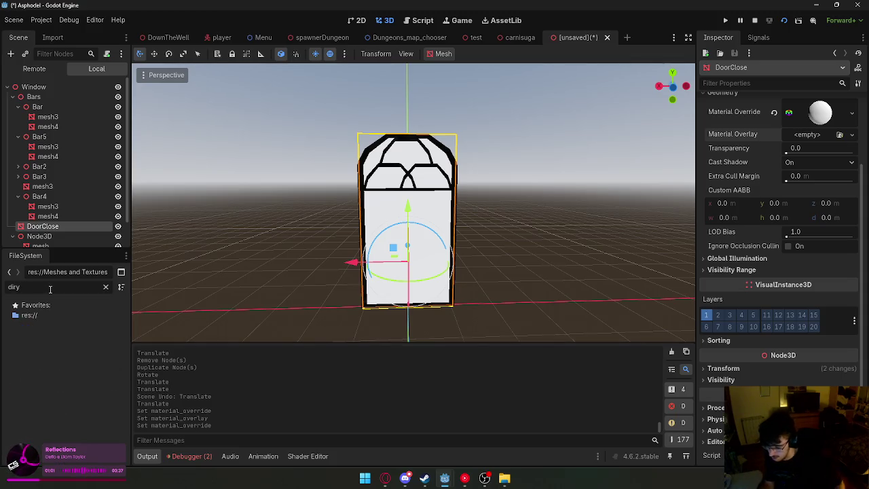
key(BackSpace)
text(ty)
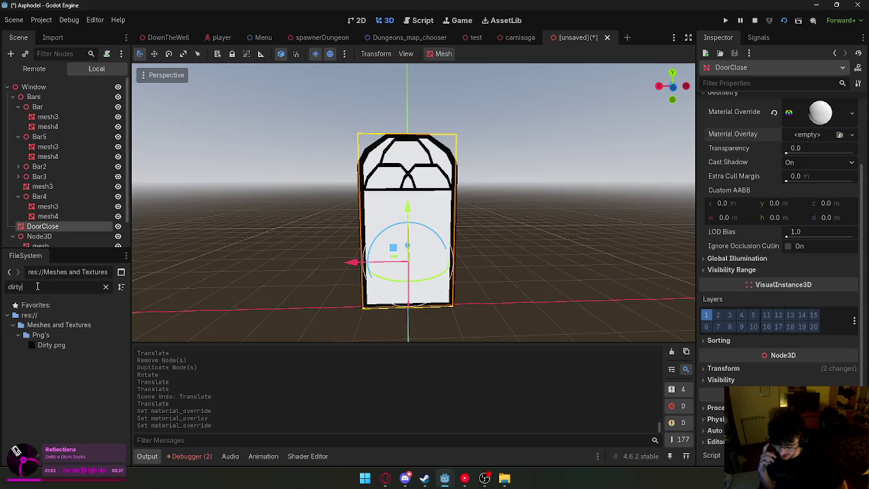
key(BackSpace)
scroll(88, 399, down, 3)
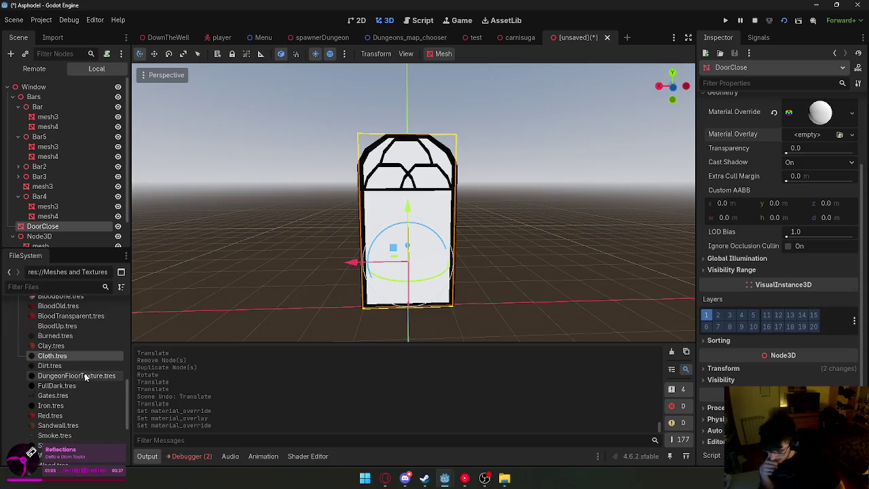
Drop Burned.tres into DoorClose's Material Overlay slot and reselect the door.
mouse_move(54, 335)
mouse_down()
mouse_move(818, 116)
mouse_move(820, 139)
mouse_up()
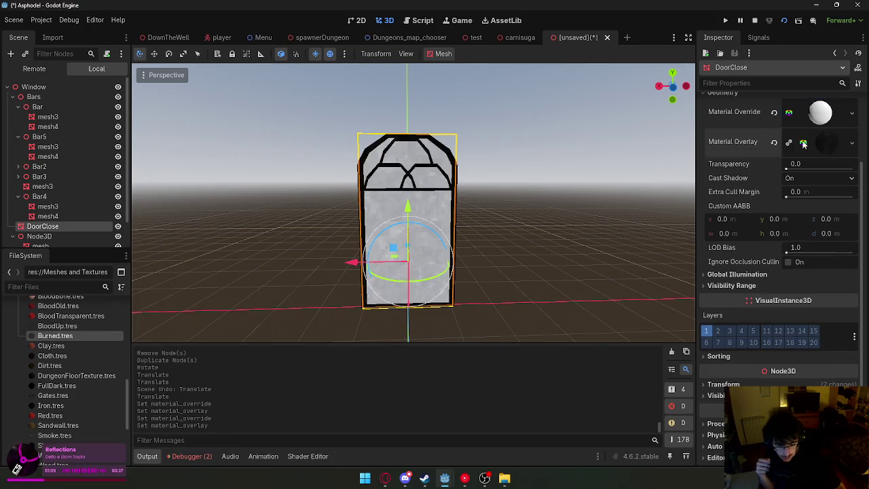
click(571, 215)
scroll(398, 253, up, 3)
scroll(397, 253, up, 2)
scroll(398, 253, down, 5)
scroll(397, 253, up, 2)
scroll(433, 255, up, 2)
click(433, 255)
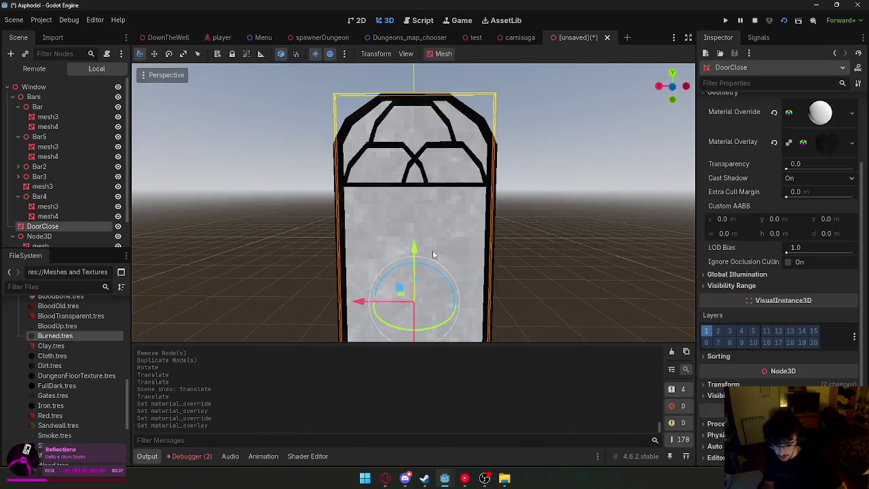
click(823, 118)
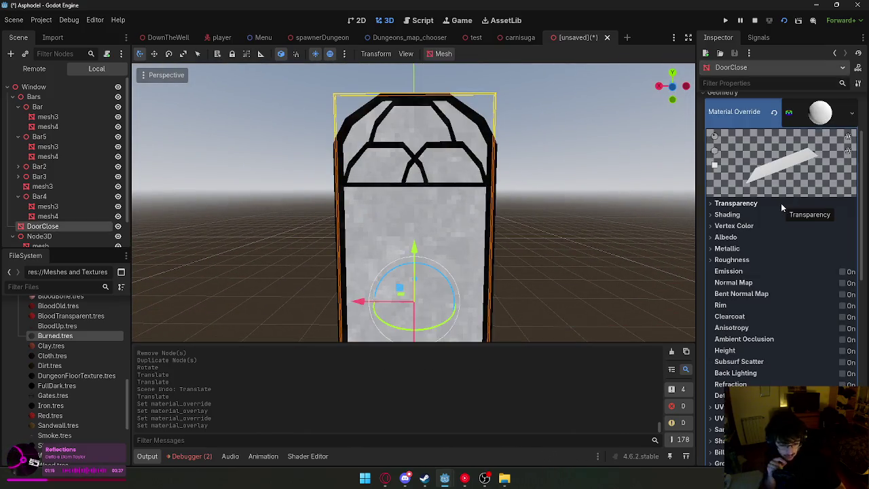
Set the override material's albedo colour to pale blue (R 0.547, G 0.722, B 1.0).
scroll(779, 207, down, 4)
scroll(778, 211, up, 1)
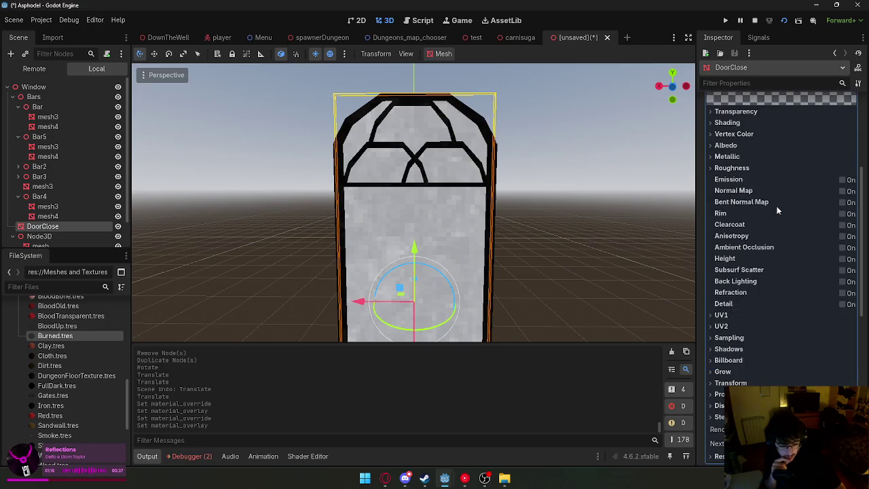
click(725, 145)
click(820, 158)
drag(791, 328, 708, 330)
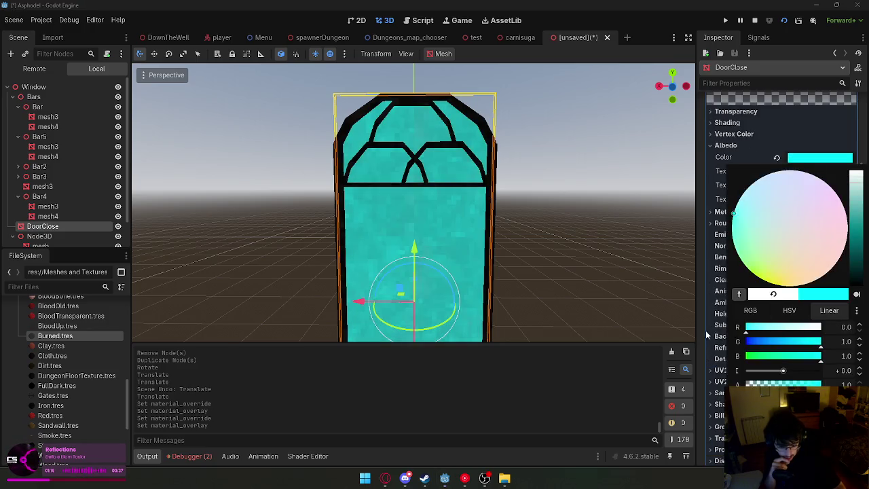
mouse_move(758, 344)
mouse_down()
mouse_move(732, 347)
mouse_move(762, 348)
mouse_move(745, 333)
mouse_up()
click(753, 330)
drag(859, 229, 858, 189)
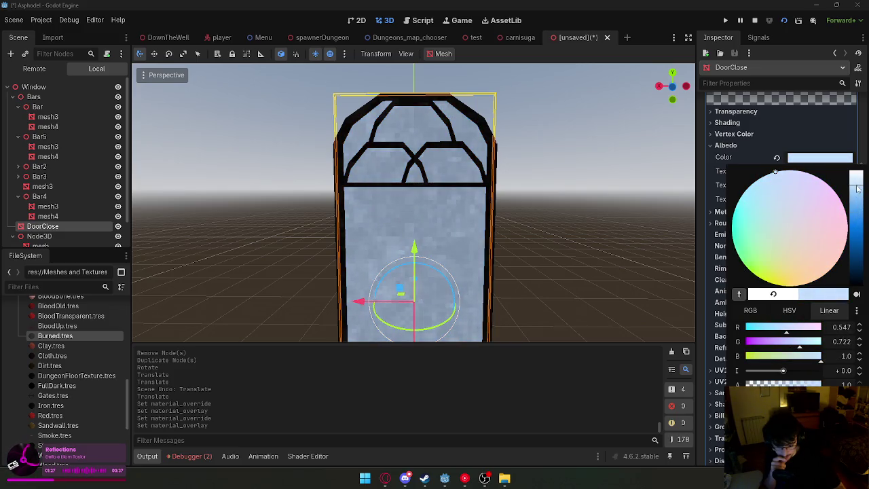
click(588, 235)
Reselect the DoorClose mesh in the viewport.
scroll(588, 235, down, 5)
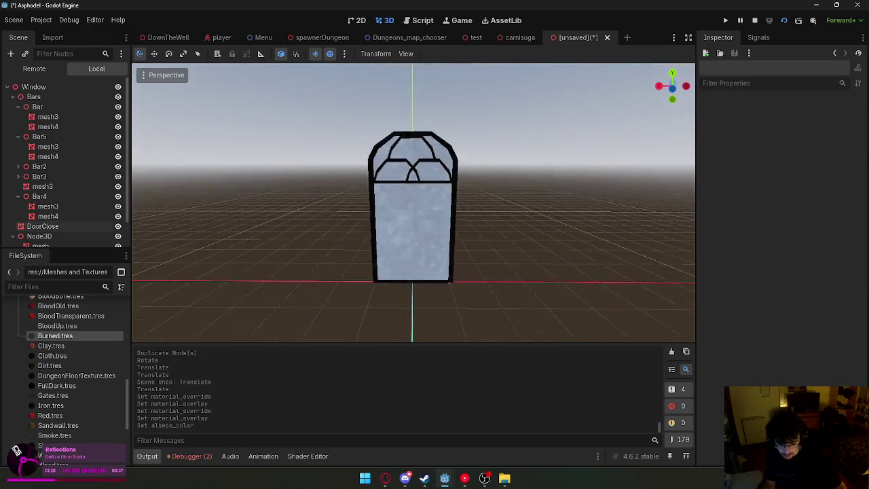
scroll(557, 243, up, 3)
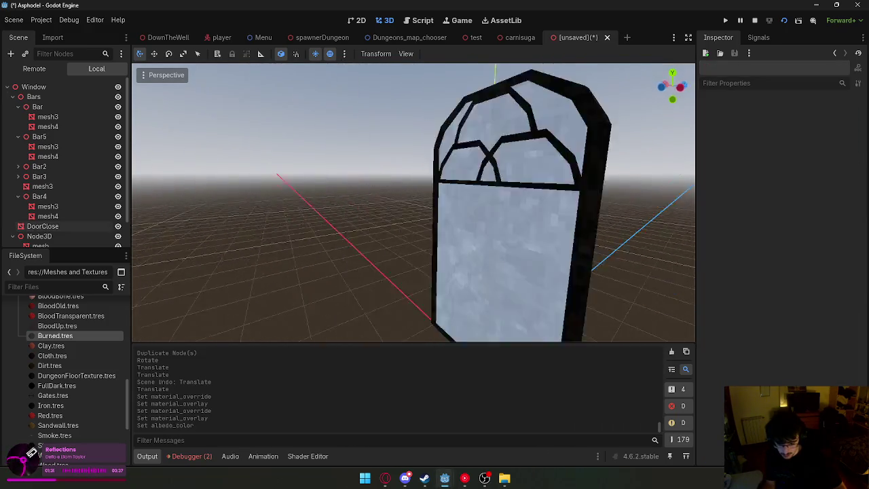
scroll(556, 242, down, 3)
click(427, 246)
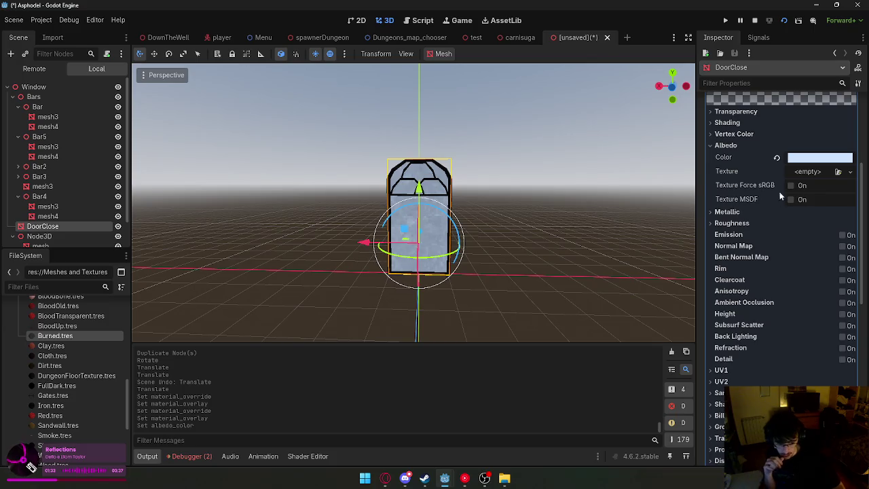
scroll(779, 200, up, 5)
Drop the Burned overlay's albedo alpha to about 0.46 (ffffff76), then view the door front-on.
click(840, 207)
click(852, 234)
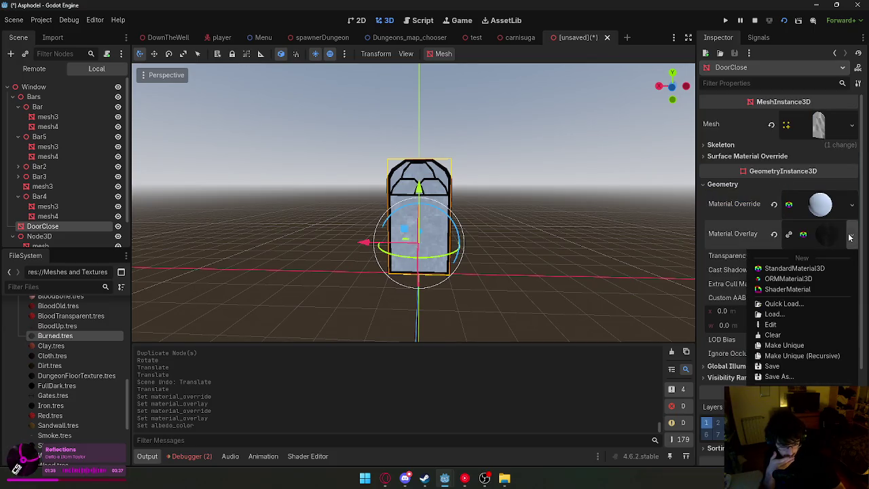
click(791, 345)
click(814, 239)
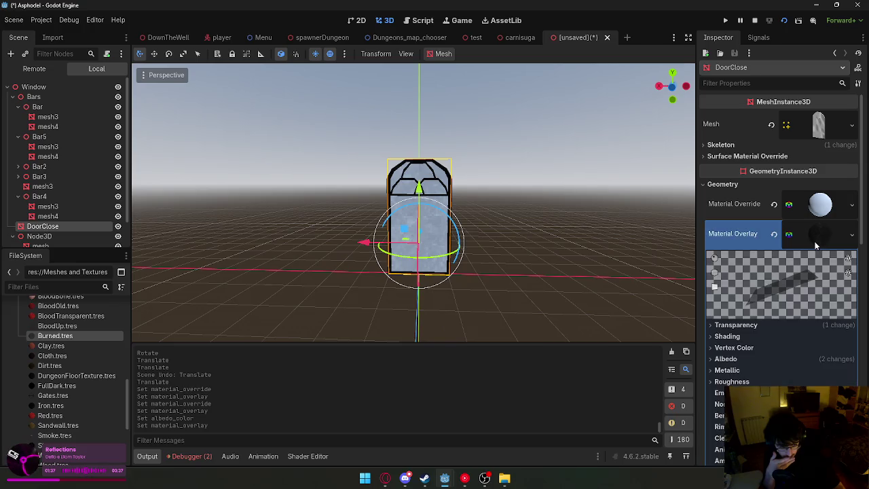
scroll(808, 304, down, 2)
click(759, 314)
click(761, 314)
click(763, 314)
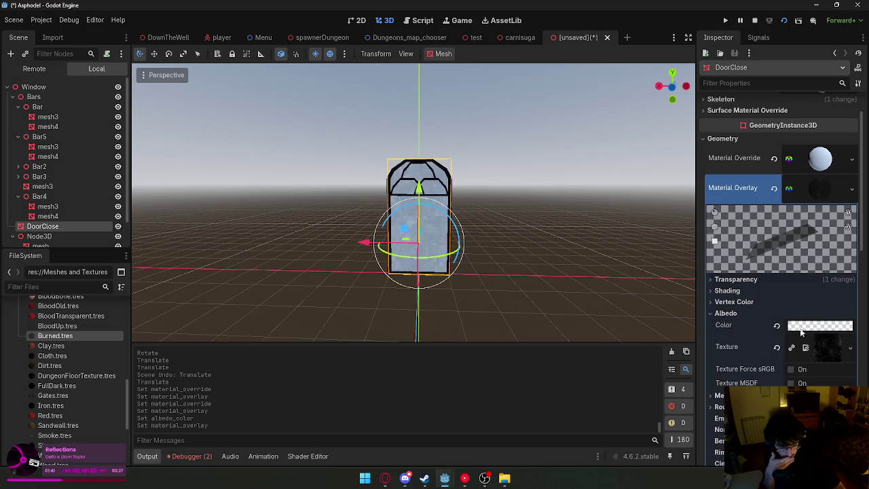
click(810, 328)
drag(792, 258, 781, 259)
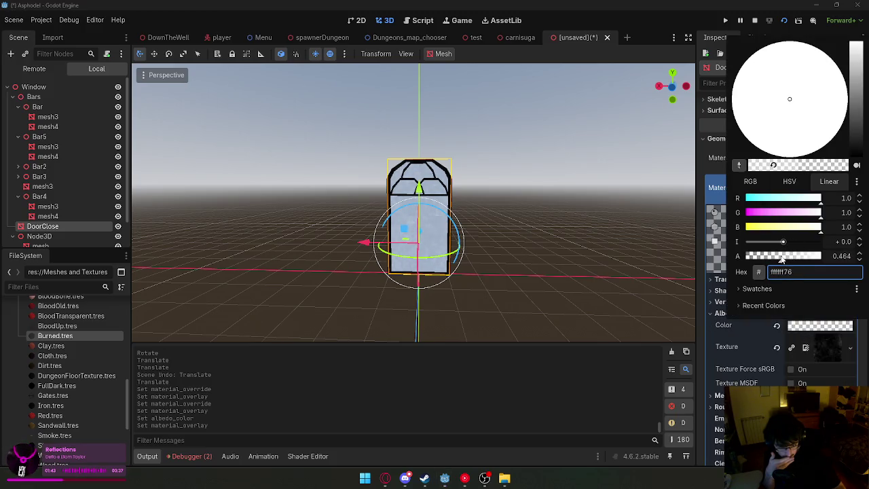
click(625, 269)
scroll(625, 269, up, 5)
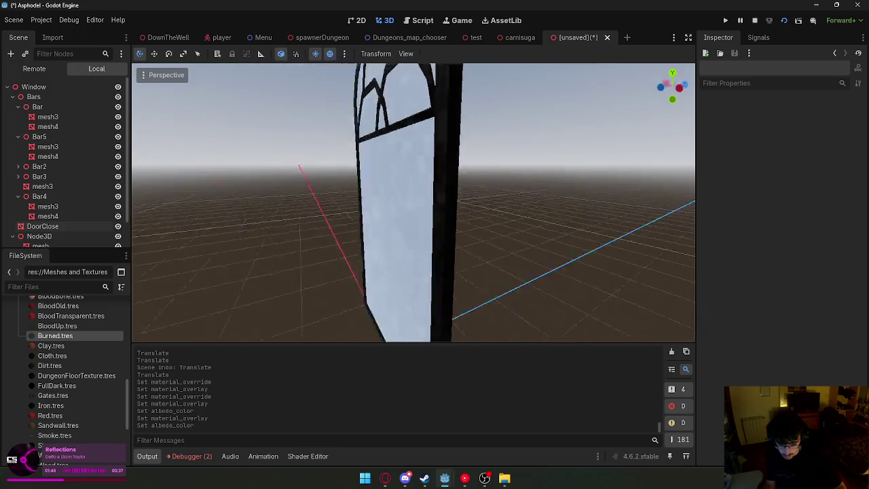
key(KP_1)
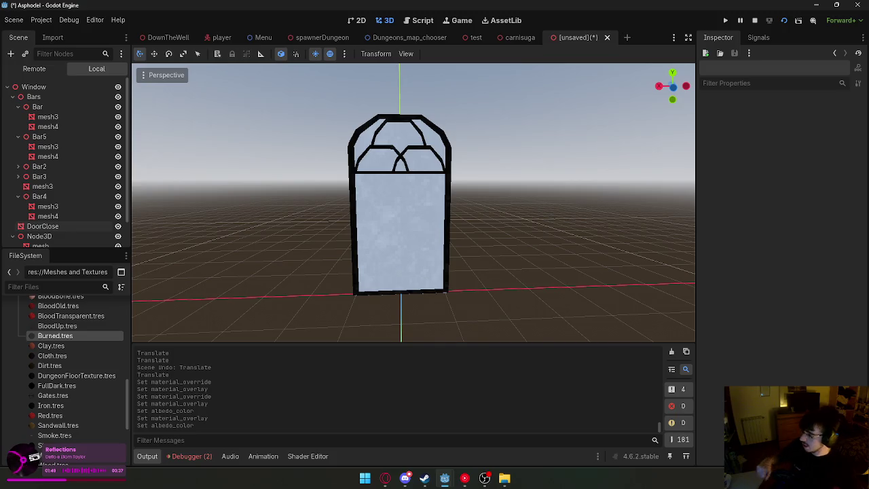
Save the unsaved scene as window.tscn into the Objects TSCN folder via Save Scene As.
scroll(450, 135, up, 4)
scroll(451, 136, down, 5)
right_click(575, 38)
click(580, 59)
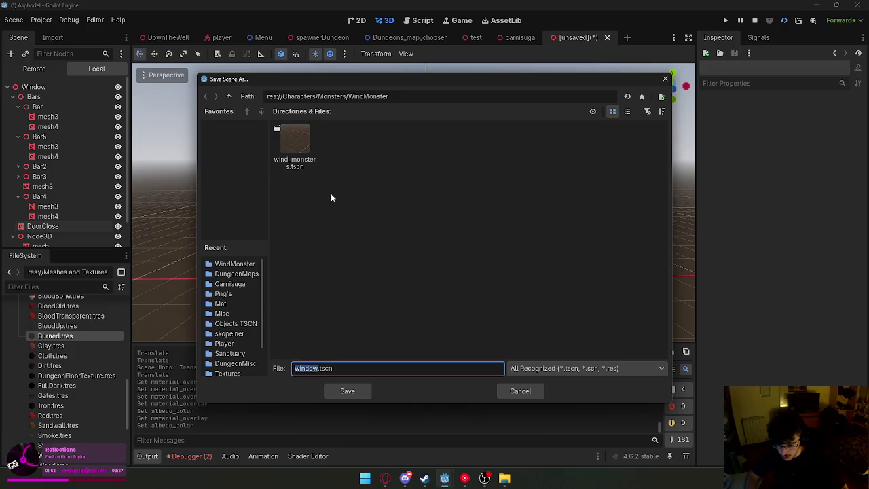
drag(393, 97, 362, 96)
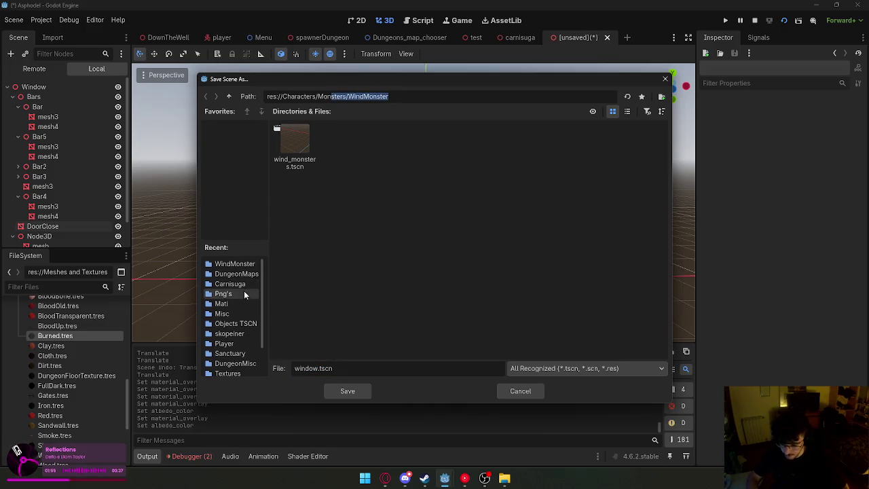
click(242, 323)
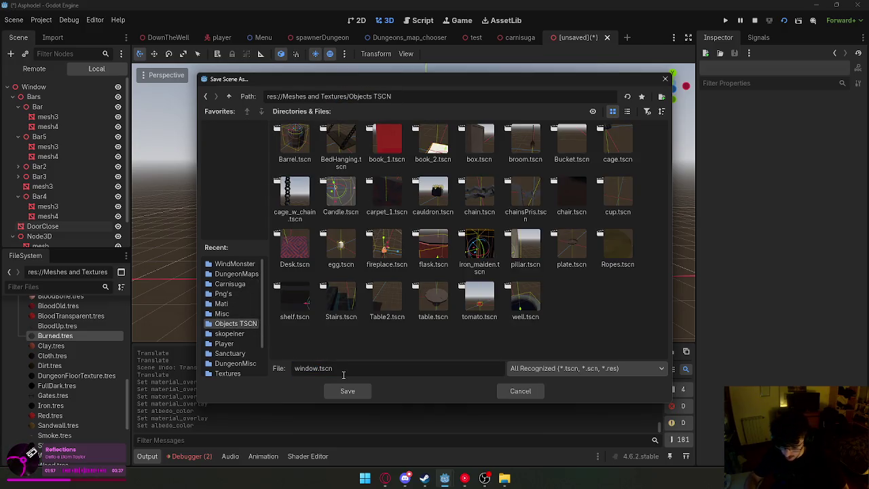
click(348, 391)
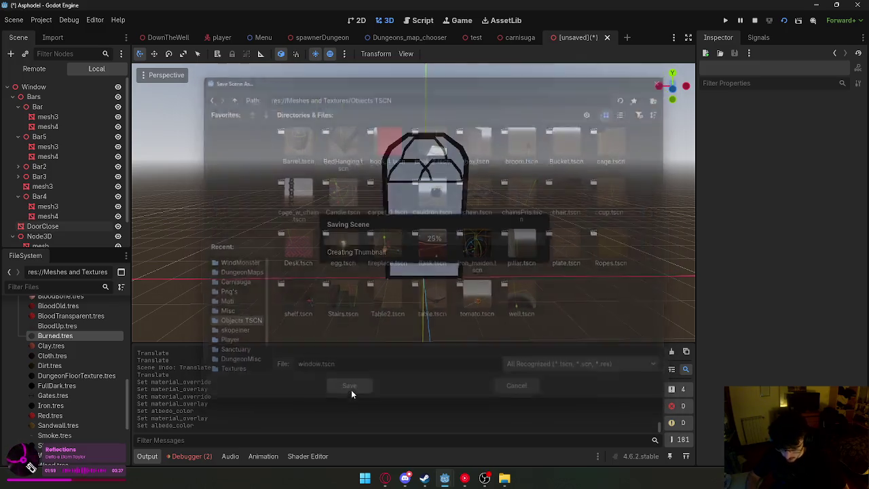
scroll(47, 204, down, 1)
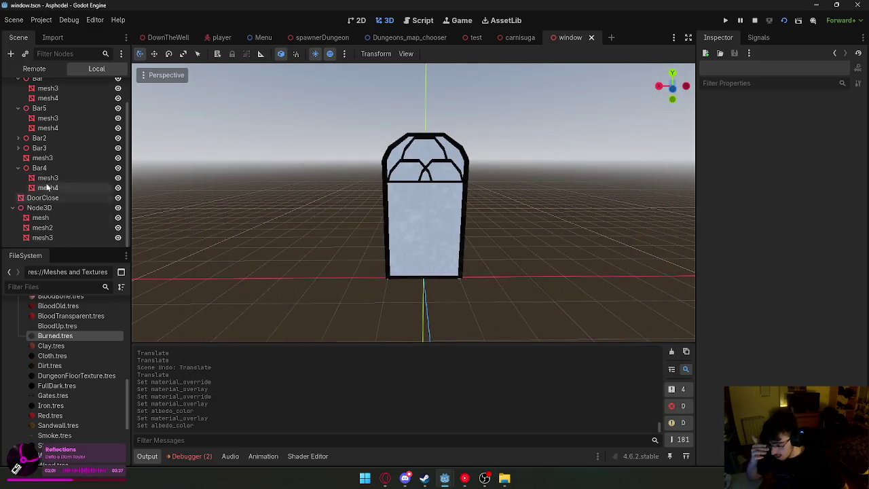
Add a PointLight2D node from a 'light' search, then undo it and return to 3D.
click(10, 54)
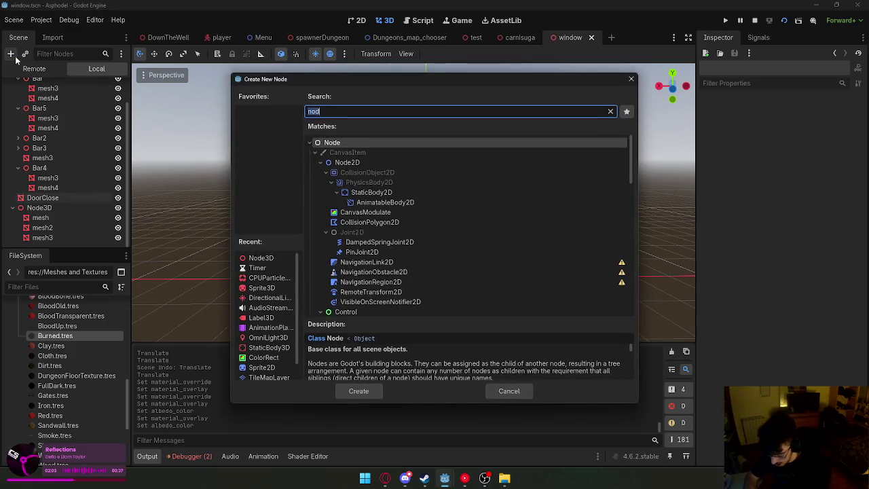
text(light)
click(364, 193)
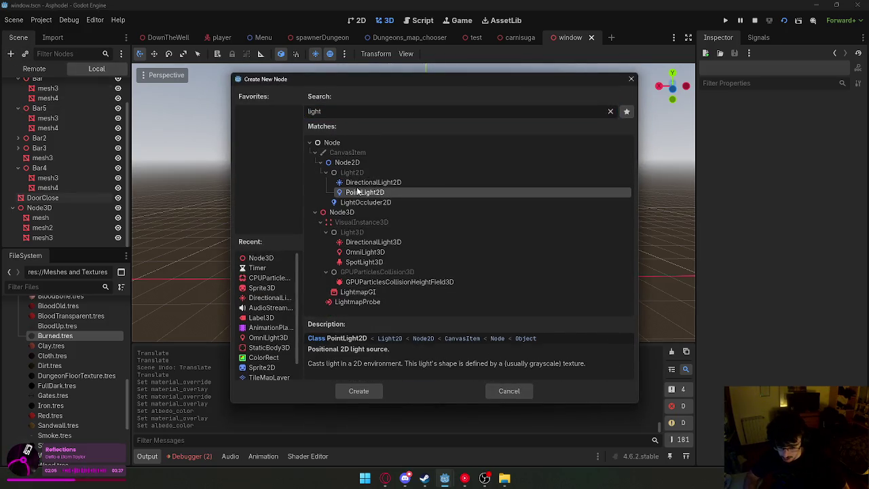
click(369, 183)
key(Down)
key(Up)
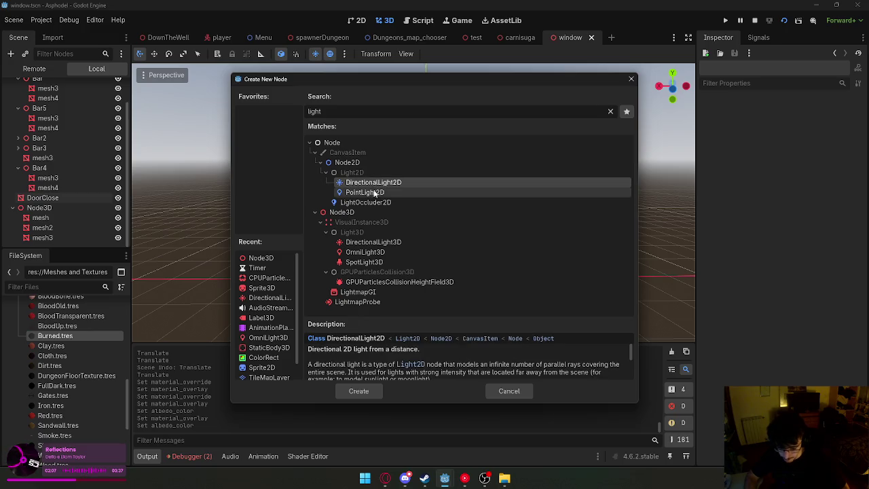
click(374, 193)
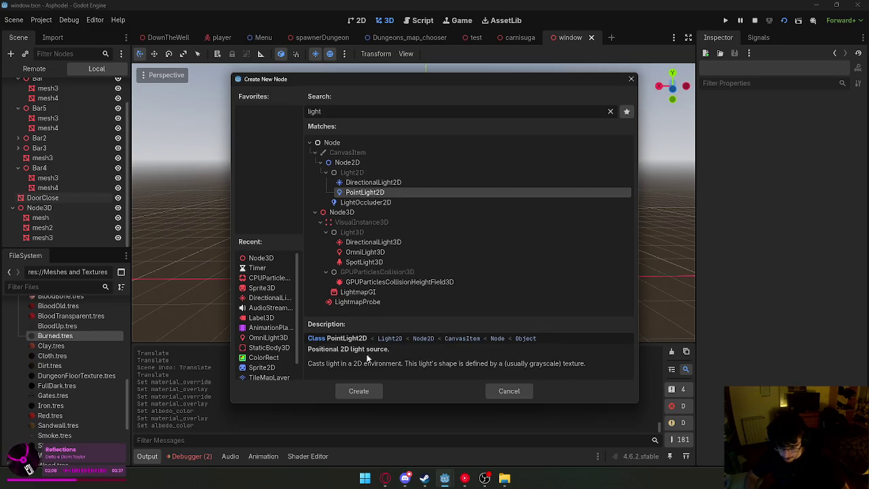
click(372, 391)
right_click(418, 290)
key(Escape)
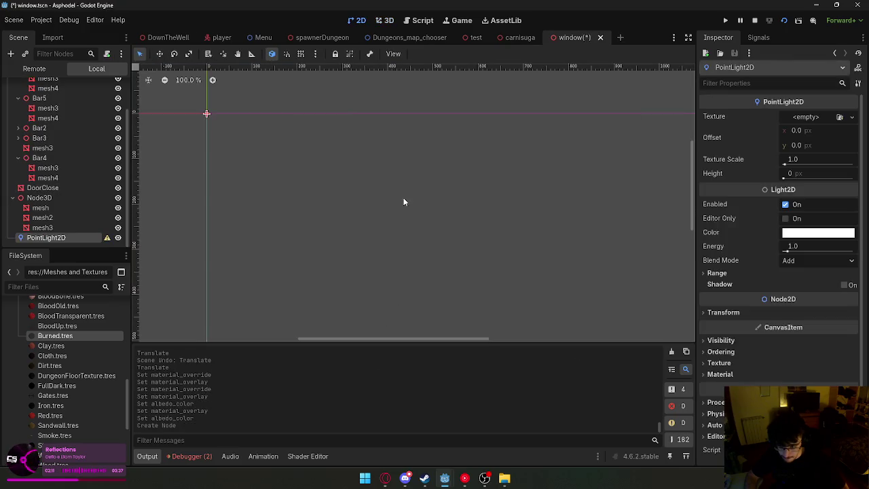
key(ctrl+z)
click(420, 21)
click(387, 21)
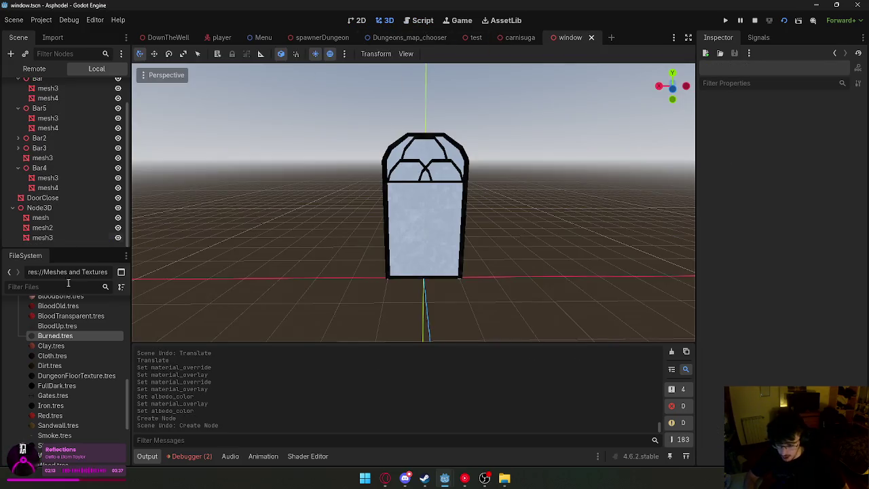
Add a SpotLight3D node to the window scene.
click(11, 54)
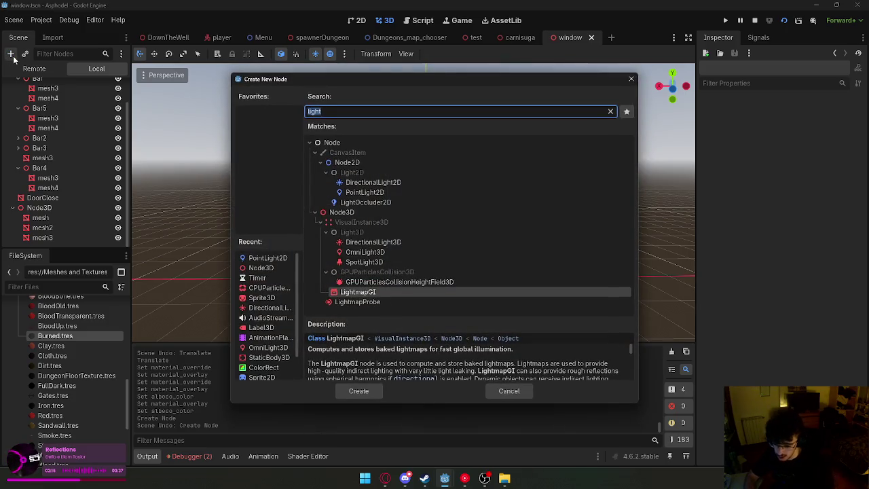
click(434, 262)
click(421, 253)
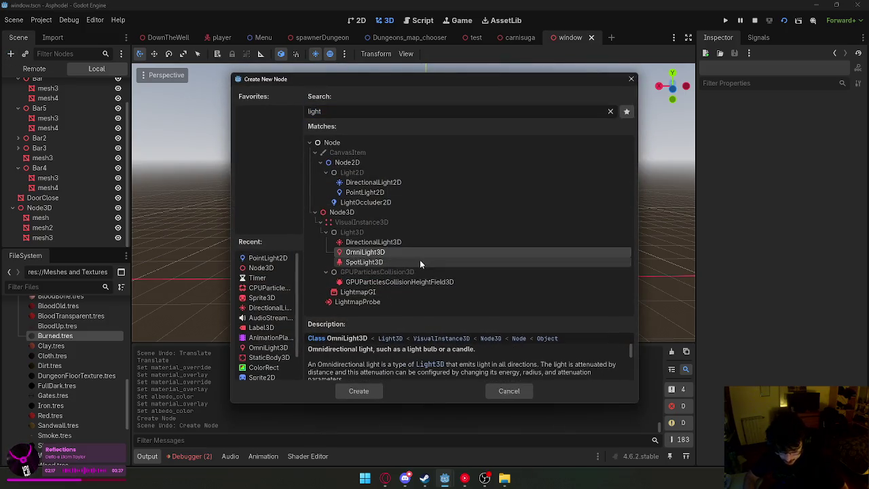
click(389, 265)
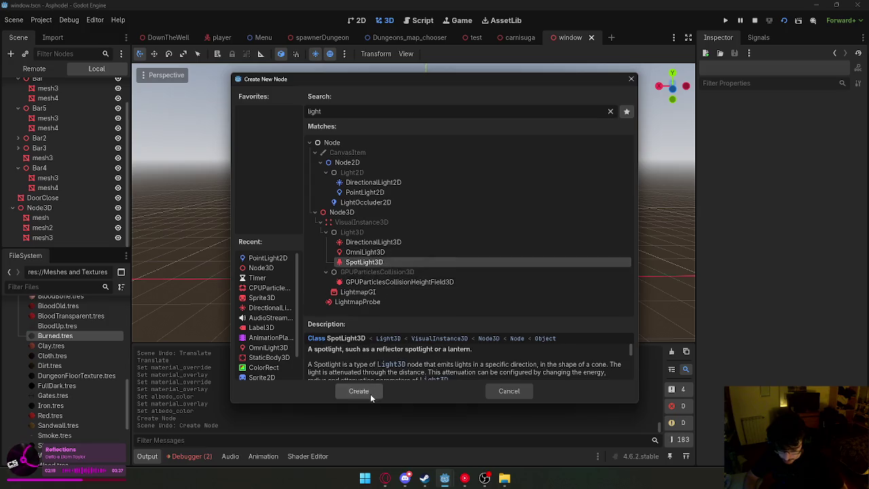
click(364, 252)
click(372, 264)
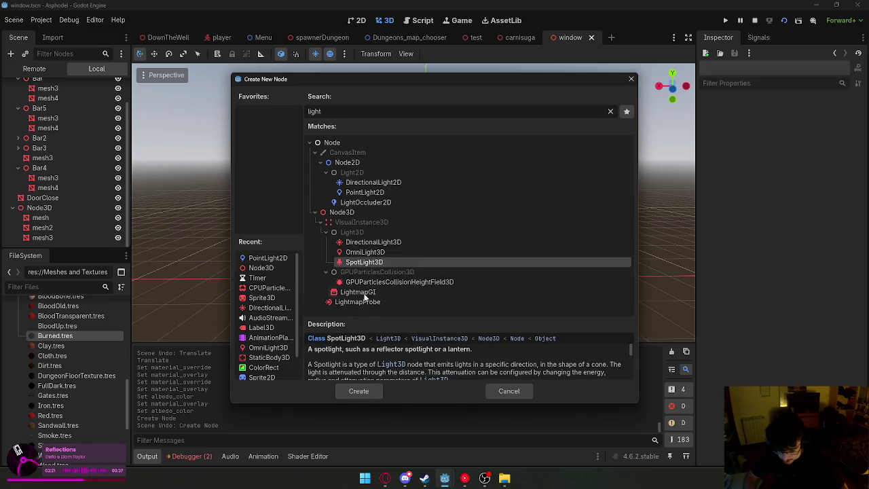
click(367, 397)
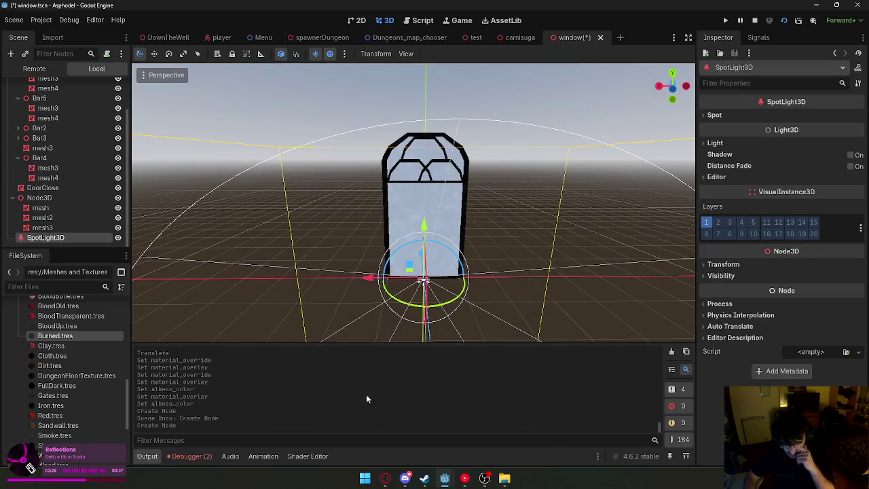
Rotate the spotlight so its cone points sideways, comparing the scene with and without it.
scroll(366, 399, up, 2)
mouse_move(380, 319)
mouse_down()
mouse_move(383, 299)
mouse_move(407, 271)
mouse_move(305, 175)
mouse_move(548, 192)
mouse_up()
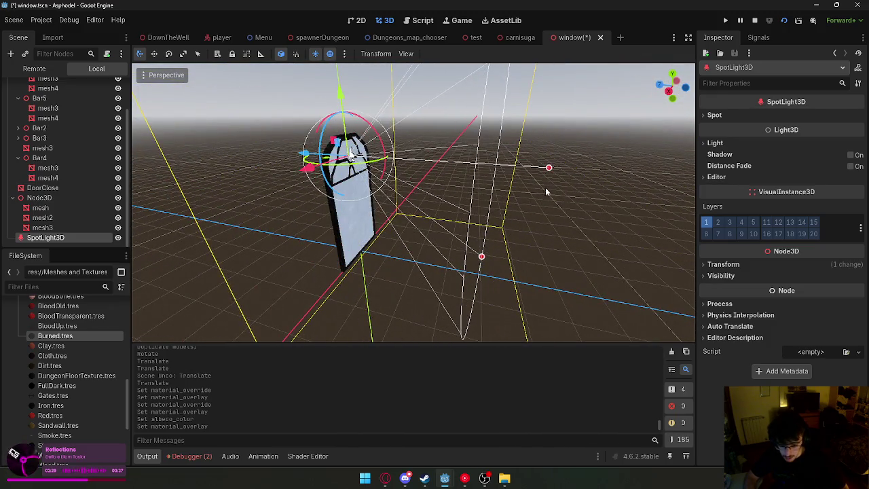
mouse_move(378, 134)
mouse_down()
mouse_move(494, 251)
mouse_move(591, 291)
mouse_move(618, 244)
mouse_up()
click(27, 239)
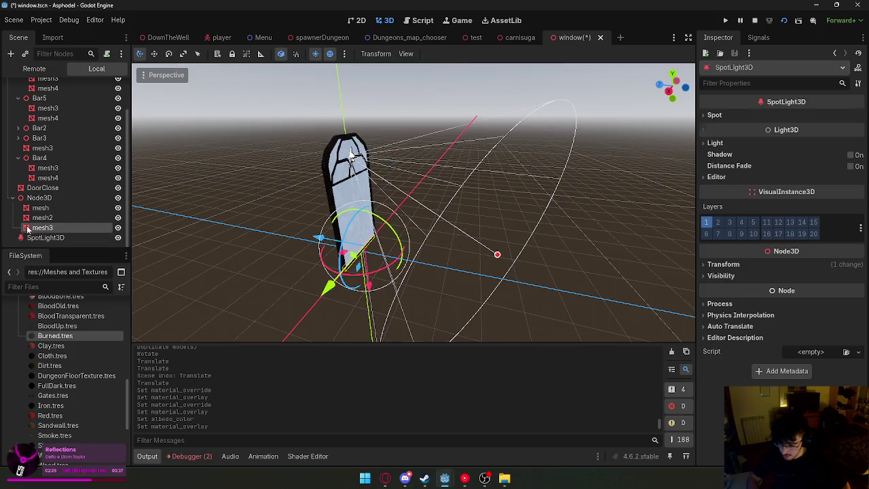
key(Delete)
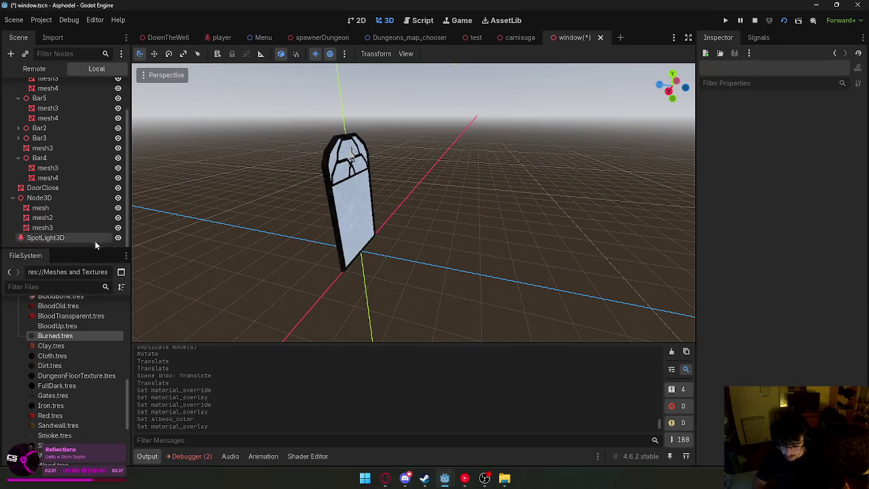
key(ctrl+z)
Widen the spotlight's range to about 12.5.
mouse_move(497, 254)
mouse_down()
mouse_move(626, 316)
mouse_move(555, 276)
mouse_up()
key(Delete)
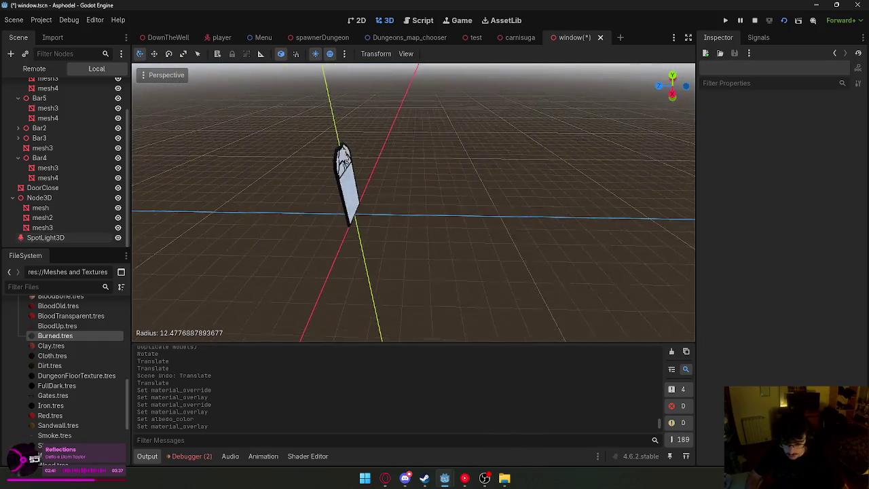
key(ctrl+z)
click(581, 244)
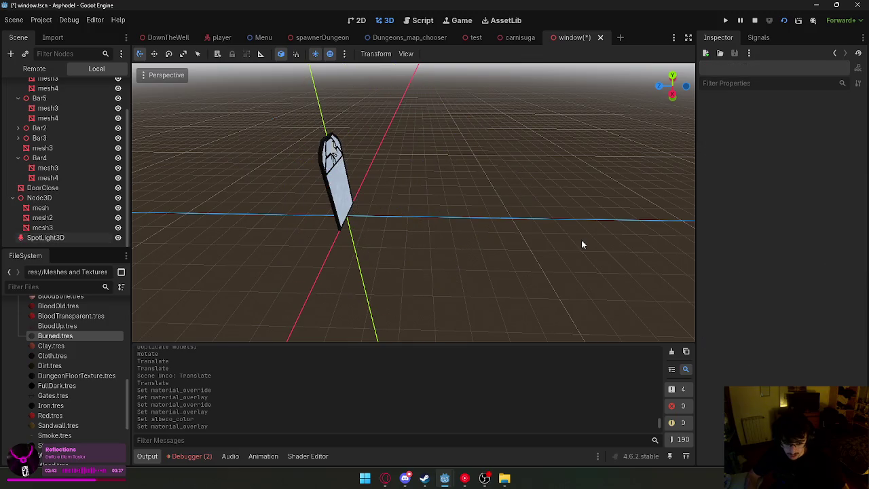
click(54, 238)
click(753, 115)
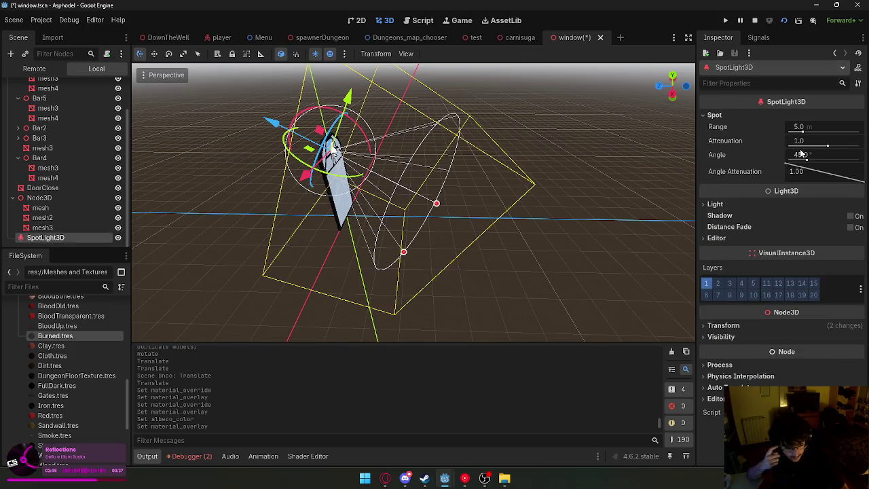
Save the window scene and switch to the DownTheWell level.
right_click(577, 38)
click(597, 60)
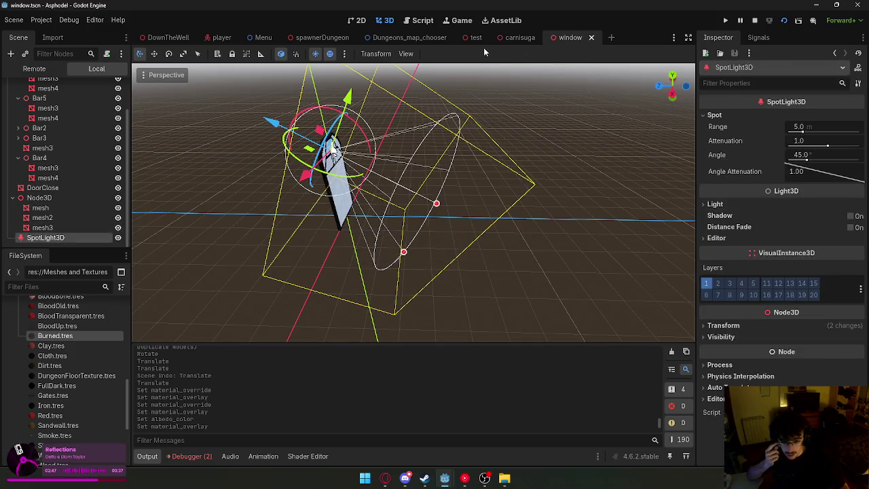
click(168, 41)
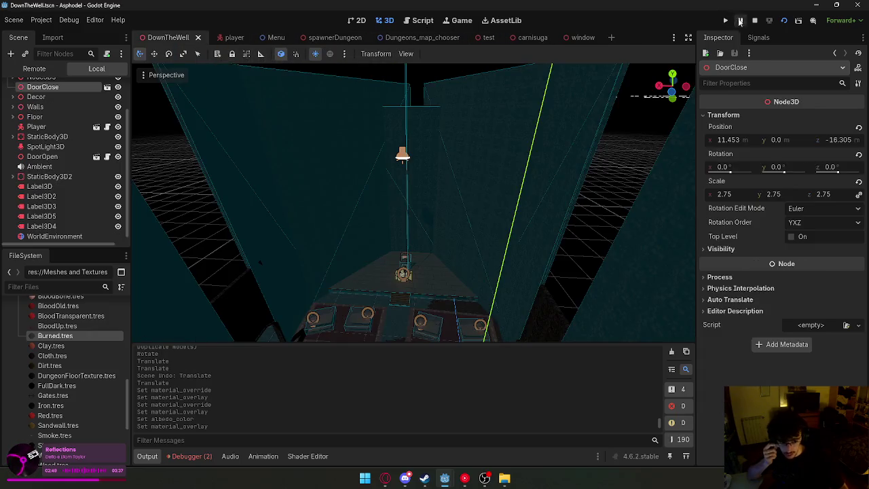
Filter for 'wind' and drag window.tscn into the DownTheWell level.
click(58, 286)
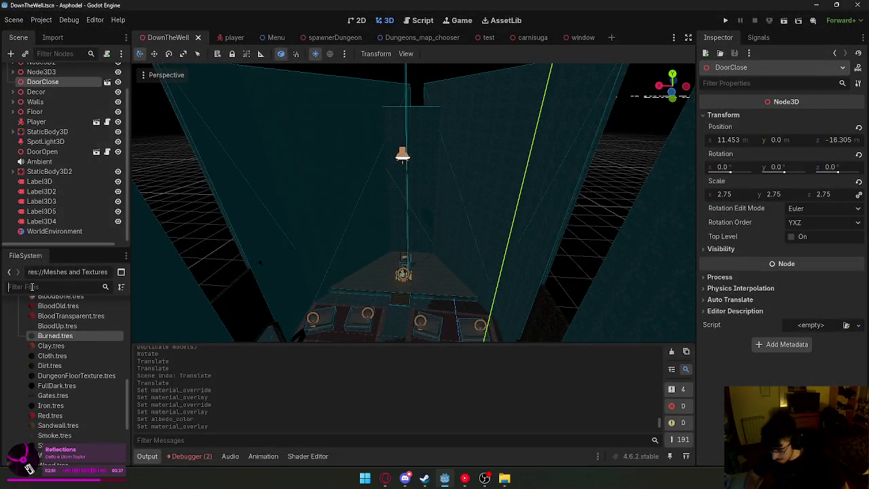
text(wind)
mouse_move(88, 403)
mouse_down()
mouse_move(403, 277)
mouse_move(388, 277)
mouse_move(320, 193)
mouse_up()
click(182, 54)
mouse_move(395, 226)
mouse_down()
mouse_move(398, 197)
mouse_move(397, 232)
mouse_up()
drag(351, 253, 339, 254)
key(ctrl+z)
key(ctrl+z)
Set the window's Transform scale to 4.0 on all axes.
click(724, 115)
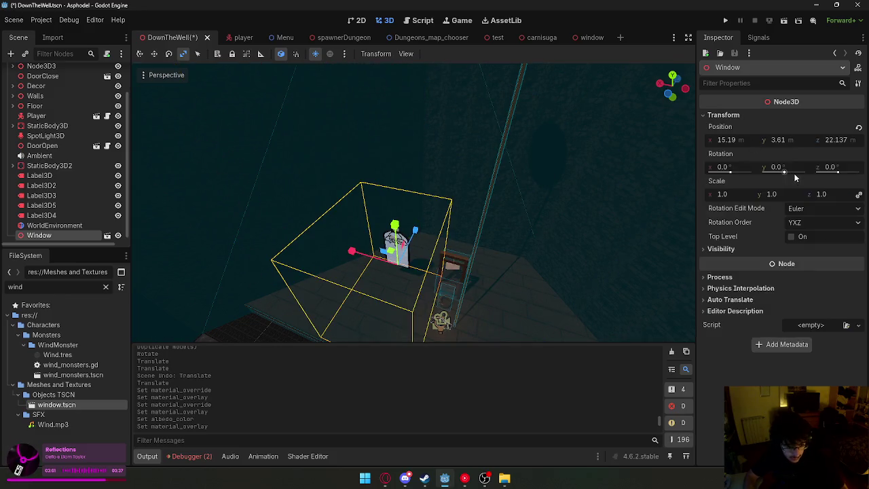
click(728, 194)
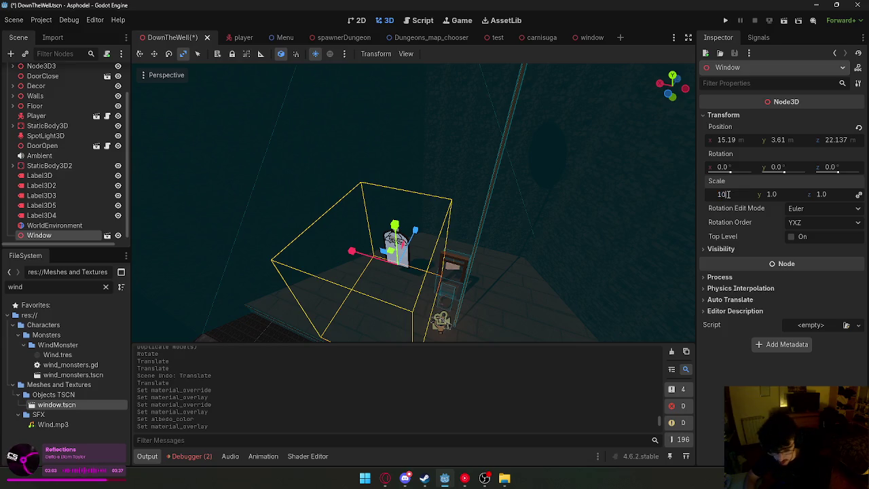
key(Return)
key(s)
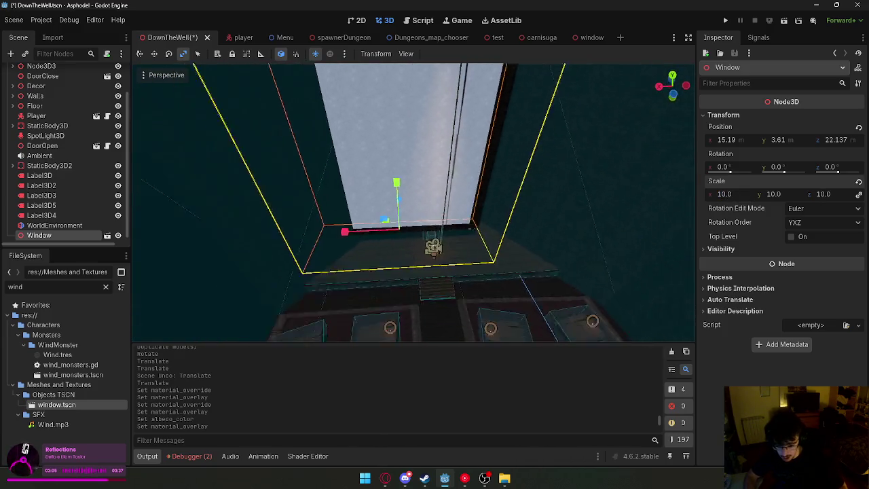
click(725, 195)
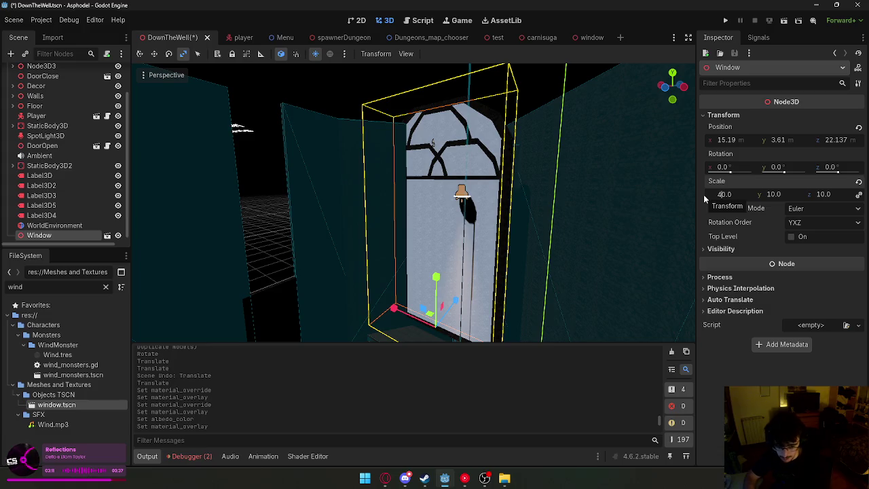
text(4)
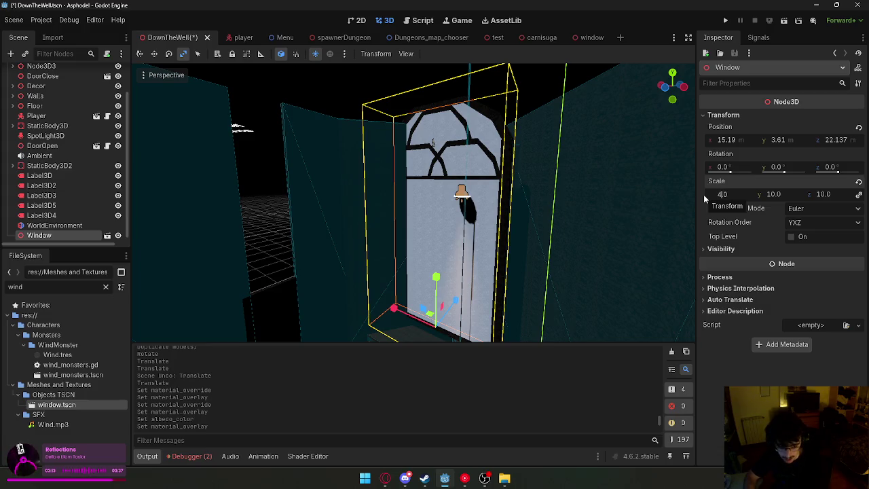
key(Return)
Move the window along the X axis to 10.16.
key(w)
key(q)
key(g)
key(x)
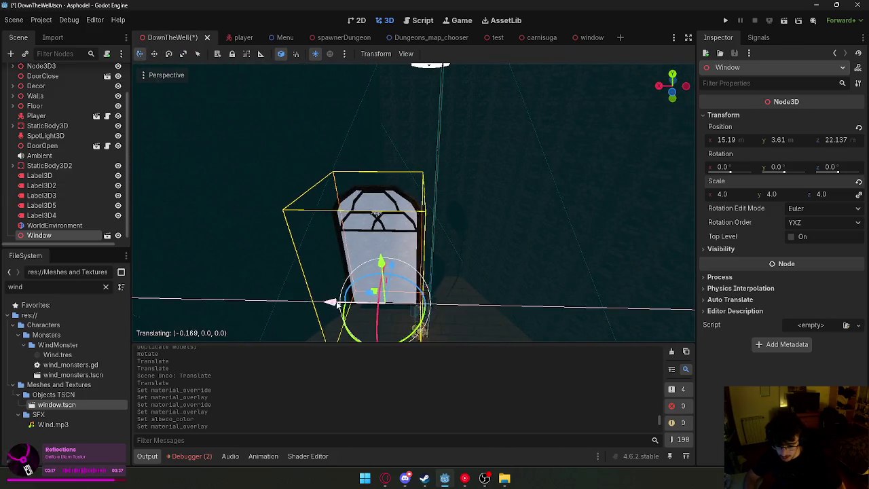
click(419, 275)
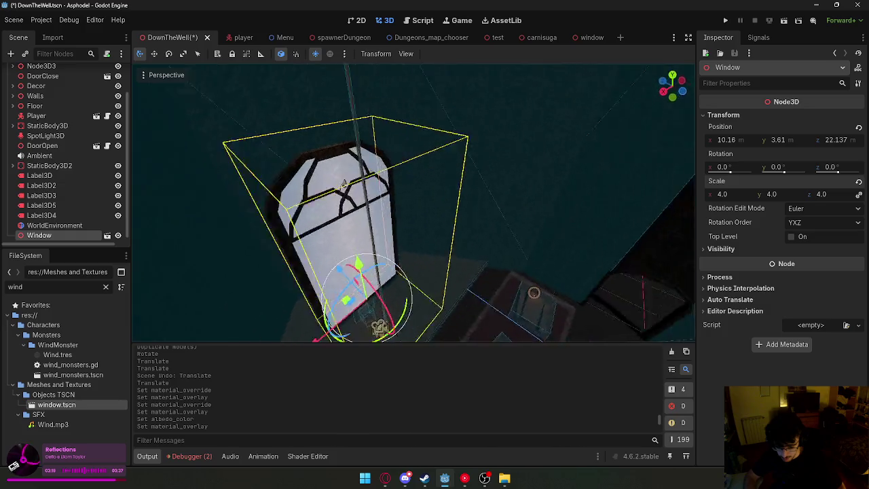